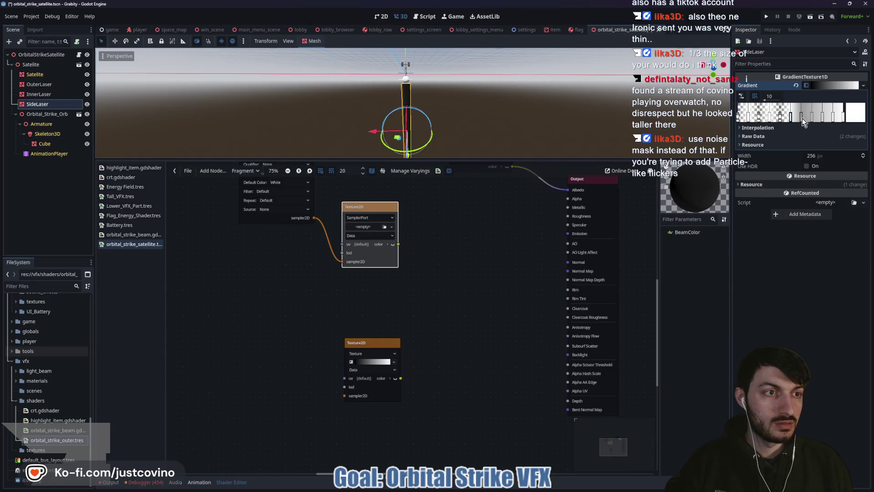
Step: Make the gradient's right end stop fully transparent and set its colour to pure white
{"action": "left_click", "coordinate": [854, 120]}
{"action": "left_click_drag", "start_coordinate": [740, 161], "coordinate": [740, 129]}
{"action": "left_click_drag", "start_coordinate": [781, 290], "coordinate": [747, 291]}
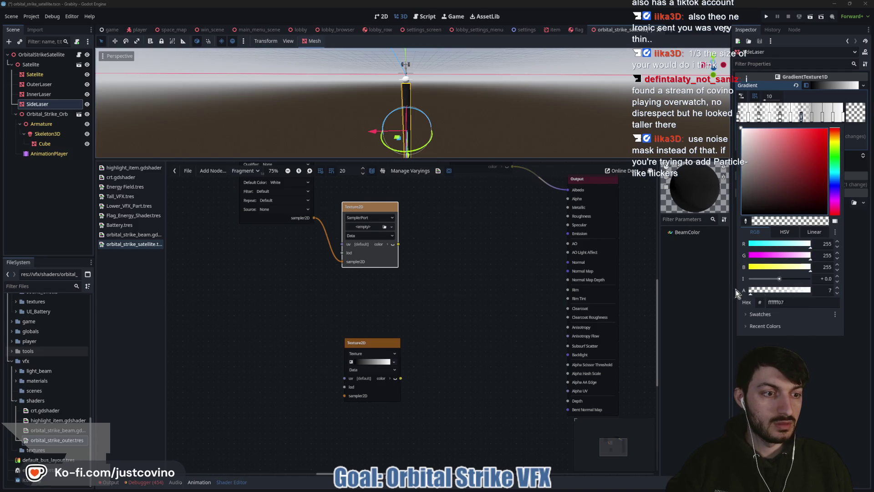
{"action": "left_click", "coordinate": [814, 119]}
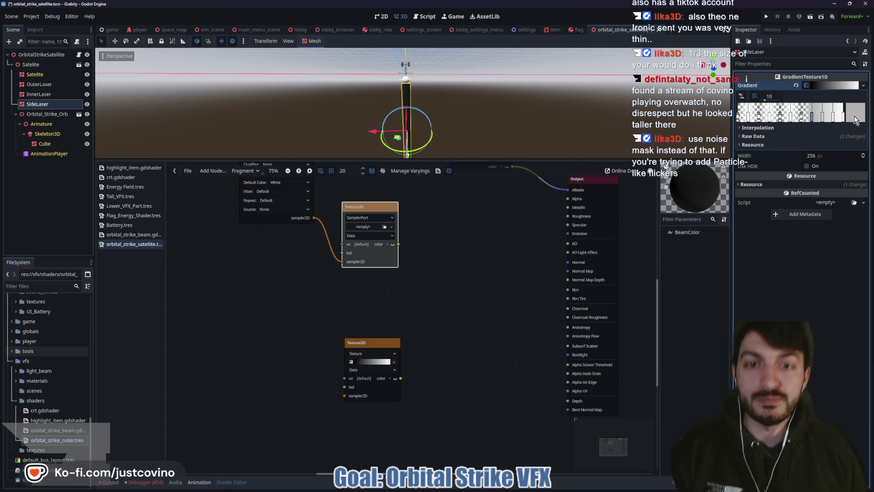
{"action": "left_click", "coordinate": [855, 119]}
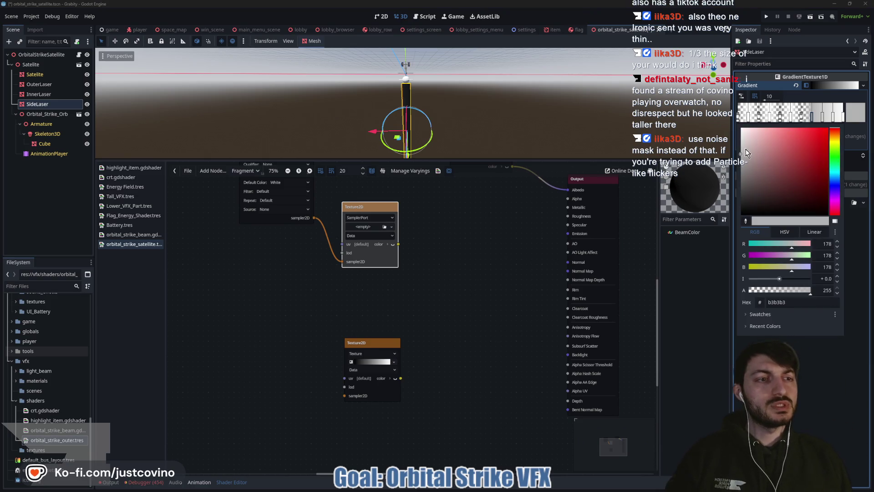
{"action": "left_click_drag", "start_coordinate": [747, 152], "coordinate": [715, 105]}
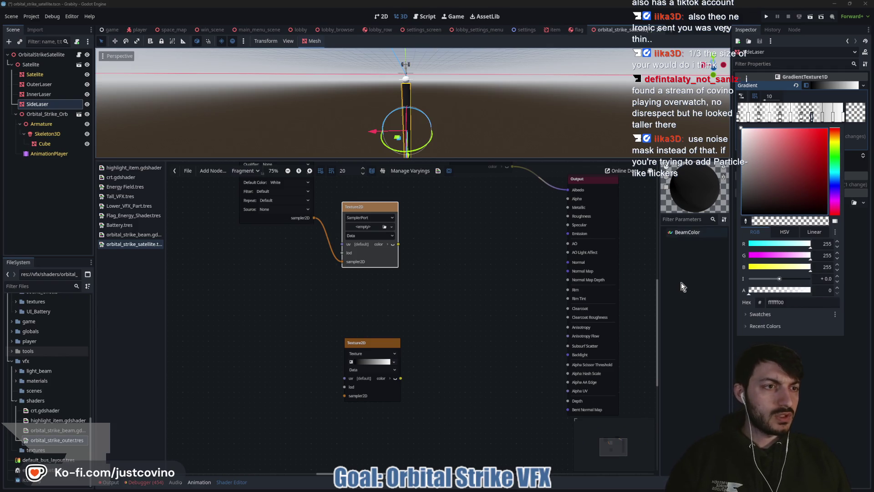
Step: Set a second gradient stop to white with alpha 0
{"action": "left_click", "coordinate": [824, 118]}
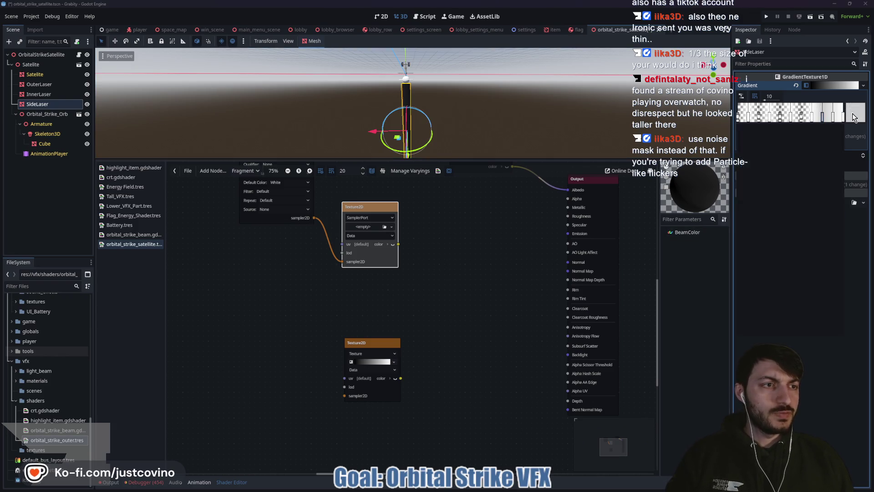
{"action": "double_click", "coordinate": [823, 116]}
{"action": "left_click_drag", "start_coordinate": [726, 108], "coordinate": [727, 110]}
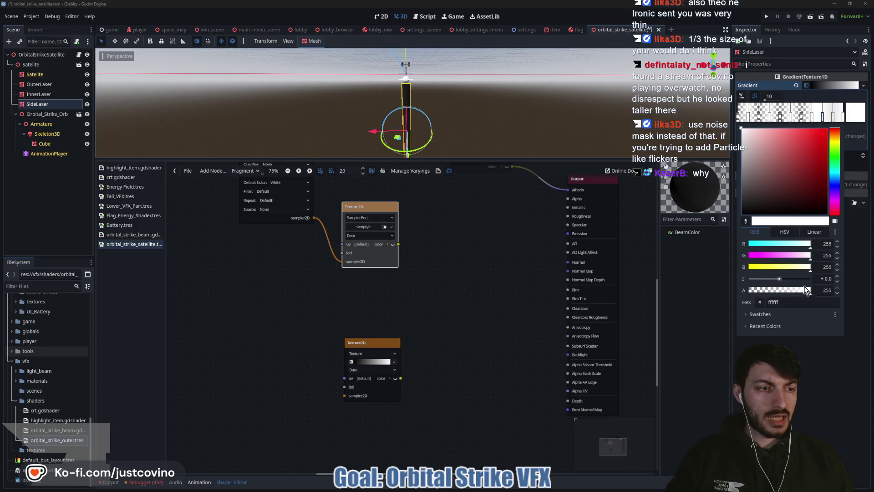
{"action": "left_click_drag", "start_coordinate": [806, 290], "coordinate": [700, 293]}
{"action": "left_click", "coordinate": [834, 119]}
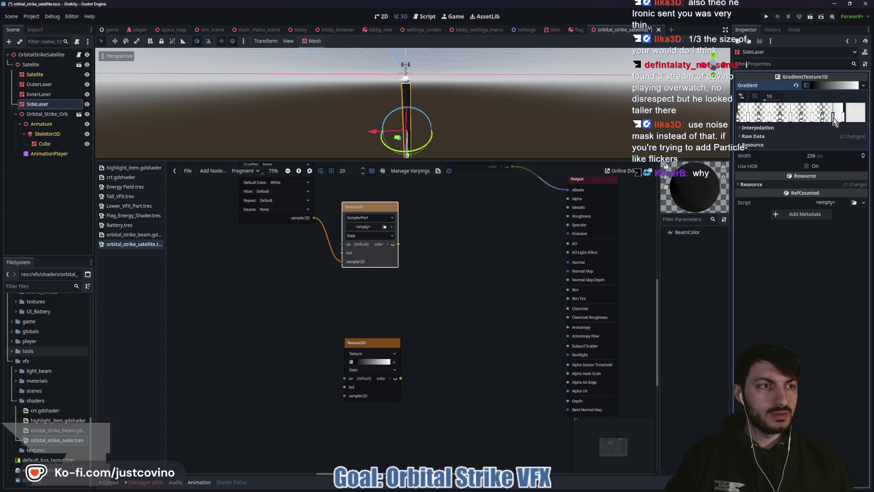
Step: Make one more gradient stop fully transparent to complete the striped fade
{"action": "left_click", "coordinate": [863, 118]}
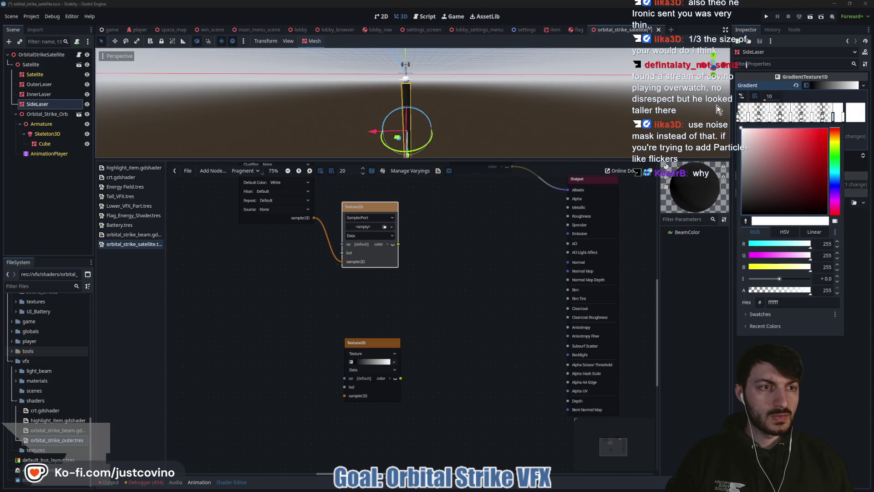
{"action": "left_click", "coordinate": [838, 109]}
{"action": "left_click", "coordinate": [856, 119]}
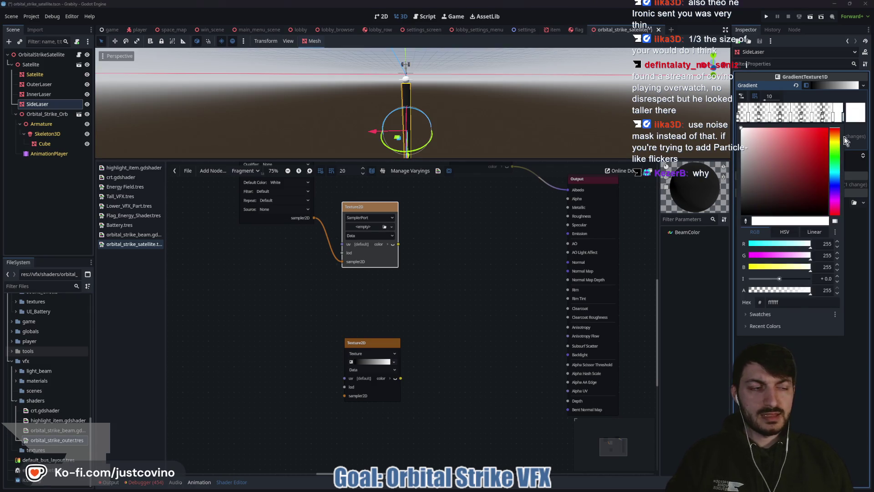
{"action": "left_click_drag", "start_coordinate": [791, 290], "coordinate": [748, 290]}
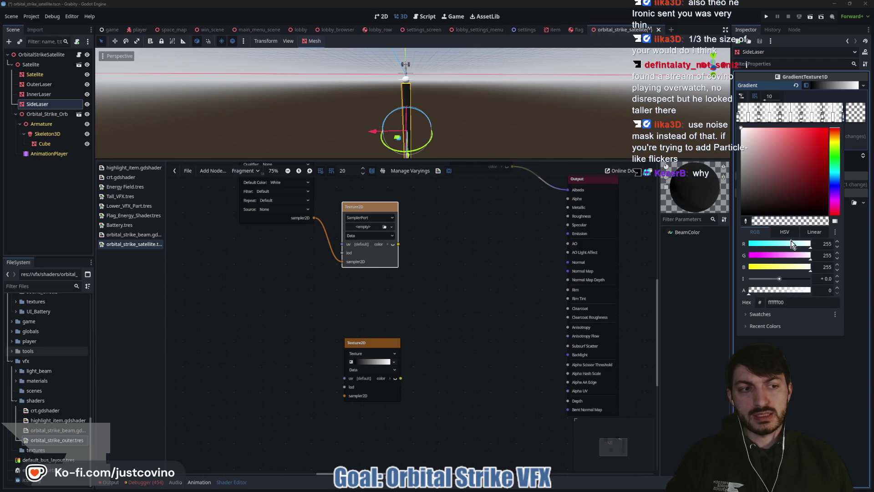
{"action": "left_click", "coordinate": [856, 119]}
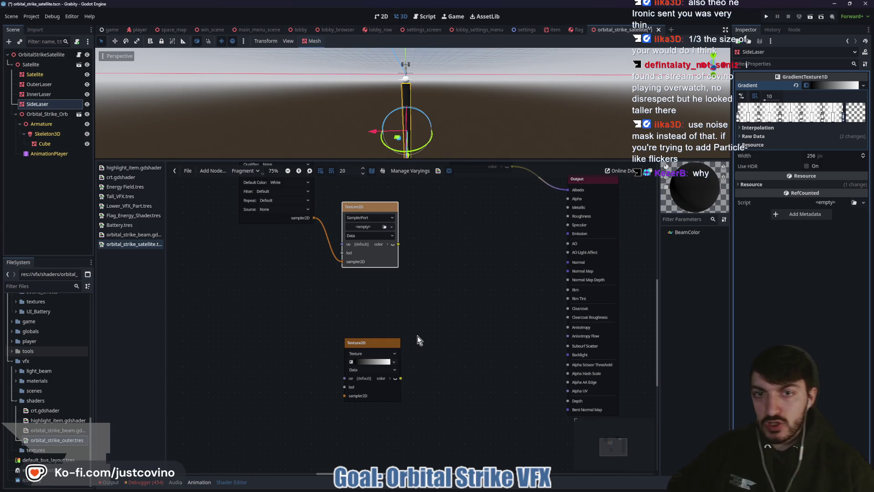
{"action": "mouse_move", "coordinate": [400, 378]}
{"action": "left_mouse_down"}
{"action": "mouse_move", "coordinate": [515, 223]}
{"action": "mouse_move", "coordinate": [567, 198]}
{"action": "left_mouse_up"}
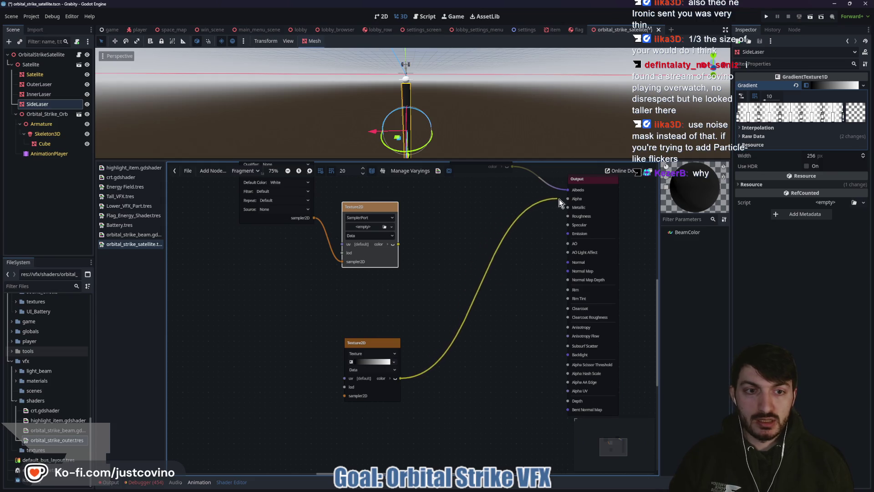
{"action": "scroll", "coordinate": [479, 119], "scroll_direction": "up", "scroll_amount": 5}
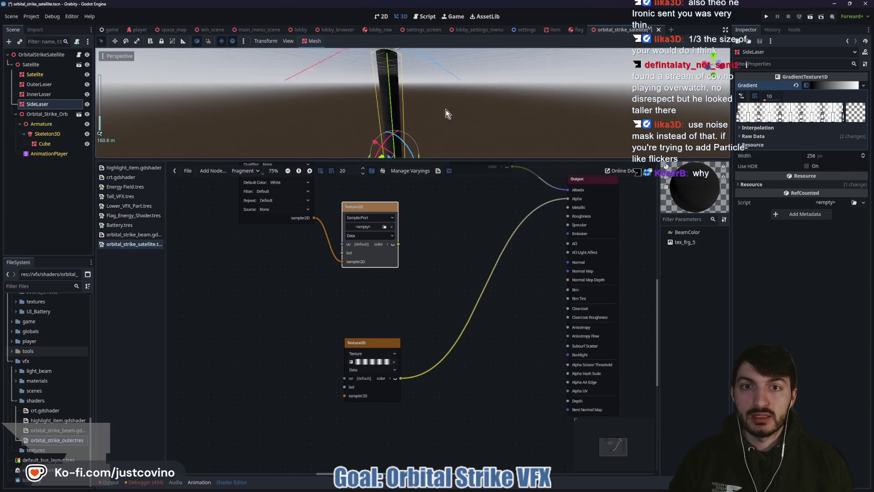
{"action": "scroll", "coordinate": [520, 112], "scroll_direction": "up", "scroll_amount": 3}
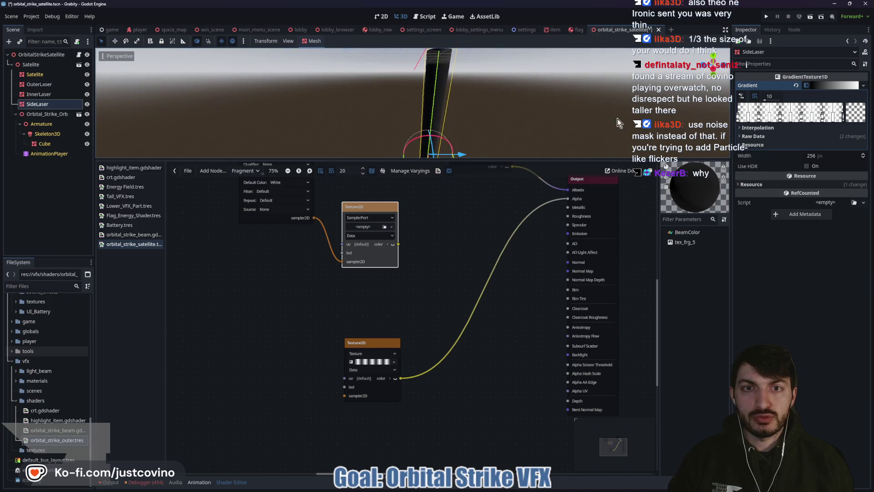
{"action": "scroll", "coordinate": [447, 230], "scroll_direction": "up", "scroll_amount": 3}
{"action": "scroll", "coordinate": [447, 230], "scroll_direction": "right", "scroll_amount": 2}
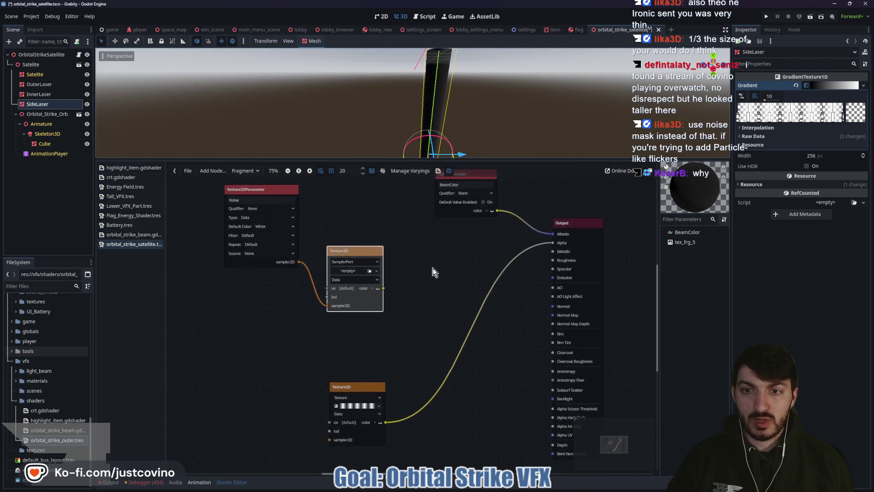
{"action": "left_click_drag", "start_coordinate": [340, 383], "coordinate": [306, 365]}
{"action": "scroll", "coordinate": [399, 330], "scroll_direction": "down", "scroll_amount": 2}
{"action": "mouse_move", "coordinate": [542, 211]}
{"action": "left_mouse_down"}
{"action": "mouse_move", "coordinate": [490, 271]}
{"action": "mouse_move", "coordinate": [450, 273]}
{"action": "left_mouse_up"}
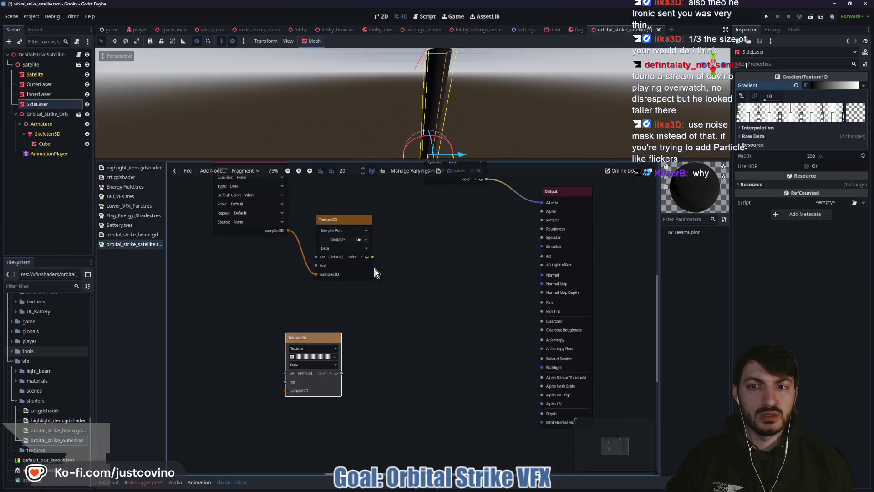
{"action": "scroll", "coordinate": [375, 269], "scroll_direction": "up", "scroll_amount": 2}
{"action": "left_click_drag", "start_coordinate": [434, 308], "coordinate": [433, 306]}
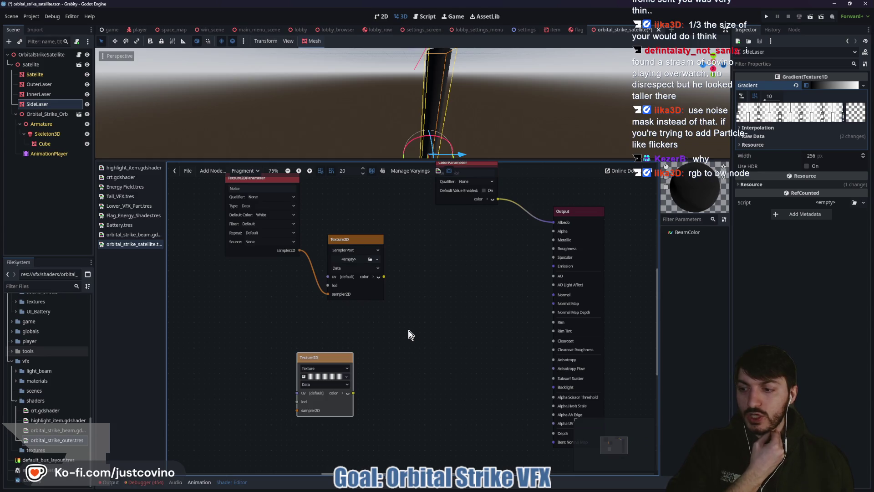
{"action": "left_click_drag", "start_coordinate": [414, 359], "coordinate": [406, 323]}
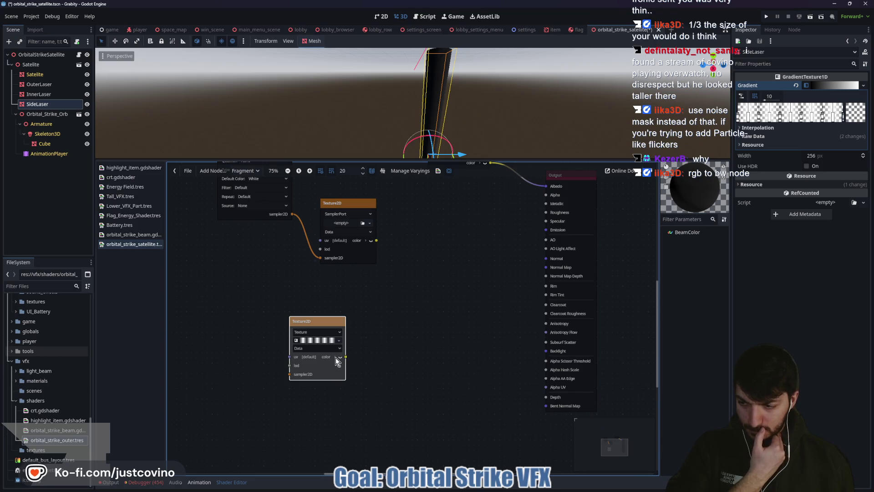
Step: Open Create Shader Node and try searches such as 'Spl', 'mer' and 'add'
{"action": "right_click", "coordinate": [408, 288]}
{"action": "left_click", "coordinate": [419, 291]}
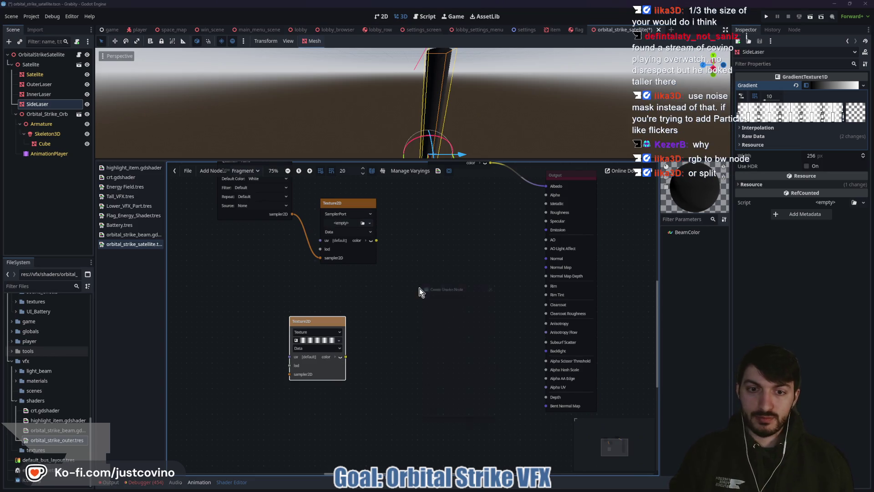
{"action": "key", "text": "ctrl+a"}
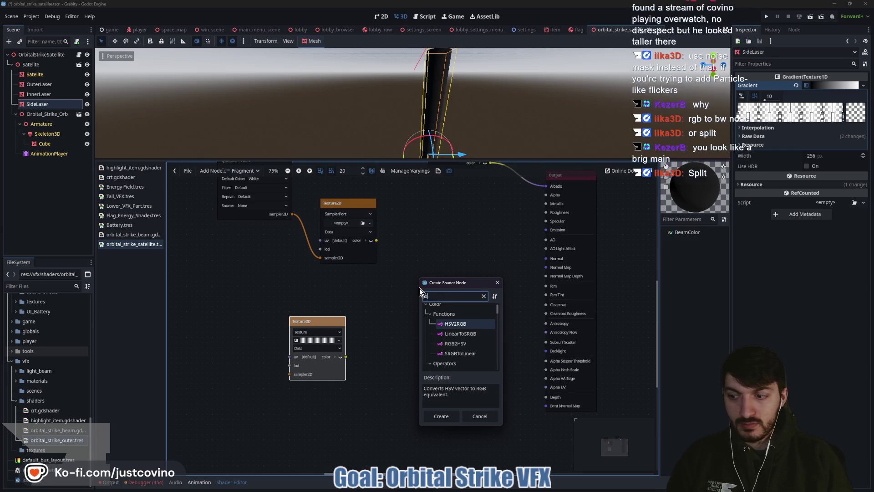
{"action": "type", "text": "ible"}
{"action": "key", "text": "ctrl+a"}
{"action": "type", "text": "Spl"}
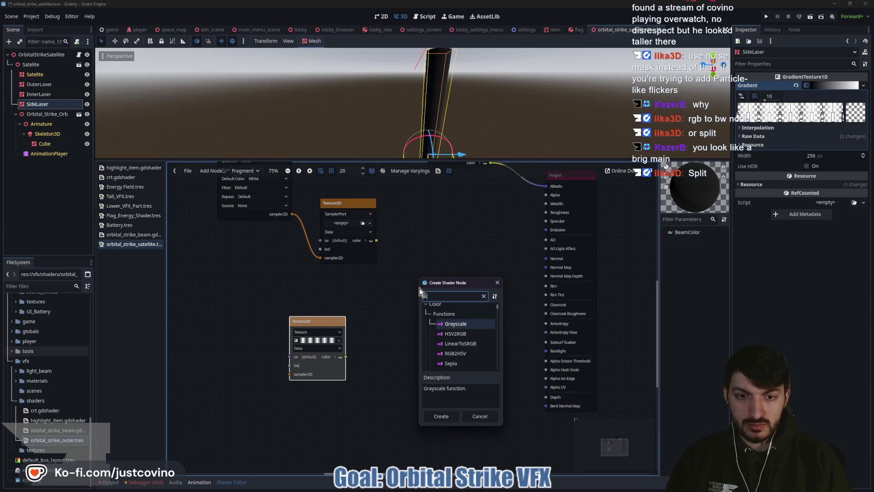
{"action": "key", "text": "BackSpace"}
{"action": "key", "text": "BackSpace"}
{"action": "key", "text": "BackSpace"}
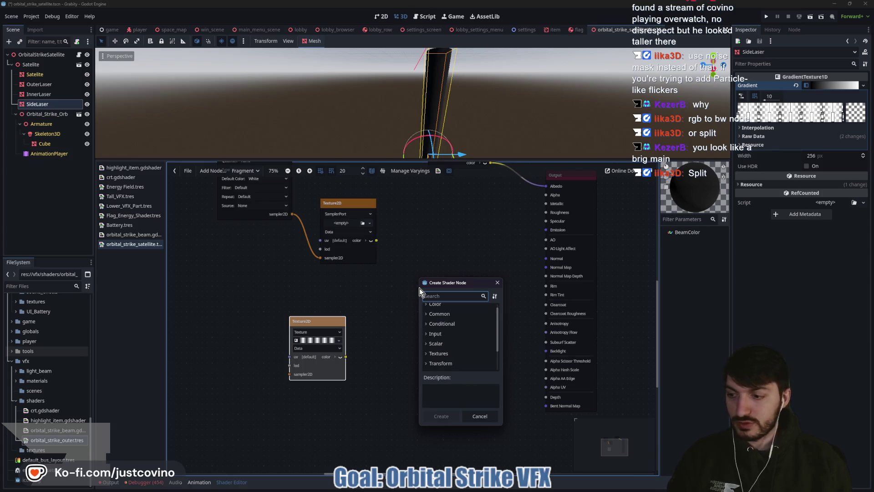
{"action": "type", "text": "s"}
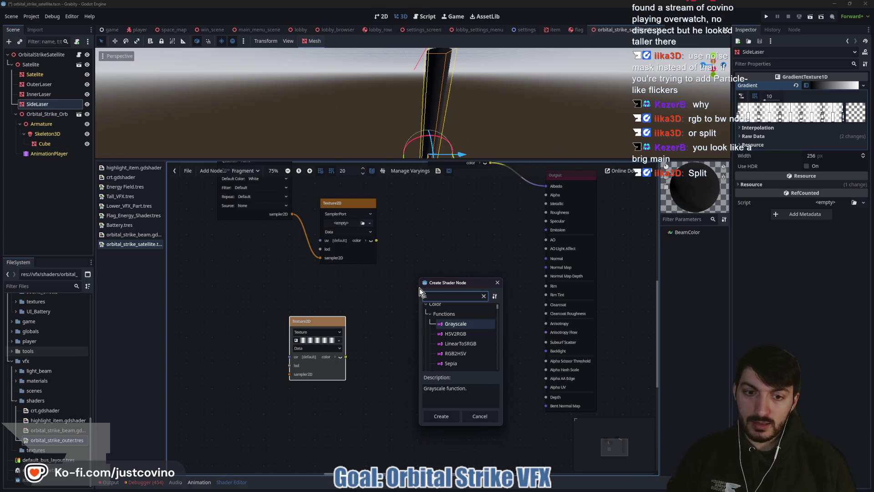
{"action": "key", "text": "BackSpace"}
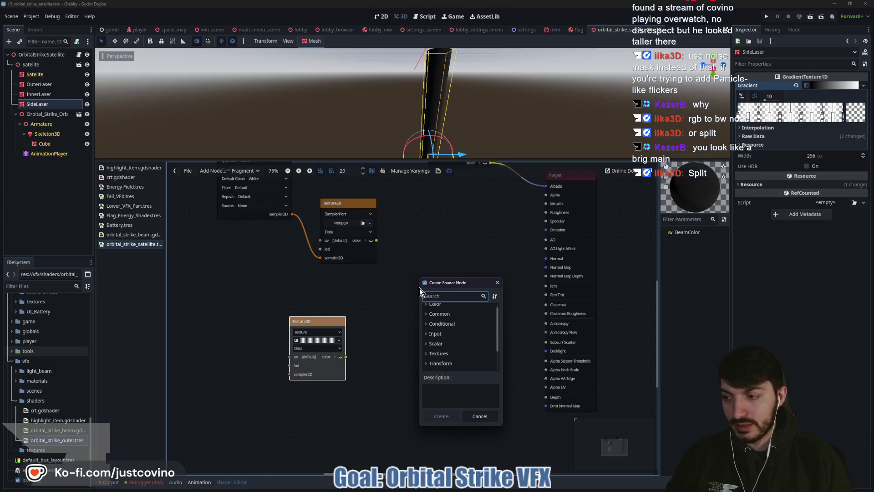
{"action": "type", "text": "mer"}
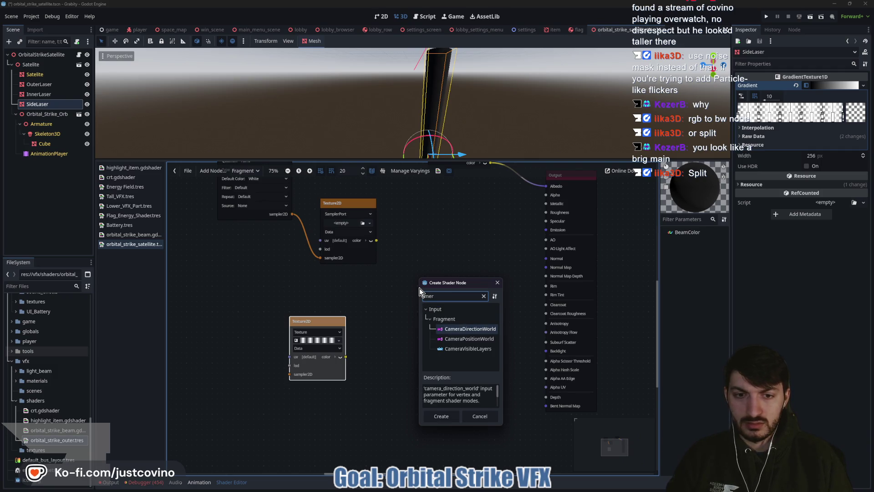
{"action": "key", "text": "BackSpace"}
{"action": "key", "text": "BackSpace"}
{"action": "key", "text": "BackSpace"}
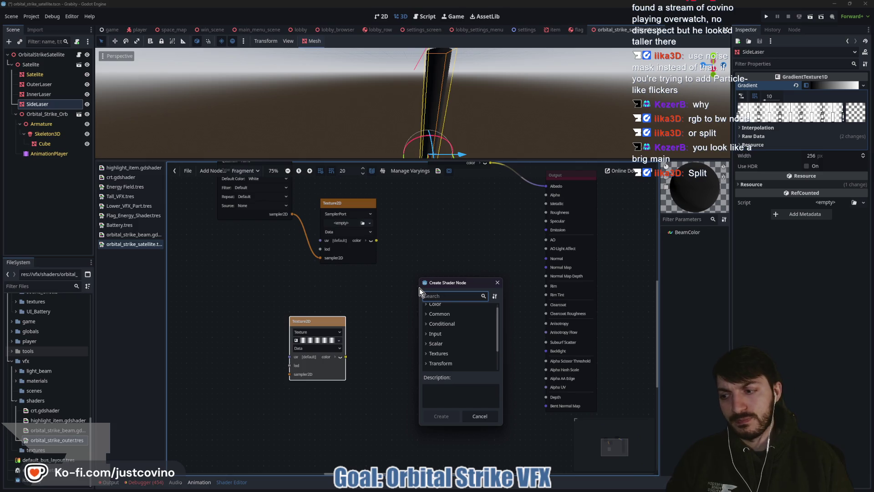
{"action": "type", "text": "add"}
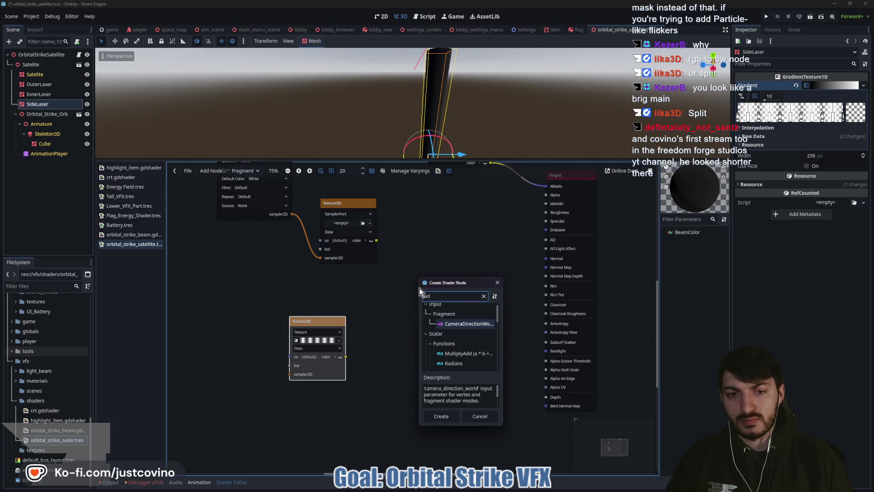
{"action": "key", "text": "BackSpace"}
{"action": "key", "text": "BackSpace"}
{"action": "key", "text": "BackSpace"}
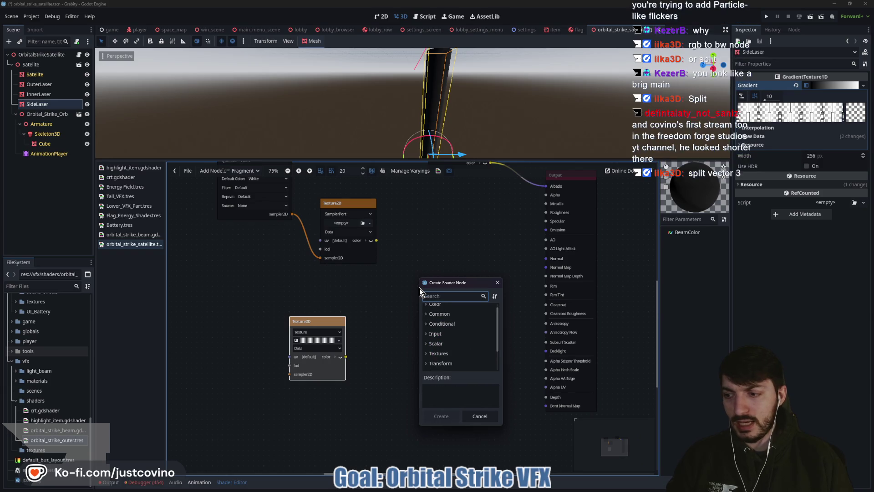
Step: Search 'vector3' and pick the node that splits a Vector3 apart
{"action": "type", "text": "vector3"}
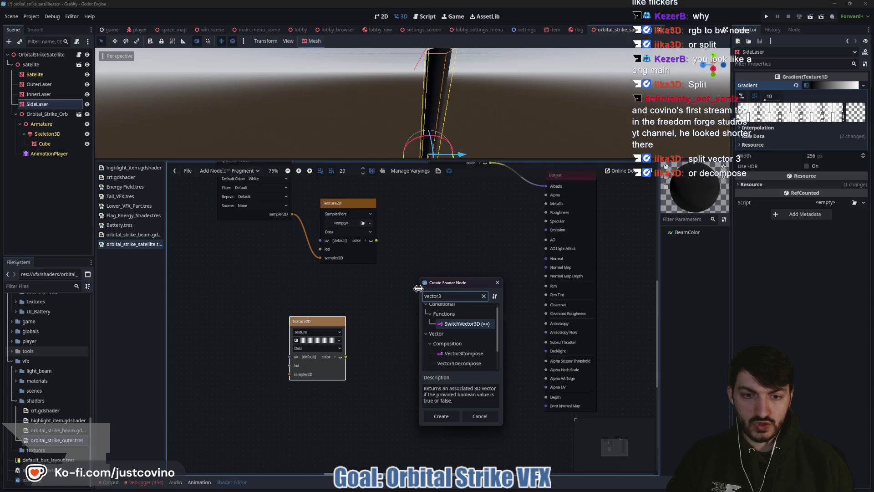
{"action": "scroll", "coordinate": [453, 356], "scroll_direction": "down", "scroll_amount": 2}
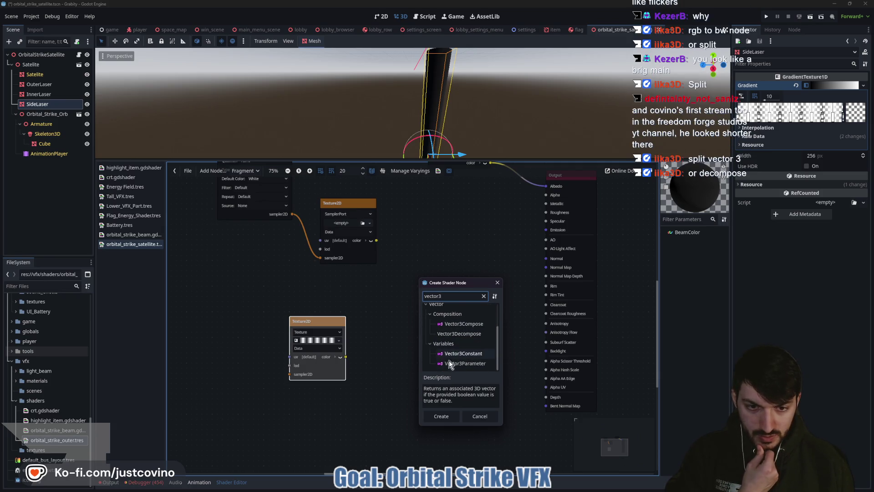
{"action": "left_click", "coordinate": [456, 334]}
Step: Add a Vector4 VectorDecompose node, feed it the lower Texture2D colour, and route w into Alpha
{"action": "left_click", "coordinate": [442, 417]}
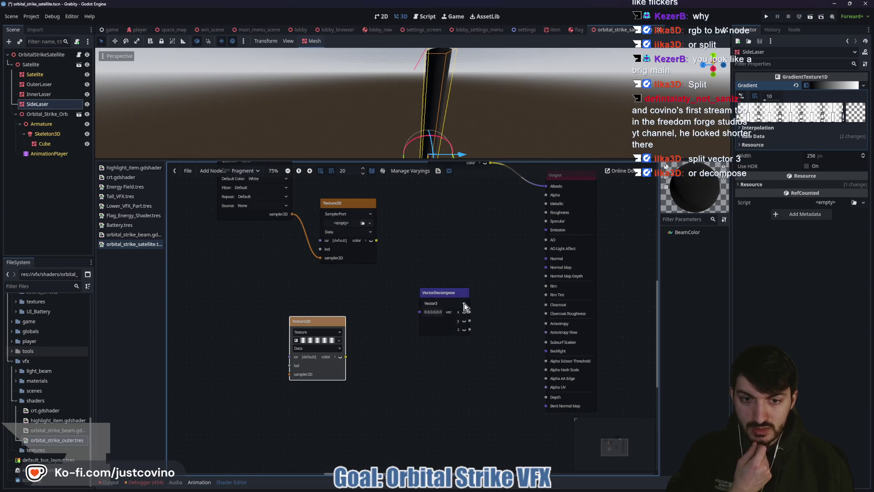
{"action": "left_click_drag", "start_coordinate": [448, 294], "coordinate": [450, 272]}
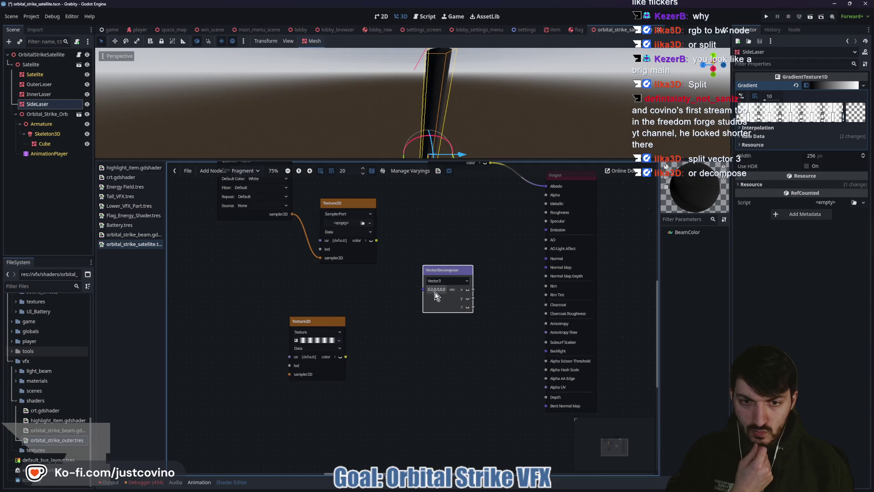
{"action": "mouse_move", "coordinate": [437, 278]}
{"action": "left_mouse_down"}
{"action": "mouse_move", "coordinate": [447, 271]}
{"action": "mouse_move", "coordinate": [431, 283]}
{"action": "left_mouse_up"}
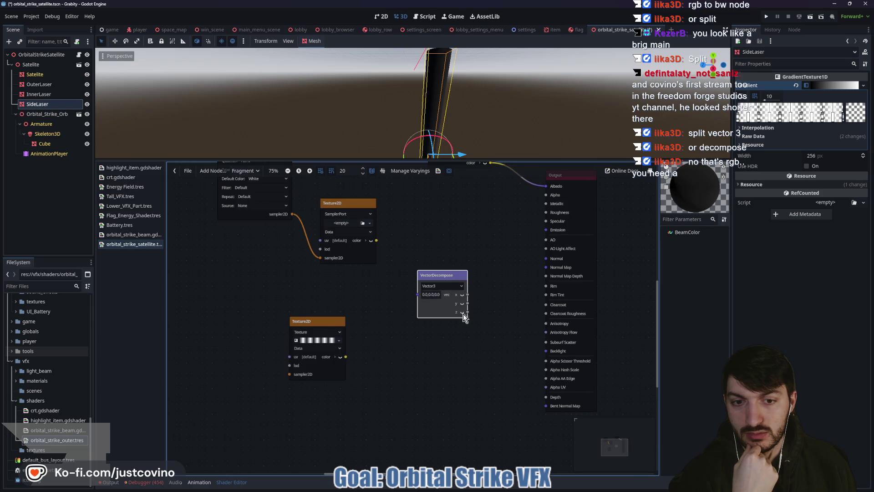
{"action": "left_click", "coordinate": [454, 286]}
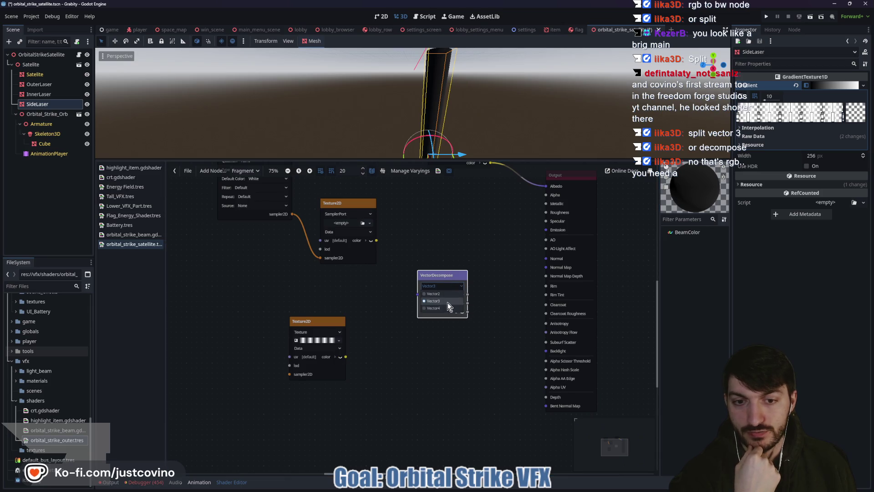
{"action": "left_click", "coordinate": [447, 307]}
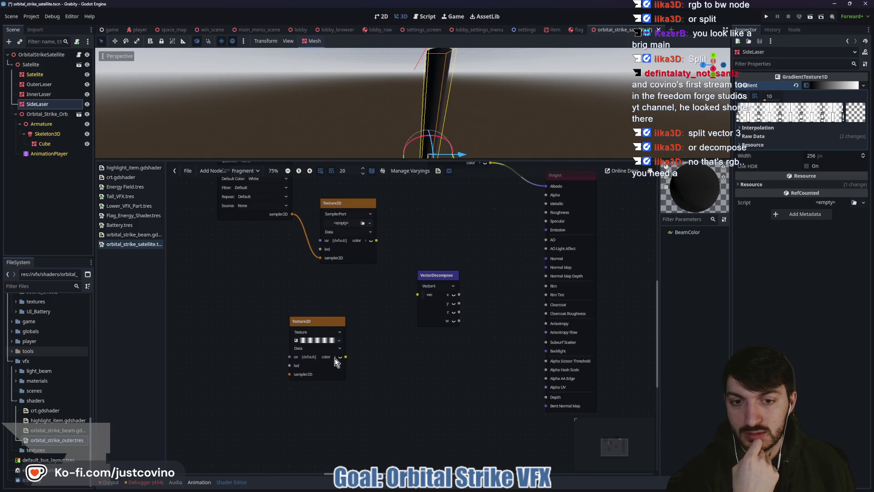
{"action": "left_click_drag", "start_coordinate": [346, 356], "coordinate": [414, 294]}
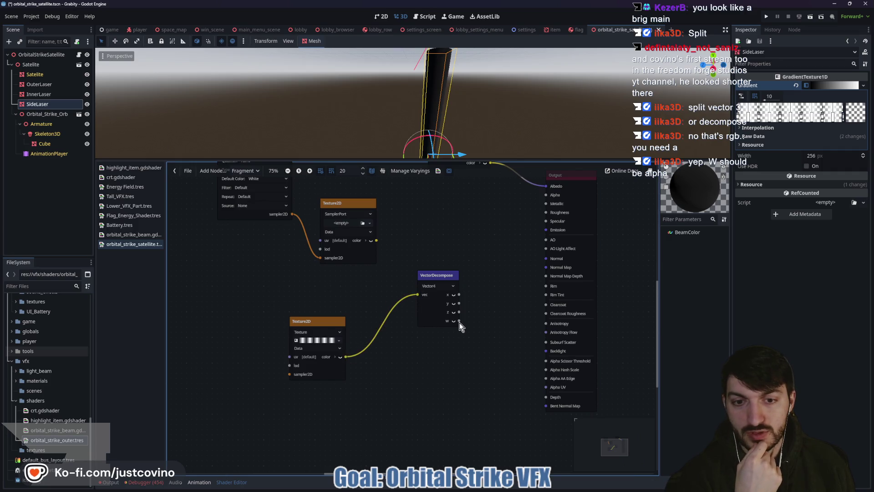
{"action": "left_click_drag", "start_coordinate": [459, 321], "coordinate": [546, 195]}
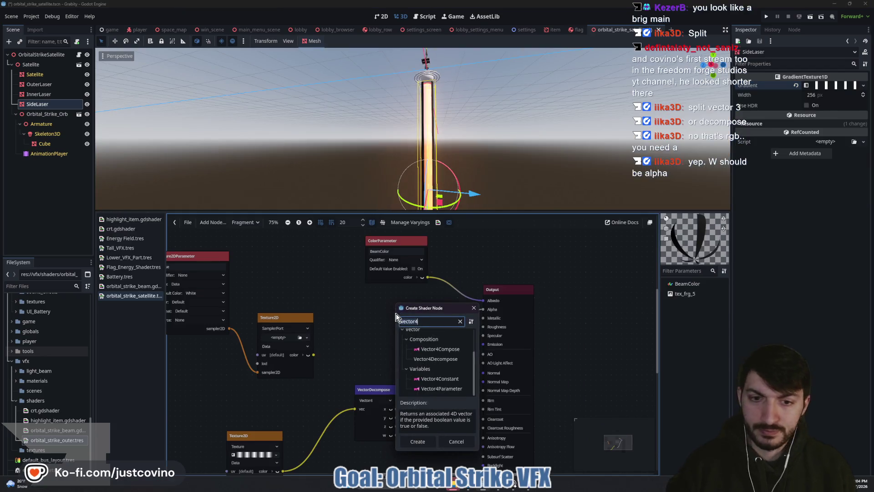
Step: Search 'add' and add a vector MultiplyAdd node to the graph
{"action": "key", "text": "BackSpace"}
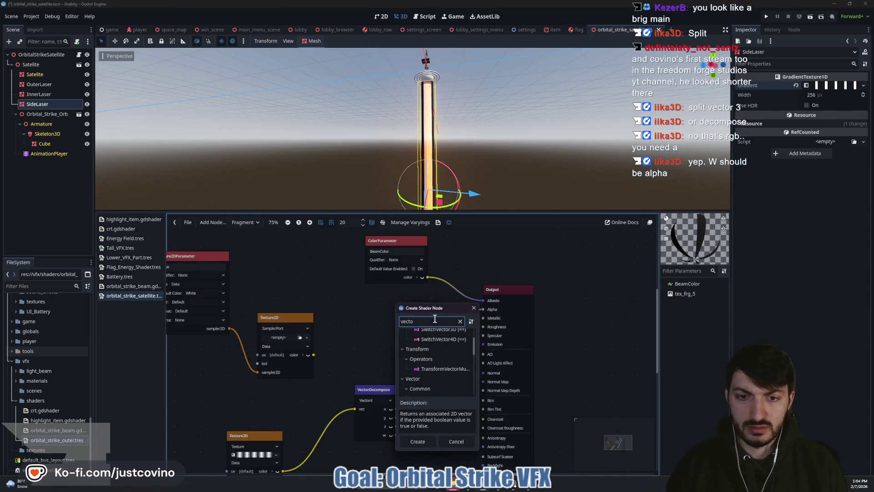
{"action": "key", "text": "BackSpace"}
{"action": "key", "text": "BackSpace"}
{"action": "type", "text": "4"}
{"action": "key", "text": "BackSpace"}
{"action": "key", "text": "BackSpace"}
{"action": "key", "text": "BackSpace"}
{"action": "type", "text": "add"}
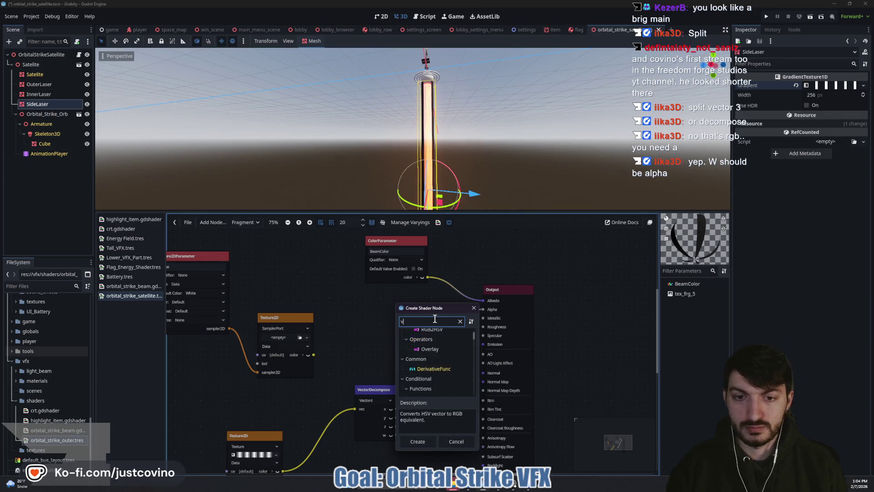
{"action": "scroll", "coordinate": [441, 360], "scroll_direction": "down", "scroll_amount": 5}
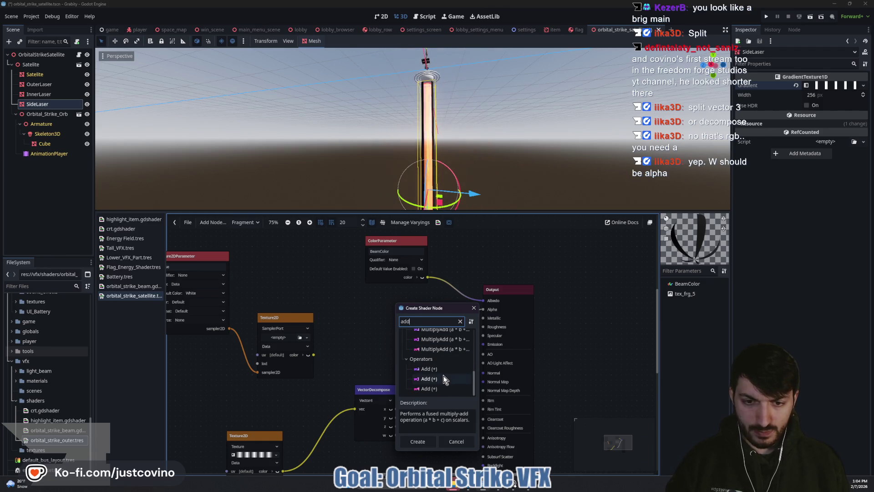
{"action": "scroll", "coordinate": [443, 378], "scroll_direction": "up", "scroll_amount": 2}
{"action": "scroll", "coordinate": [444, 378], "scroll_direction": "down", "scroll_amount": 2}
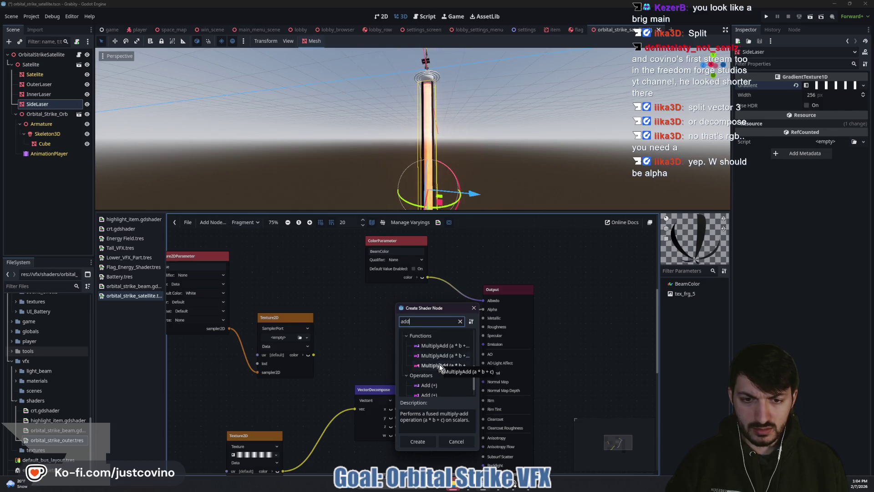
{"action": "left_click", "coordinate": [440, 365]}
{"action": "left_click", "coordinate": [417, 441]}
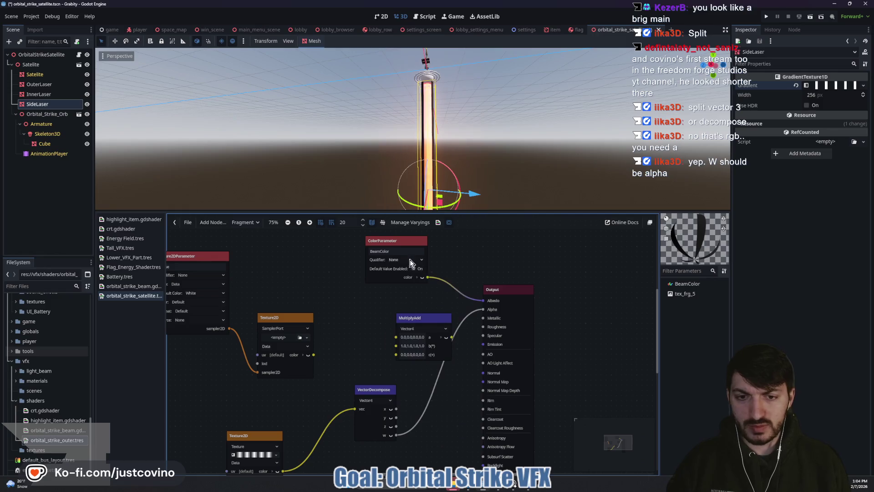
Step: Set MultiplyAdd to Vector3 and connect the texture colour to its b input
{"action": "mouse_move", "coordinate": [428, 320]}
{"action": "left_mouse_down"}
{"action": "mouse_move", "coordinate": [375, 305]}
{"action": "mouse_move", "coordinate": [391, 305]}
{"action": "left_mouse_up"}
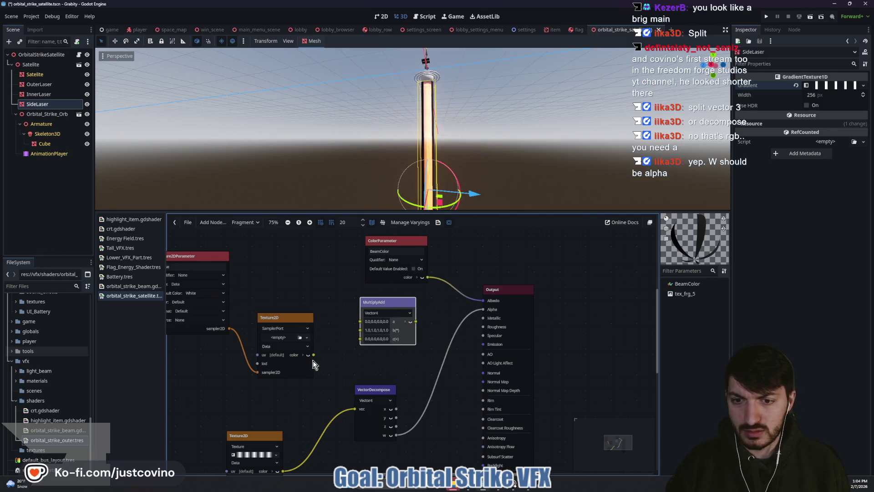
{"action": "left_click_drag", "start_coordinate": [323, 351], "coordinate": [357, 339]}
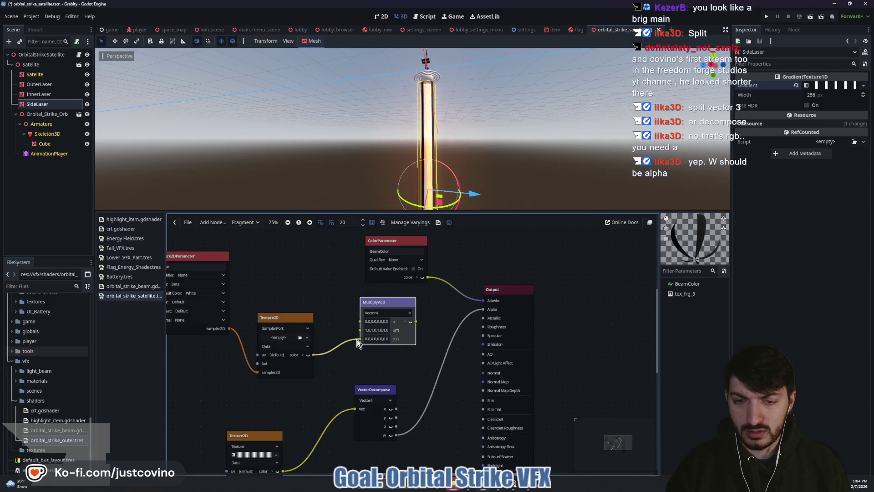
{"action": "left_click", "coordinate": [309, 352]}
{"action": "left_click", "coordinate": [394, 312]}
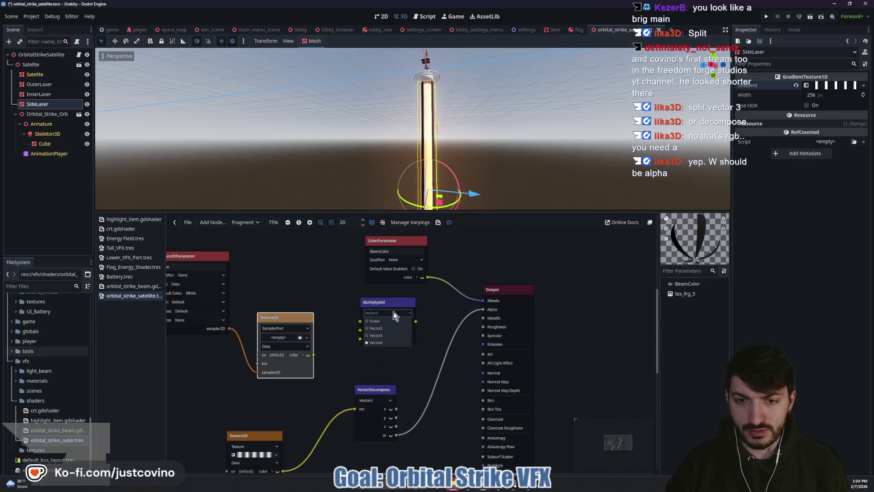
{"action": "left_click", "coordinate": [387, 335]}
{"action": "left_click_drag", "start_coordinate": [314, 354], "coordinate": [360, 330]}
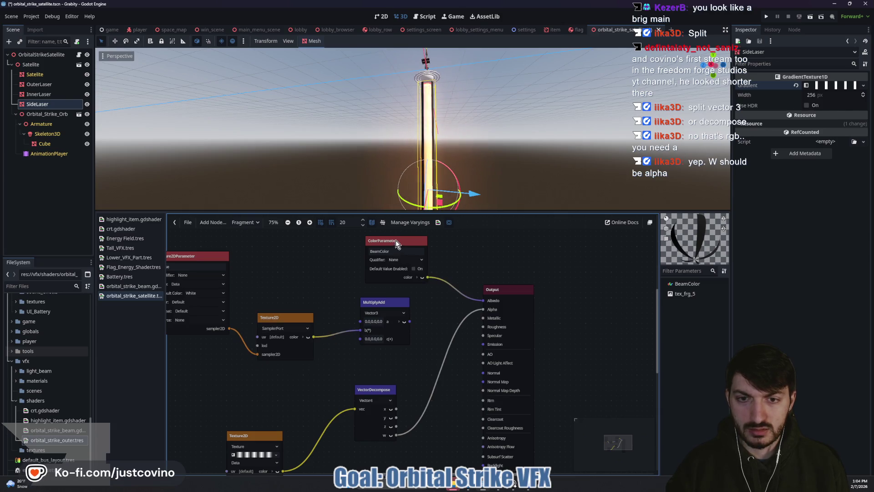
Step: Wire BeamColor into MultiplyAdd's a input and send its result to Albedo
{"action": "left_click_drag", "start_coordinate": [395, 242], "coordinate": [327, 232]}
{"action": "mouse_move", "coordinate": [359, 267]}
{"action": "left_mouse_down"}
{"action": "mouse_move", "coordinate": [349, 303]}
{"action": "mouse_move", "coordinate": [360, 321]}
{"action": "left_mouse_up"}
{"action": "left_click_drag", "start_coordinate": [488, 300], "coordinate": [475, 304]}
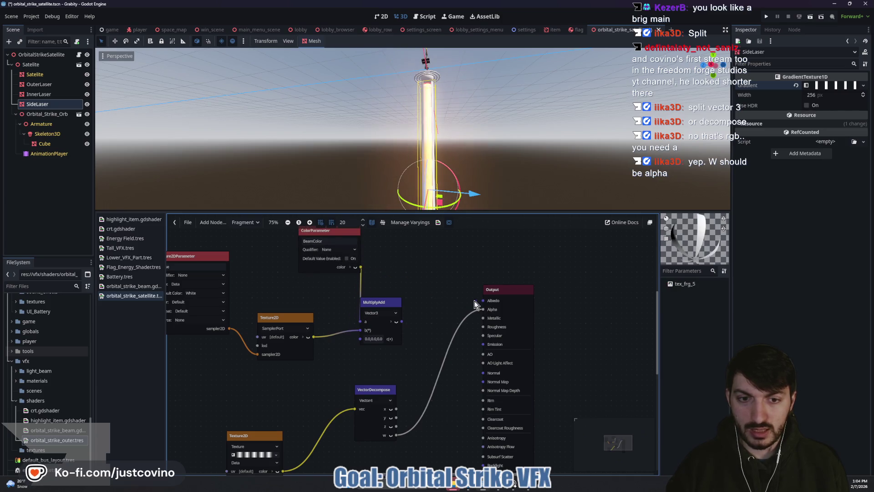
{"action": "left_click_drag", "start_coordinate": [388, 302], "coordinate": [409, 297]}
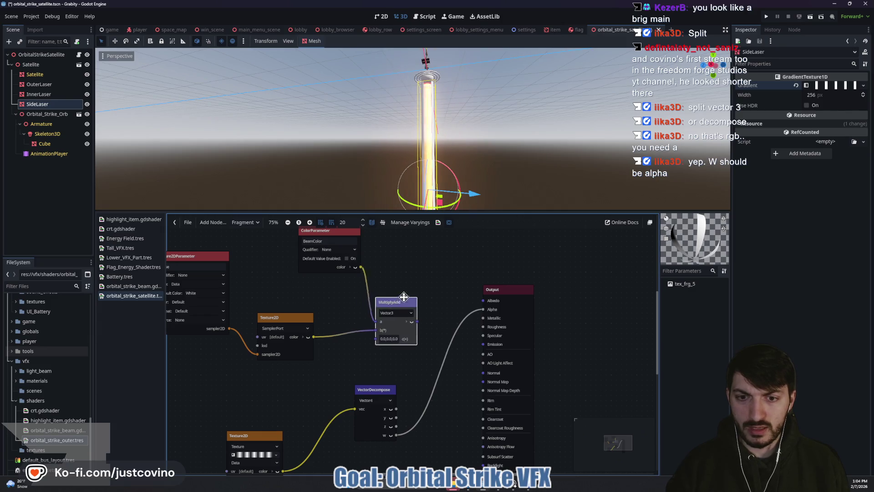
{"action": "scroll", "coordinate": [404, 347], "scroll_direction": "left", "scroll_amount": 3}
{"action": "scroll", "coordinate": [404, 347], "scroll_direction": "down", "scroll_amount": 1}
{"action": "scroll", "coordinate": [404, 346], "scroll_direction": "right", "scroll_amount": 3}
{"action": "scroll", "coordinate": [404, 346], "scroll_direction": "up", "scroll_amount": 1}
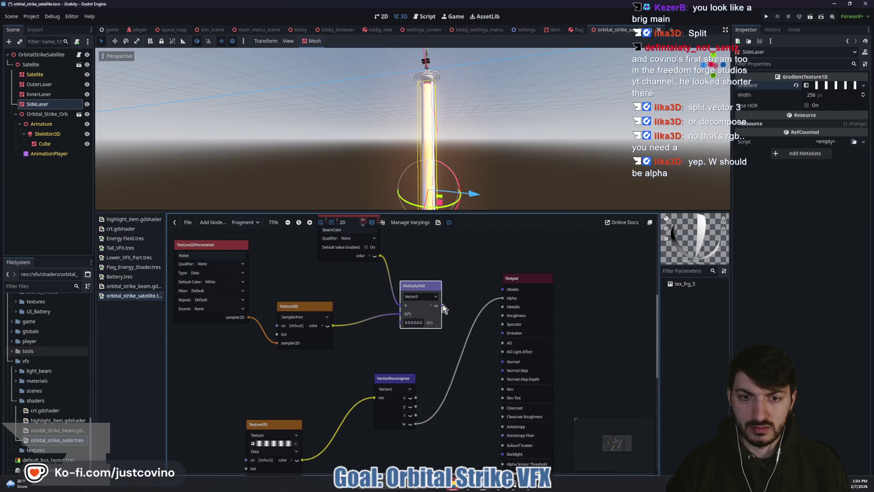
{"action": "left_click_drag", "start_coordinate": [443, 304], "coordinate": [502, 289]}
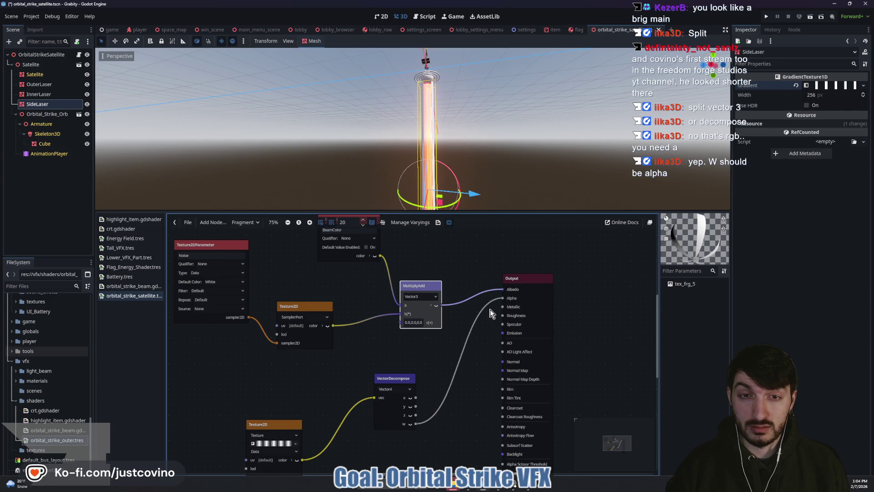
{"action": "left_click", "coordinate": [46, 96]}
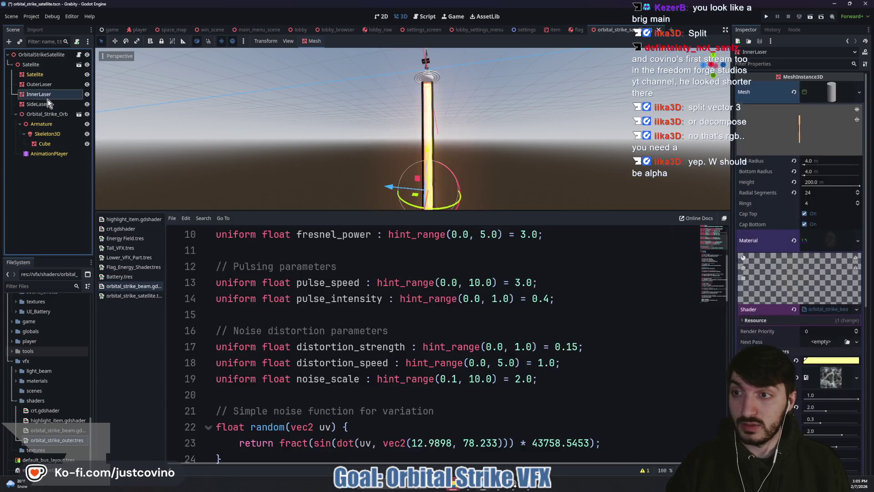
Step: Quick-load T_4_streaks as the SideLaser material's Noise shader parameter
{"action": "left_click", "coordinate": [49, 104]}
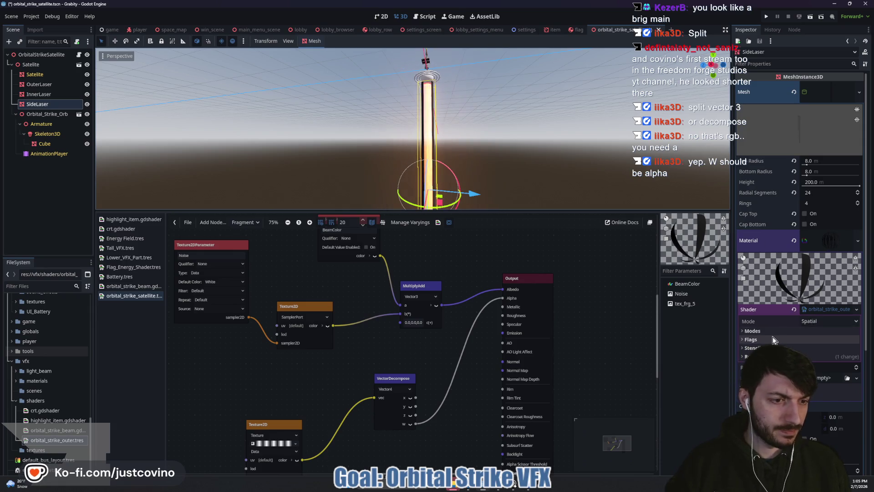
{"action": "scroll", "coordinate": [783, 345], "scroll_direction": "down", "scroll_amount": 3}
{"action": "left_click", "coordinate": [769, 232]}
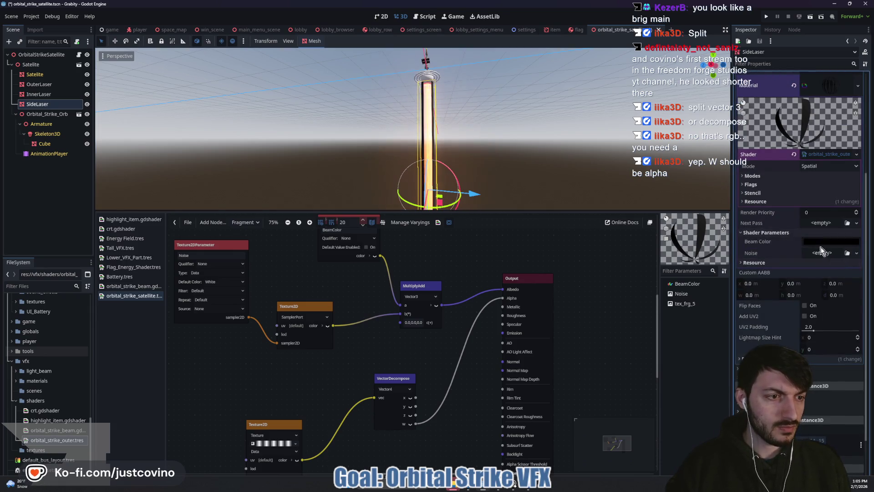
{"action": "left_click", "coordinate": [821, 252]}
{"action": "left_click", "coordinate": [814, 275]}
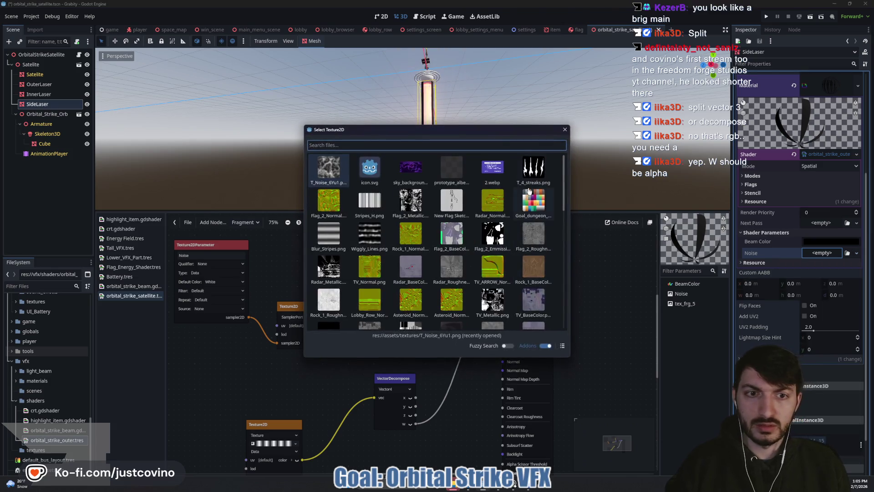
{"action": "double_click", "coordinate": [530, 182]}
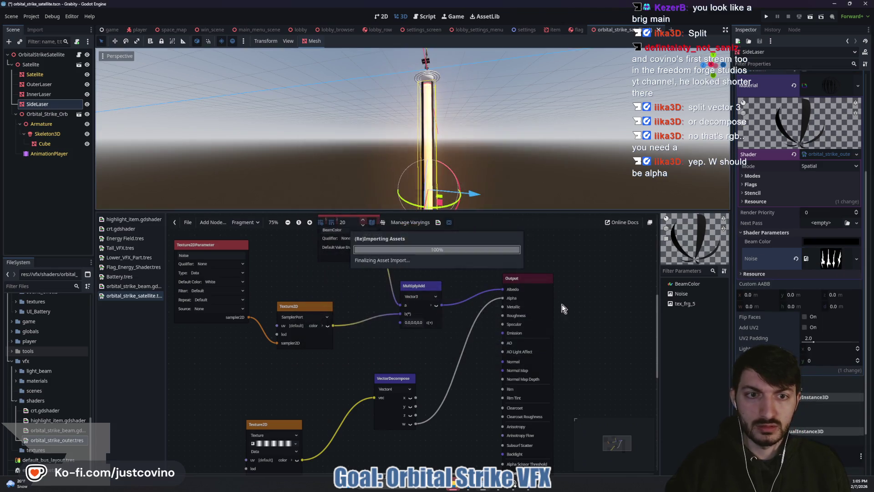
Step: Set Beam Color to yellow (fcd670) and save the scene
{"action": "left_click", "coordinate": [817, 241]}
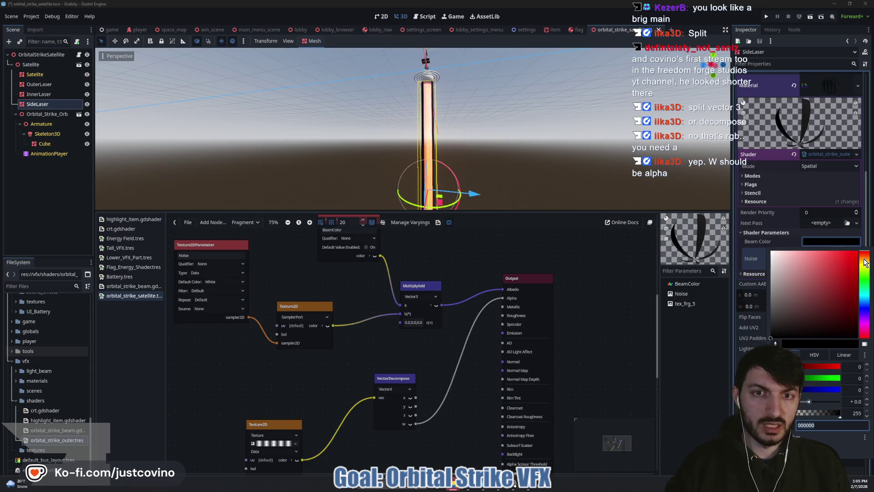
{"action": "left_click", "coordinate": [865, 264]}
{"action": "left_click", "coordinate": [851, 256]}
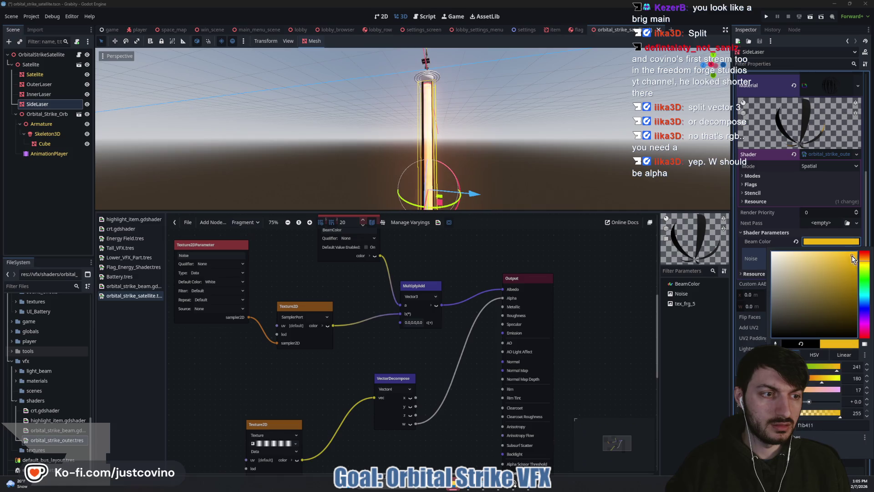
{"action": "left_click", "coordinate": [824, 245]}
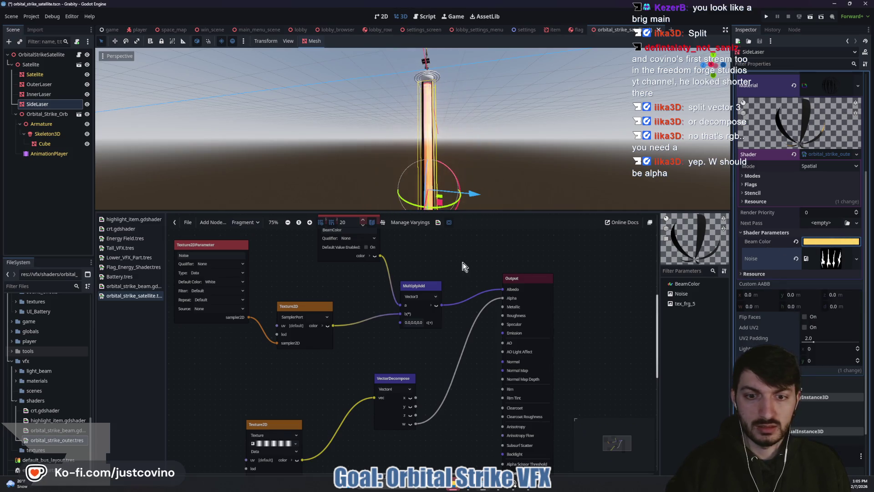
{"action": "left_click_drag", "start_coordinate": [501, 204], "coordinate": [543, 192]}
{"action": "key", "text": "ctrl+s"}
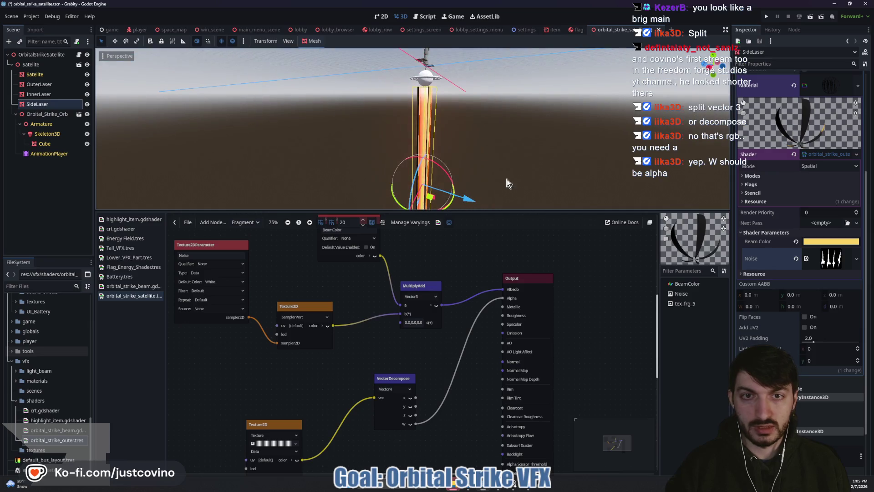
Step: Expand the lower Texture2D colour output and connect its alpha port to Output Alpha
{"action": "left_click_drag", "start_coordinate": [548, 162], "coordinate": [498, 165]}
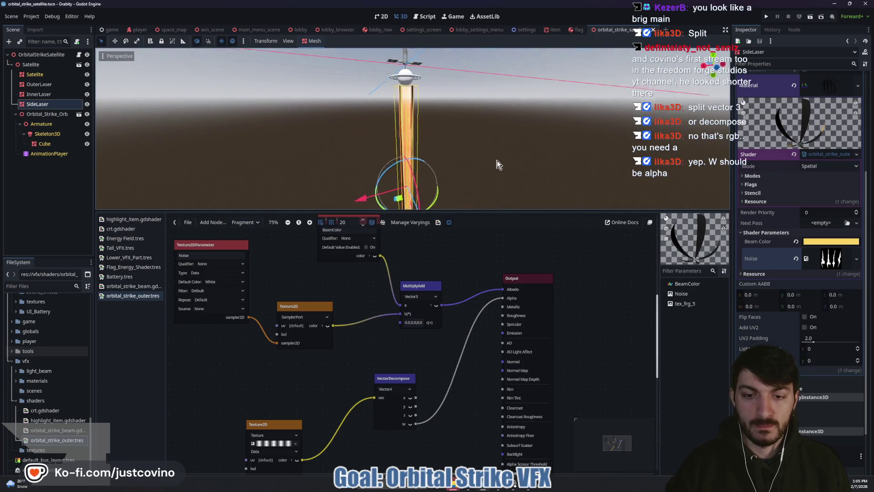
{"action": "left_click_drag", "start_coordinate": [430, 373], "coordinate": [445, 302]}
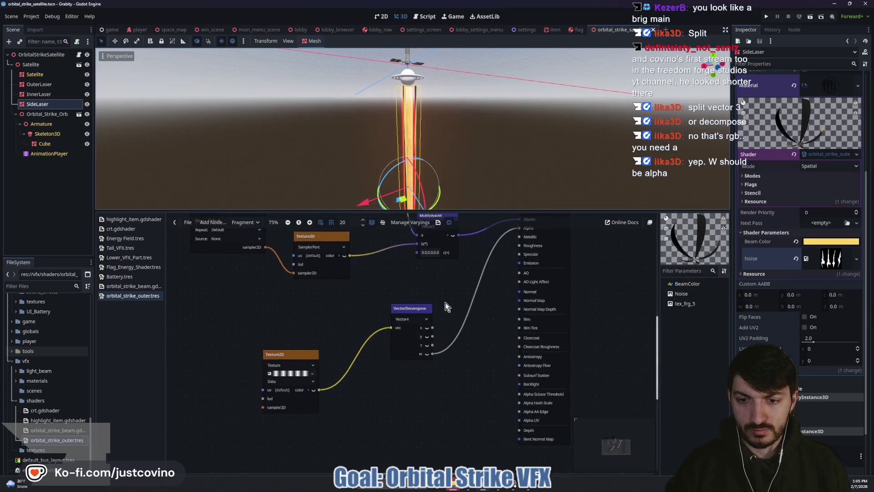
{"action": "left_click", "coordinate": [312, 390]}
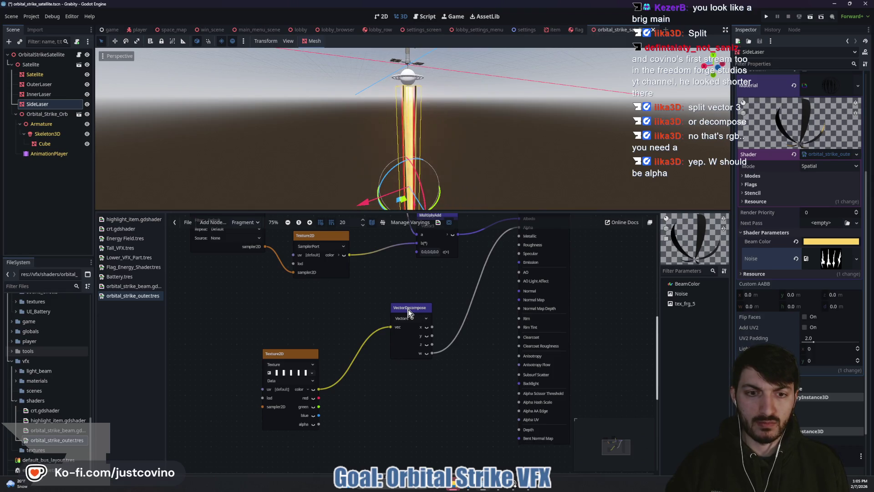
{"action": "mouse_move", "coordinate": [320, 424]}
{"action": "left_mouse_down"}
{"action": "mouse_move", "coordinate": [368, 422]}
{"action": "mouse_move", "coordinate": [522, 229]}
{"action": "left_mouse_up"}
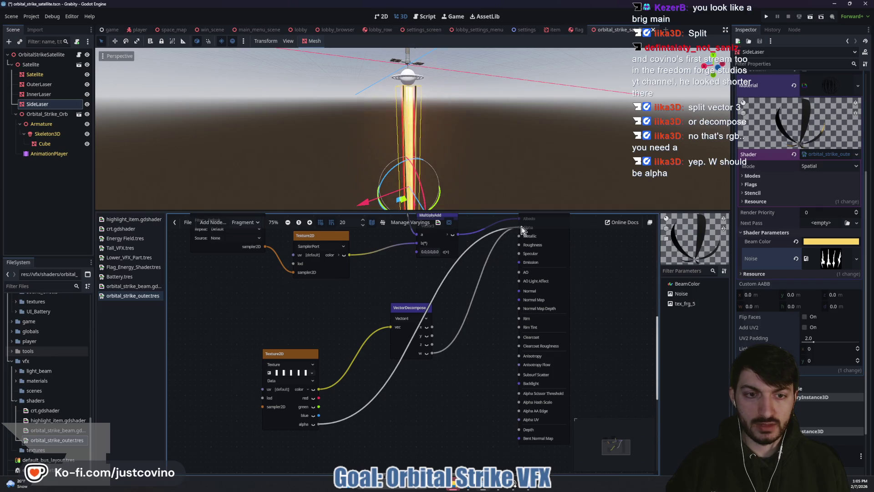
Step: Unplug VectorDecompose's w wire from Alpha and delete the VectorDecompose node
{"action": "right_click", "coordinate": [478, 280]}
{"action": "mouse_move", "coordinate": [534, 135]}
{"action": "left_mouse_down"}
{"action": "mouse_move", "coordinate": [652, 131]}
{"action": "mouse_move", "coordinate": [587, 142]}
{"action": "left_mouse_up"}
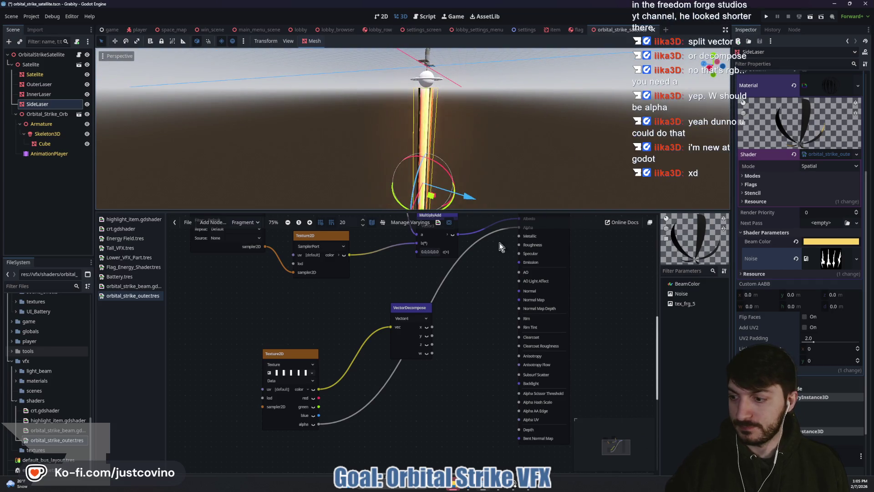
{"action": "left_click", "coordinate": [409, 312]}
{"action": "key", "text": "Delete"}
{"action": "mouse_move", "coordinate": [287, 354]}
{"action": "left_mouse_down"}
{"action": "mouse_move", "coordinate": [322, 351]}
{"action": "mouse_move", "coordinate": [346, 308]}
{"action": "mouse_move", "coordinate": [312, 329]}
{"action": "left_mouse_up"}
{"action": "scroll", "coordinate": [497, 153], "scroll_direction": "up", "scroll_amount": 5}
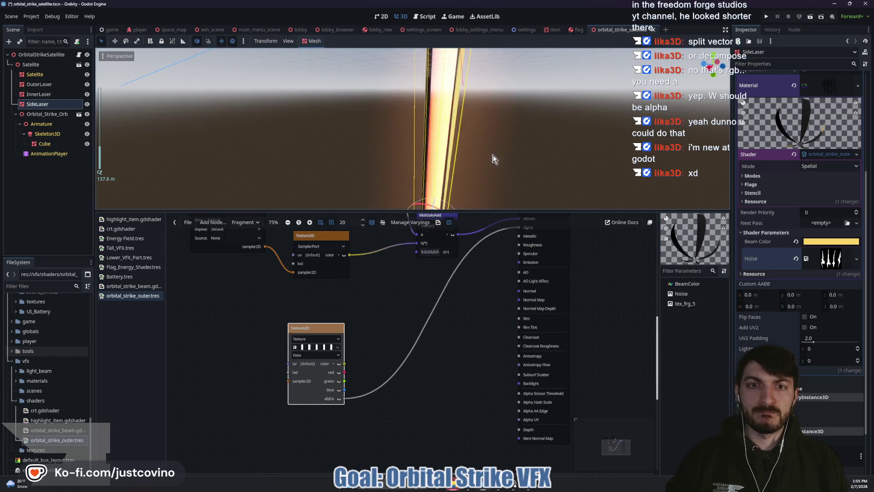
{"action": "scroll", "coordinate": [471, 312], "scroll_direction": "down", "scroll_amount": 1}
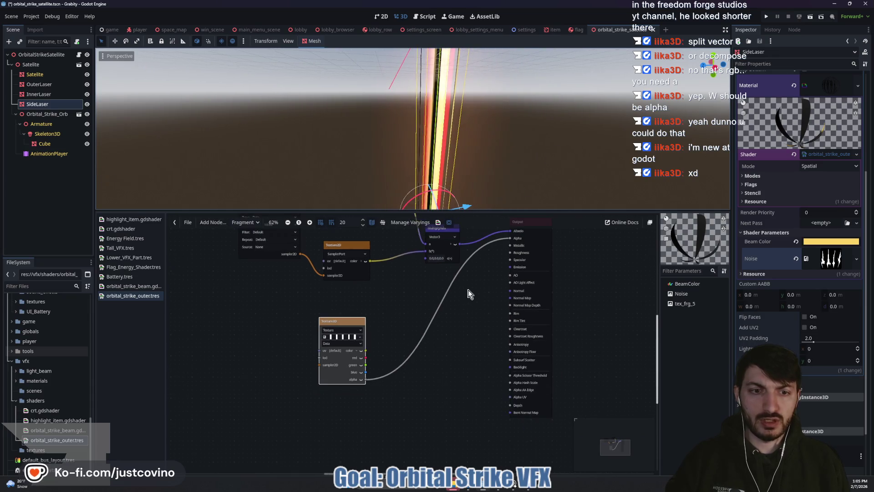
Step: Spread out the ColorParameter, Texture2DParameter and Texture2D nodes, then delete MultiplyAdd
{"action": "left_click_drag", "start_coordinate": [413, 315], "coordinate": [437, 359]}
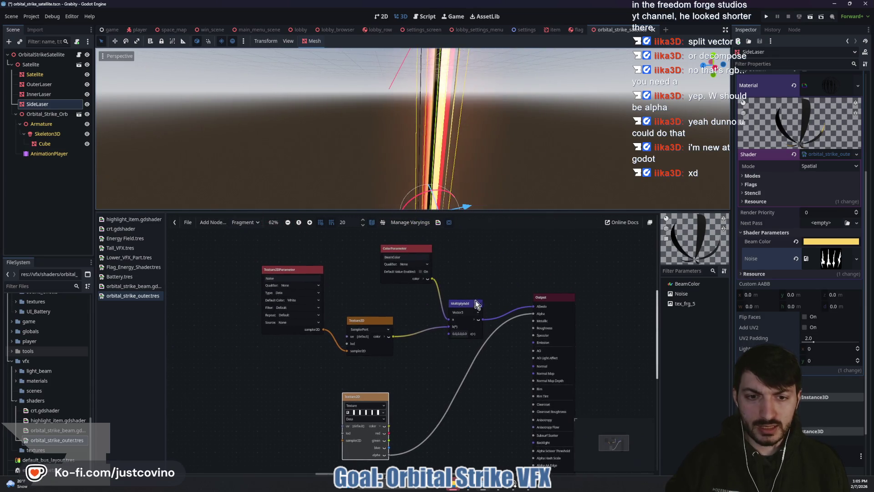
{"action": "left_click_drag", "start_coordinate": [468, 304], "coordinate": [447, 304]}
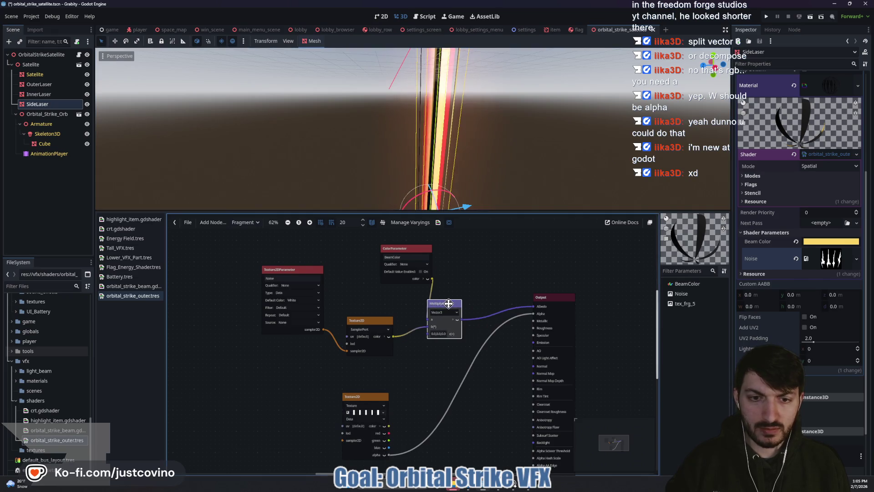
{"action": "left_click_drag", "start_coordinate": [408, 250], "coordinate": [354, 248]}
{"action": "left_click_drag", "start_coordinate": [303, 269], "coordinate": [241, 286]}
{"action": "left_click_drag", "start_coordinate": [361, 324], "coordinate": [313, 325]}
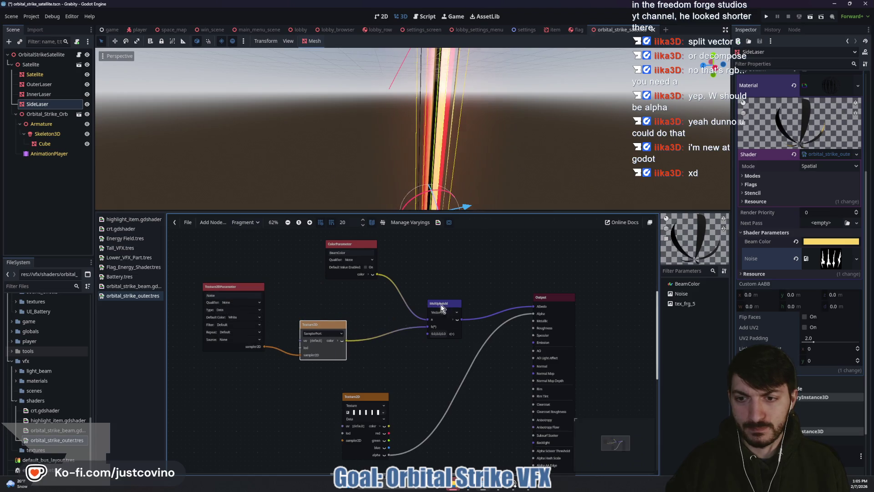
{"action": "left_click", "coordinate": [239, 303]}
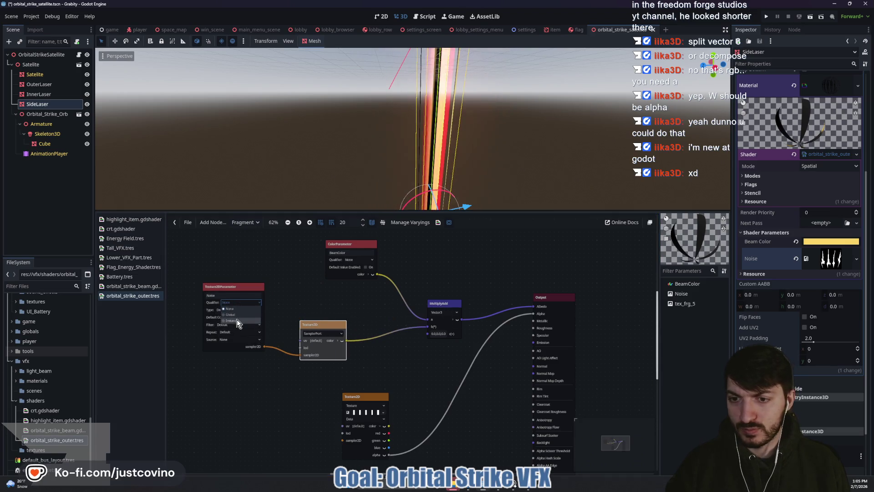
{"action": "left_click", "coordinate": [450, 304]}
{"action": "key", "text": "Delete"}
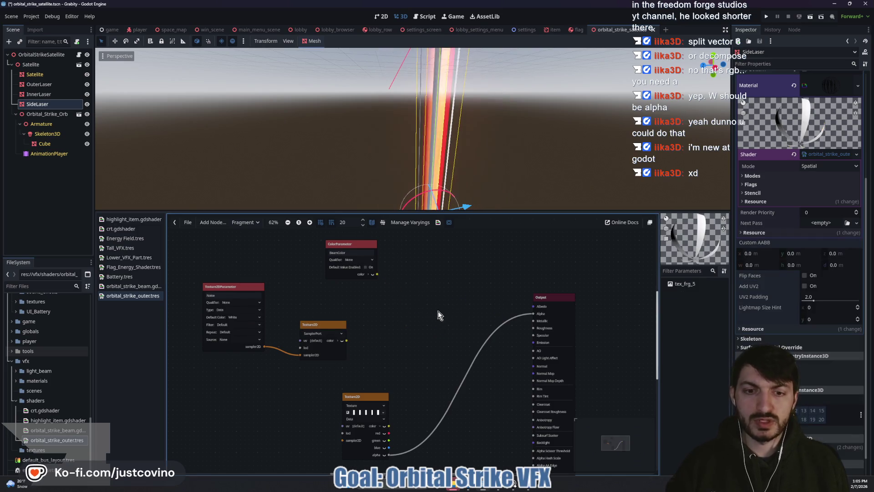
Step: Create a Vector3 Add node taking BeamColor and texture colour, outputting to Albedo
{"action": "key", "text": "space"}
{"action": "type", "text": "add"}
{"action": "left_click", "coordinate": [478, 364]}
{"action": "scroll", "coordinate": [473, 365], "scroll_direction": "down", "scroll_amount": 2}
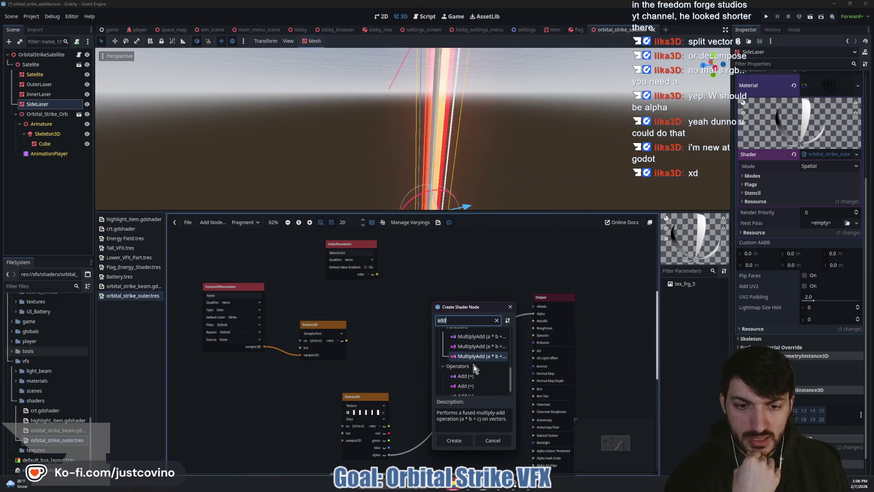
{"action": "left_click", "coordinate": [474, 379]}
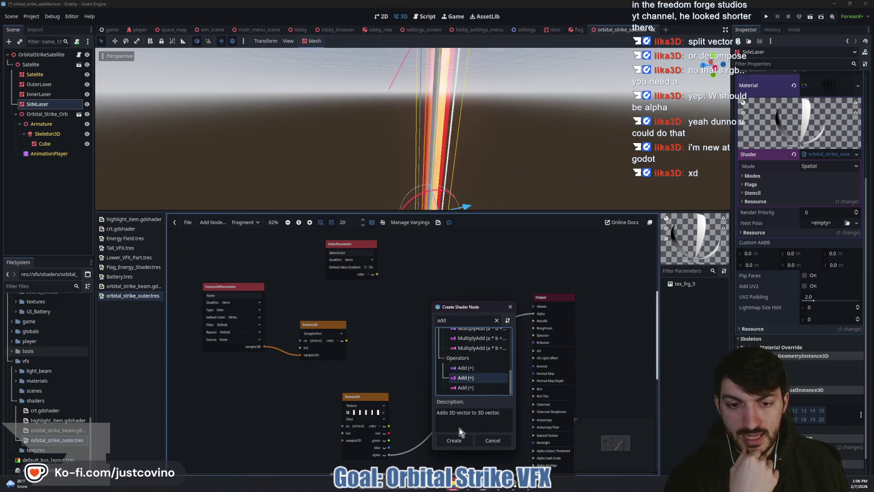
{"action": "left_click", "coordinate": [454, 440]}
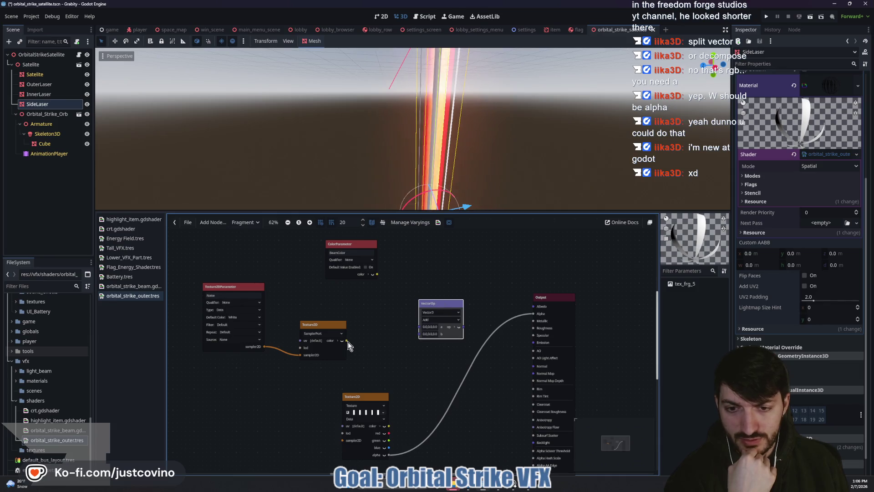
{"action": "left_click_drag", "start_coordinate": [415, 337], "coordinate": [417, 335]}
{"action": "mouse_move", "coordinate": [379, 274]}
{"action": "left_mouse_down"}
{"action": "mouse_move", "coordinate": [419, 326]}
{"action": "mouse_move", "coordinate": [531, 309]}
{"action": "left_mouse_up"}
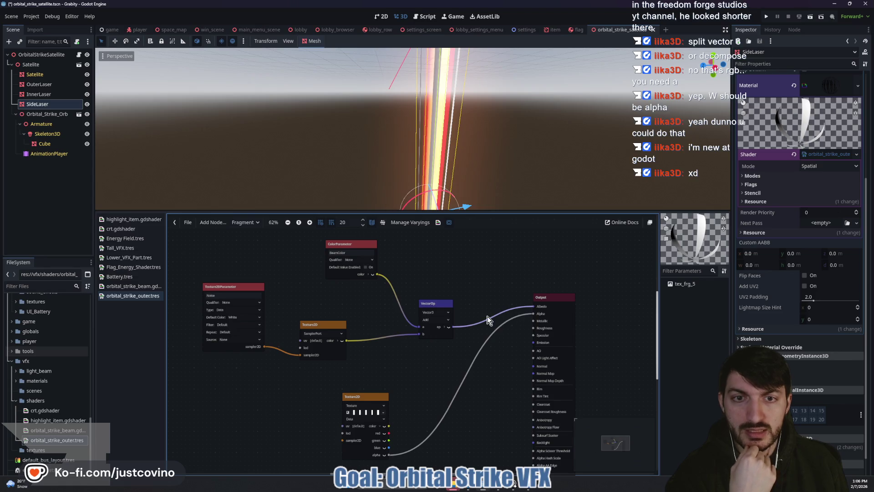
{"action": "mouse_move", "coordinate": [510, 200]}
{"action": "left_mouse_down"}
{"action": "mouse_move", "coordinate": [513, 141]}
{"action": "mouse_move", "coordinate": [455, 121]}
{"action": "mouse_move", "coordinate": [569, 119]}
{"action": "left_mouse_up"}
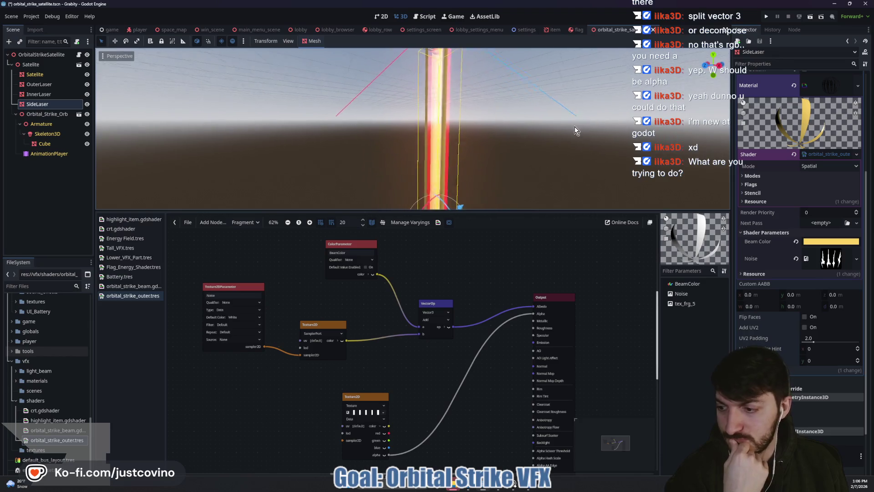
Step: Expand the Noise texture preview in Shader Parameters and drag the Texture2DParameter node lower
{"action": "scroll", "coordinate": [545, 134], "scroll_direction": "down", "scroll_amount": 5}
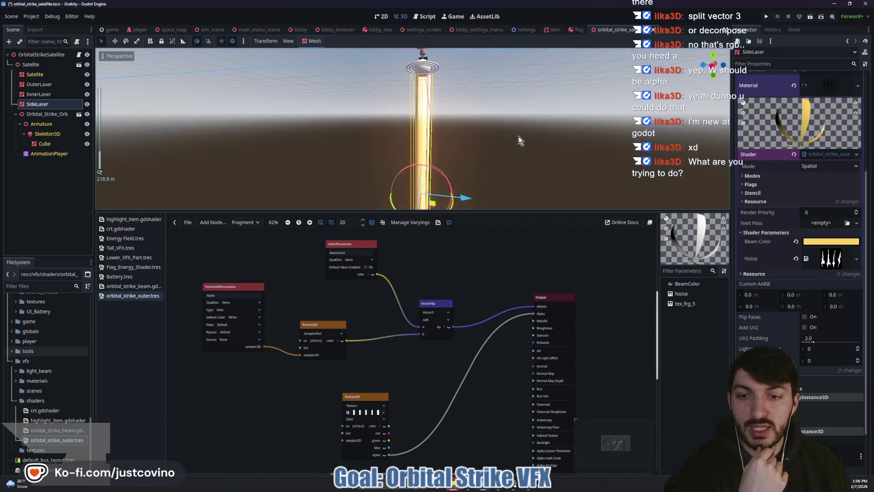
{"action": "left_click", "coordinate": [839, 263]}
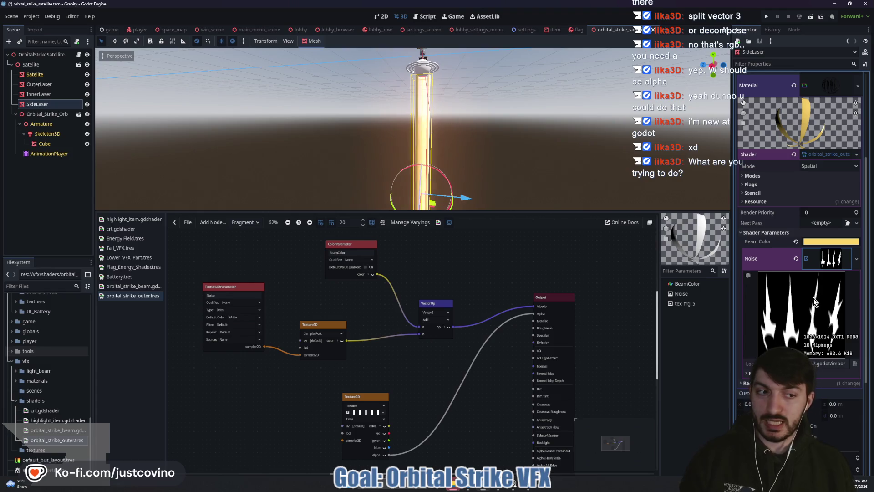
{"action": "scroll", "coordinate": [537, 154], "scroll_direction": "up", "scroll_amount": 8}
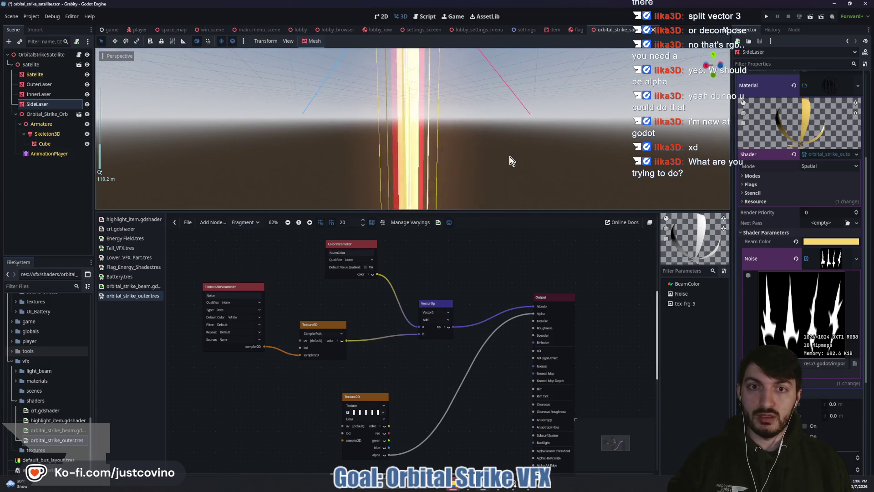
{"action": "scroll", "coordinate": [509, 156], "scroll_direction": "down", "scroll_amount": 5}
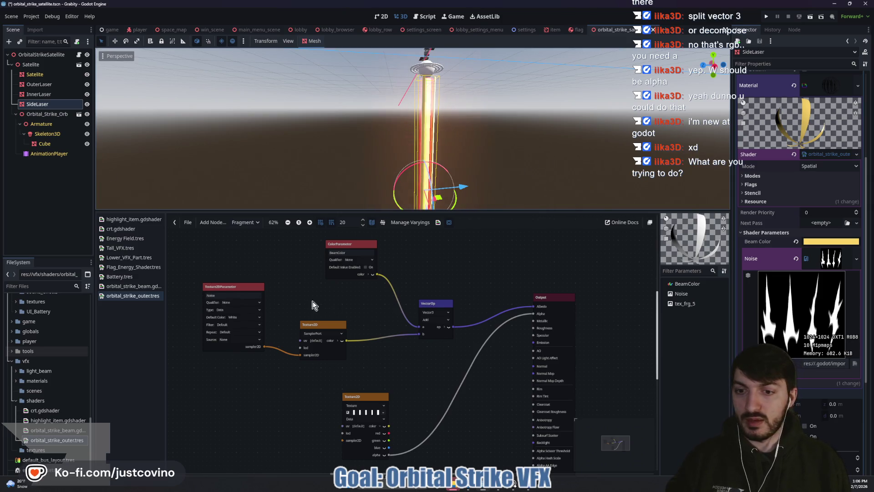
{"action": "scroll", "coordinate": [370, 280], "scroll_direction": "down", "scroll_amount": 2}
{"action": "scroll", "coordinate": [371, 280], "scroll_direction": "left", "scroll_amount": 5}
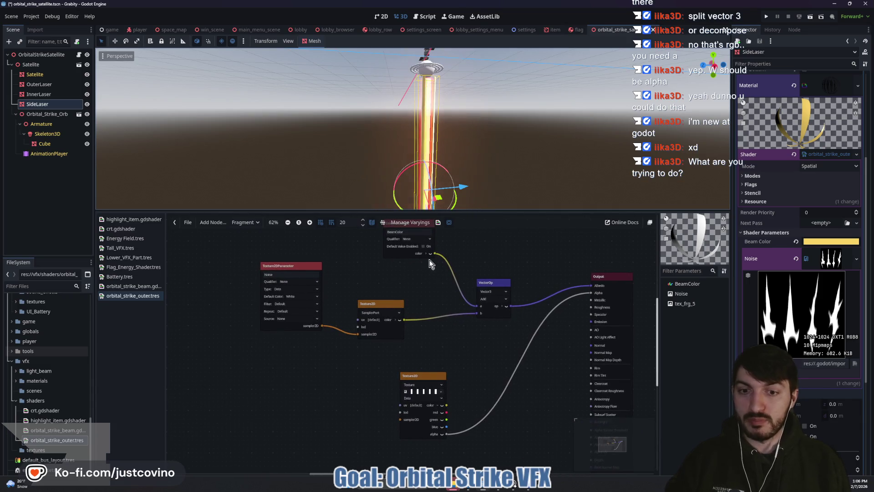
{"action": "left_click_drag", "start_coordinate": [318, 268], "coordinate": [321, 340]}
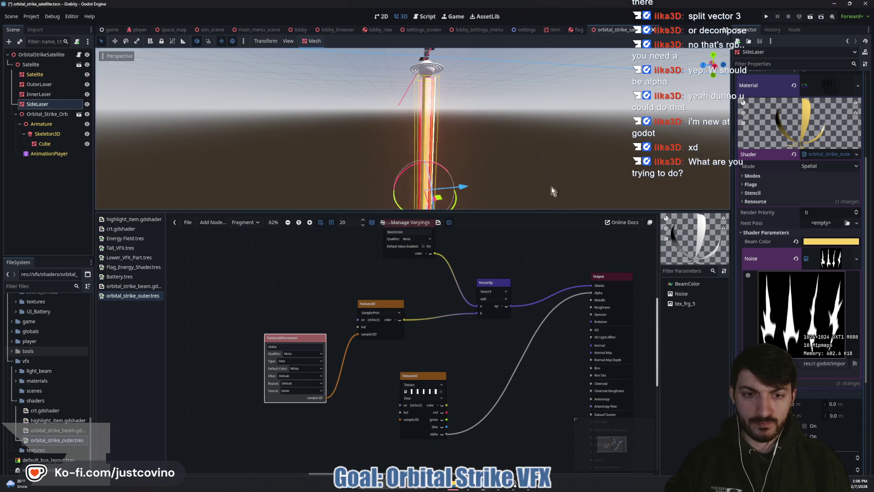
{"action": "left_click", "coordinate": [500, 299]}
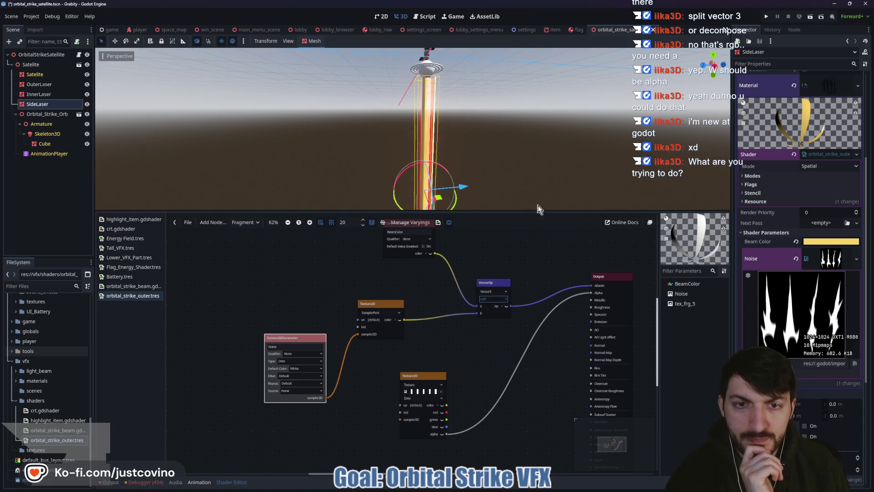
{"action": "key", "text": "Down"}
{"action": "key", "text": "Down"}
{"action": "key", "text": "Return"}
{"action": "scroll", "coordinate": [545, 161], "scroll_direction": "up", "scroll_amount": 5}
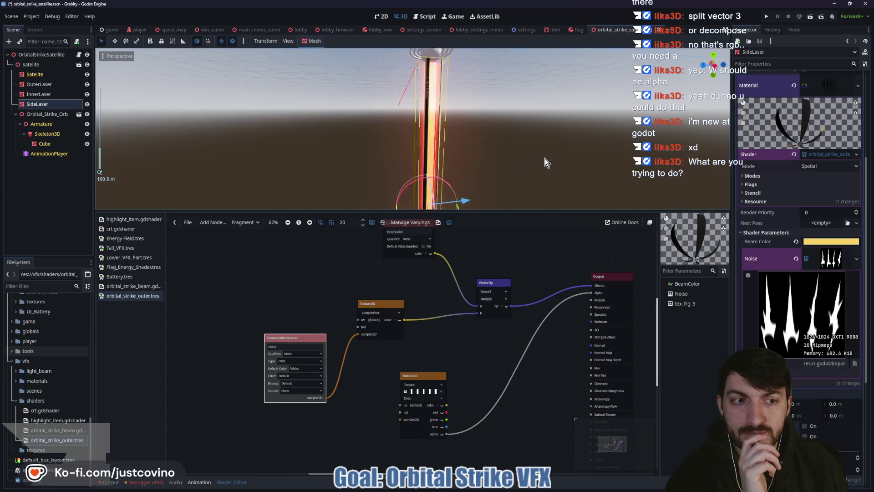
{"action": "left_click", "coordinate": [487, 299]}
{"action": "left_click", "coordinate": [493, 301]}
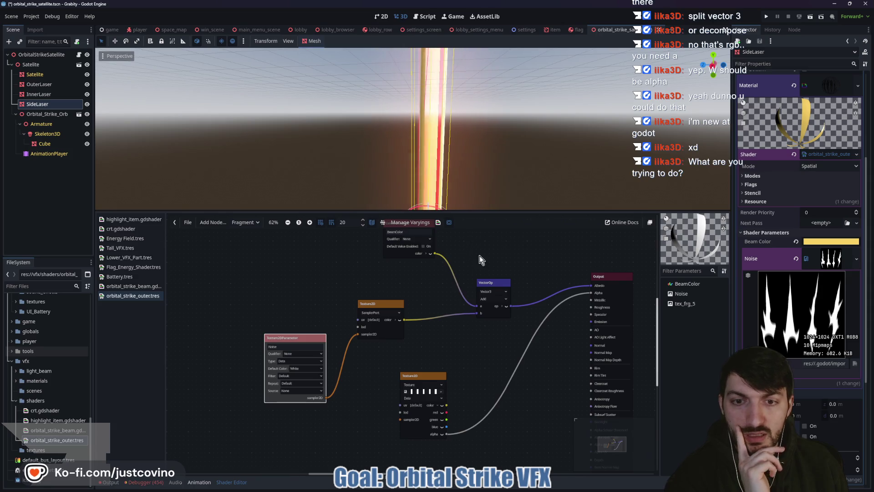
{"action": "left_click_drag", "start_coordinate": [479, 256], "coordinate": [457, 271]}
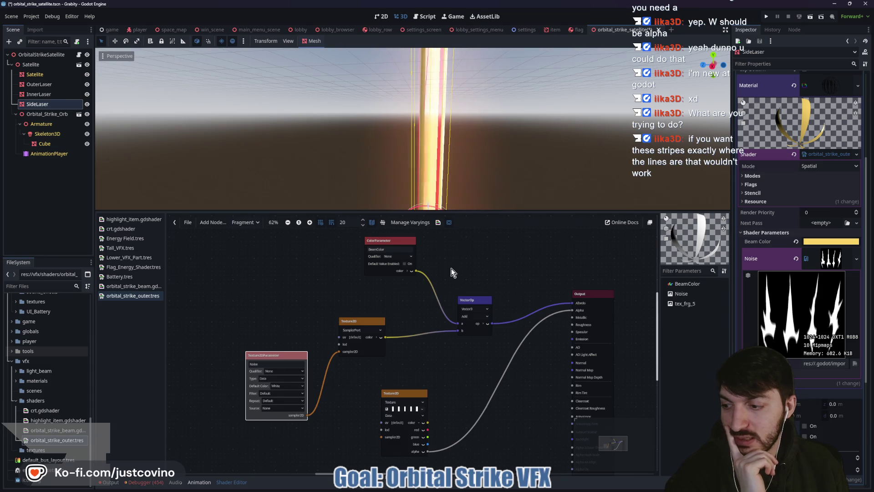
{"action": "mouse_move", "coordinate": [551, 161]}
{"action": "left_mouse_down"}
{"action": "mouse_move", "coordinate": [474, 177]}
{"action": "mouse_move", "coordinate": [515, 173]}
{"action": "left_mouse_up"}
{"action": "scroll", "coordinate": [515, 173], "scroll_direction": "down", "scroll_amount": 1}
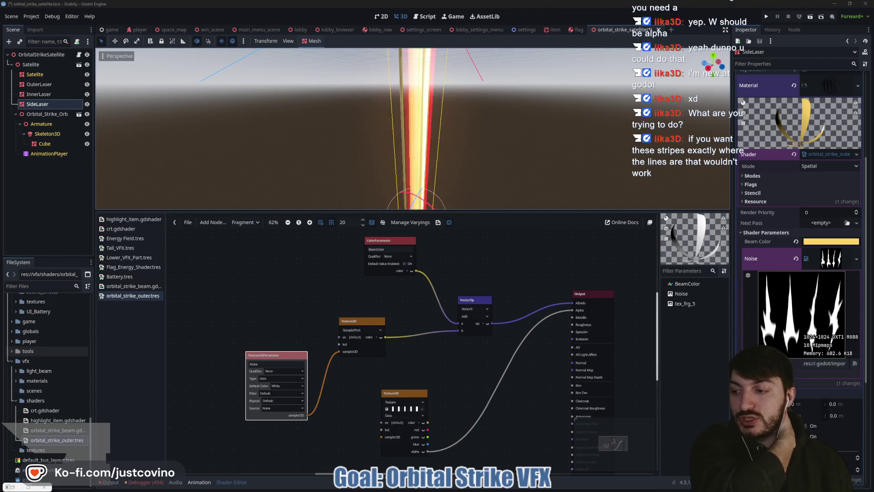
Step: Play the Orbital Laser Strike video and draw arrows marking the beam and its streaks
{"action": "key", "text": "alt+Tab"}
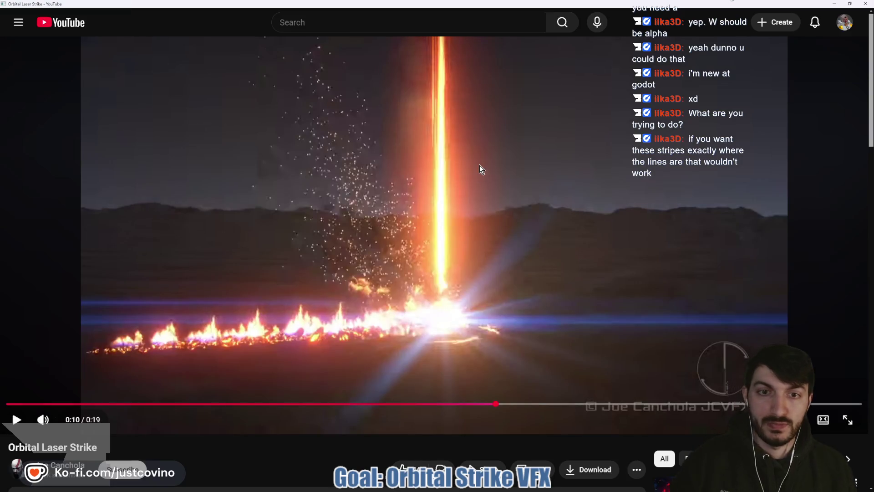
{"action": "left_click", "coordinate": [470, 195]}
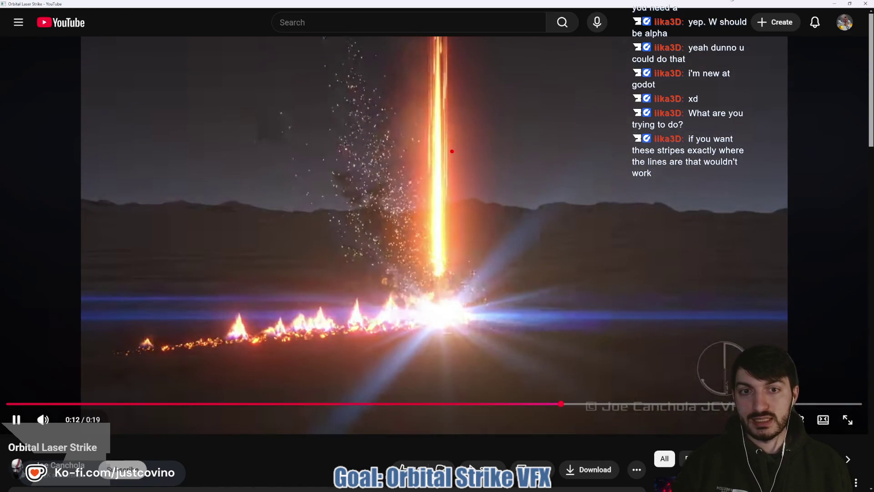
{"action": "left_click_drag", "start_coordinate": [625, 116], "coordinate": [452, 151]}
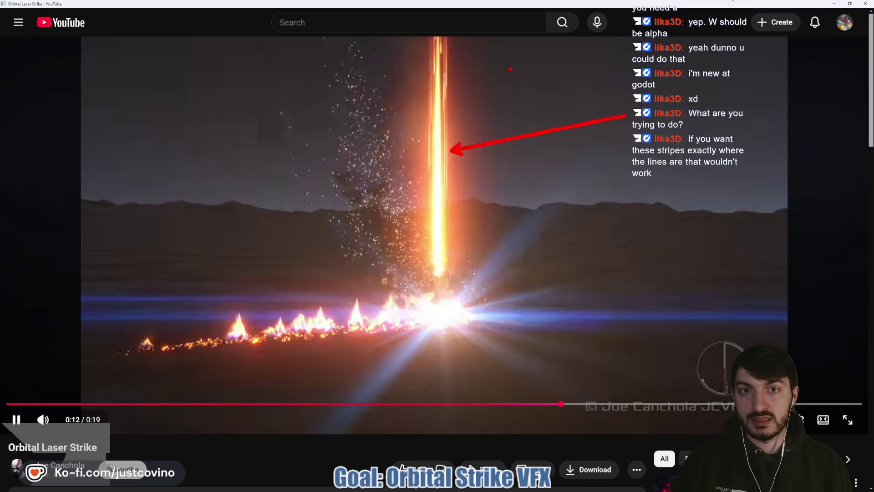
{"action": "left_click_drag", "start_coordinate": [550, 50], "coordinate": [449, 84]}
{"action": "left_click_drag", "start_coordinate": [342, 38], "coordinate": [429, 68]}
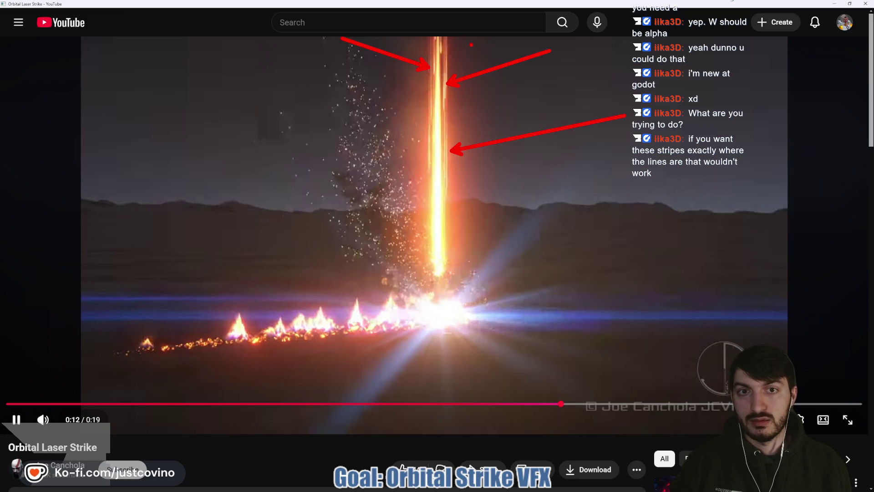
{"action": "left_click_drag", "start_coordinate": [489, 48], "coordinate": [445, 48]}
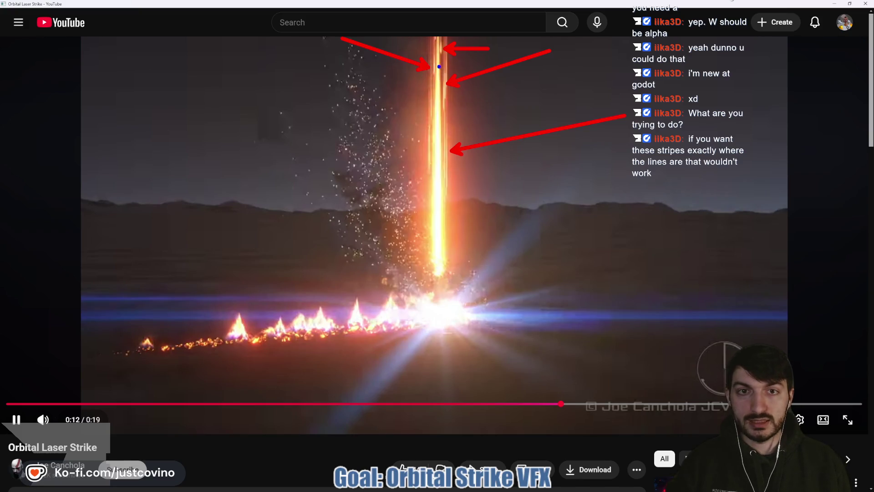
{"action": "left_click_drag", "start_coordinate": [437, 35], "coordinate": [437, 281]}
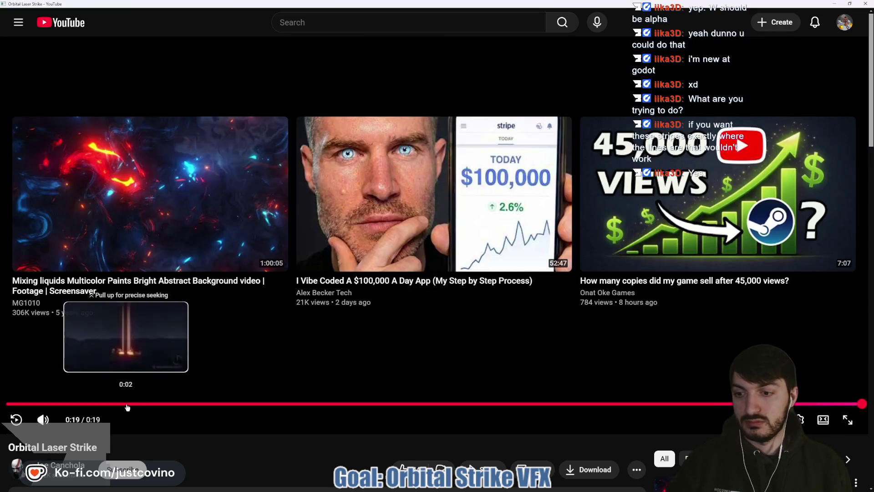
Step: Scrub the video back to 0:02, pause it, and restore down the browser
{"action": "left_click", "coordinate": [135, 404]}
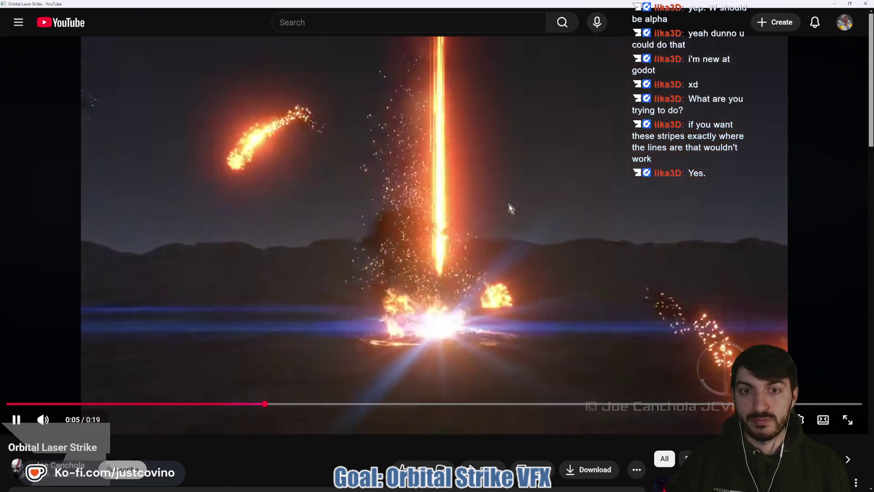
{"action": "left_click", "coordinate": [504, 201]}
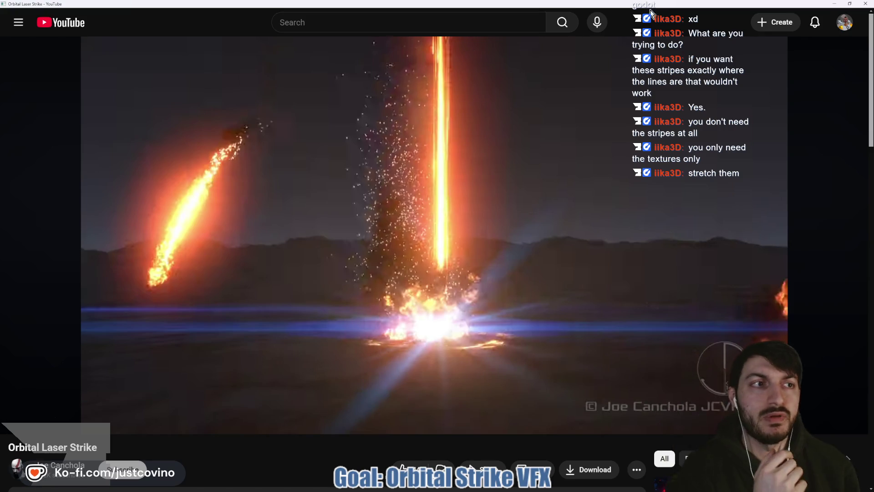
{"action": "left_click", "coordinate": [836, 7]}
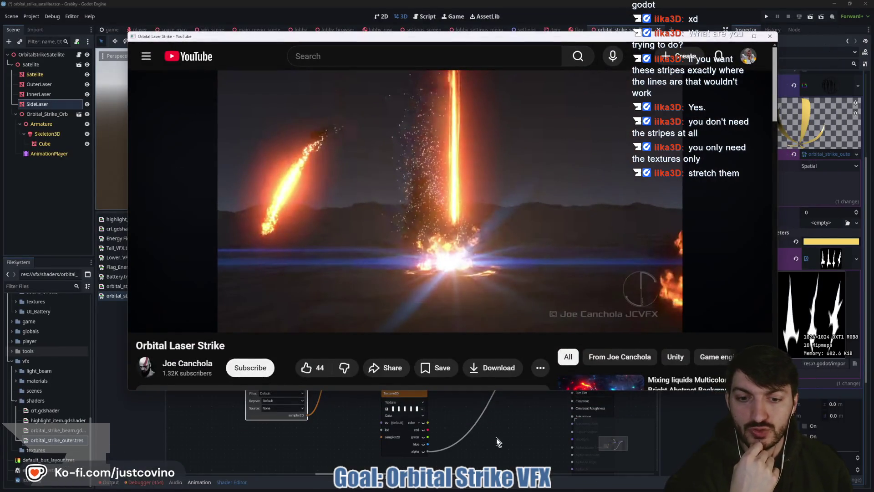
Step: Disconnect the texture alpha from Output Alpha and the Add result from Albedo
{"action": "left_click", "coordinate": [496, 438]}
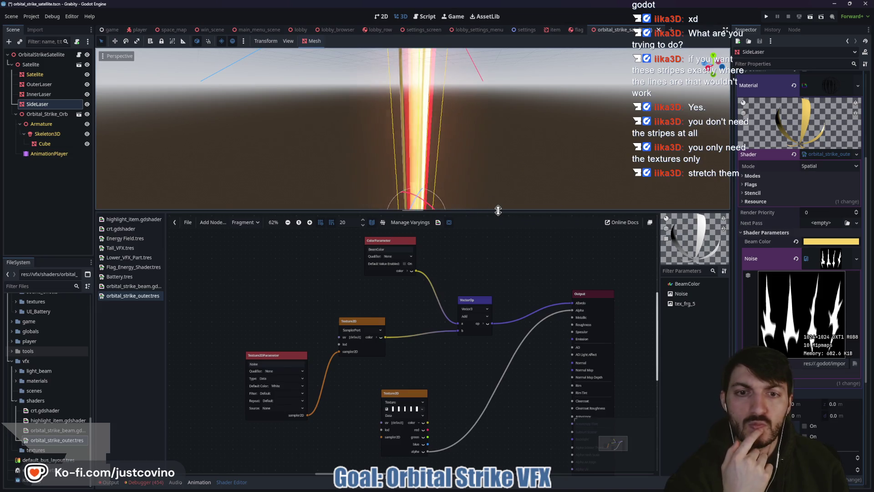
{"action": "mouse_move", "coordinate": [442, 384]}
{"action": "left_mouse_down"}
{"action": "mouse_move", "coordinate": [433, 336]}
{"action": "mouse_move", "coordinate": [450, 333]}
{"action": "mouse_move", "coordinate": [399, 340]}
{"action": "left_mouse_up"}
{"action": "scroll", "coordinate": [428, 332], "scroll_direction": "down", "scroll_amount": 1}
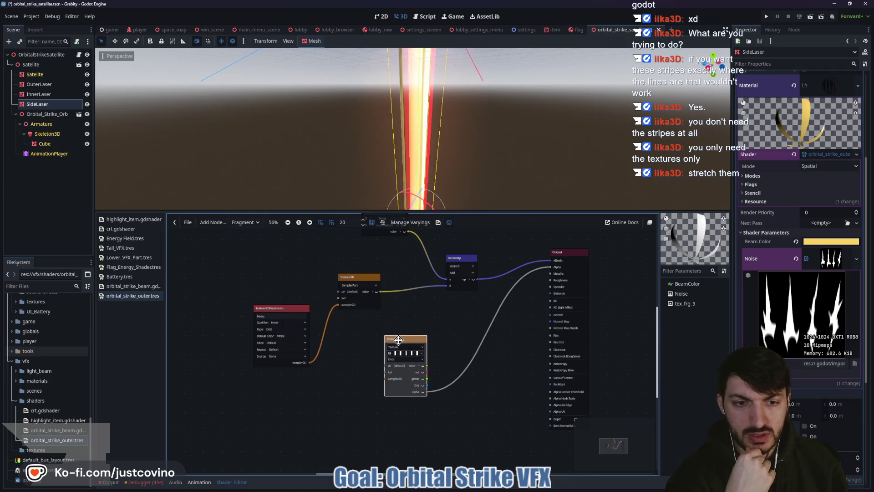
{"action": "left_click_drag", "start_coordinate": [282, 307], "coordinate": [282, 261]}
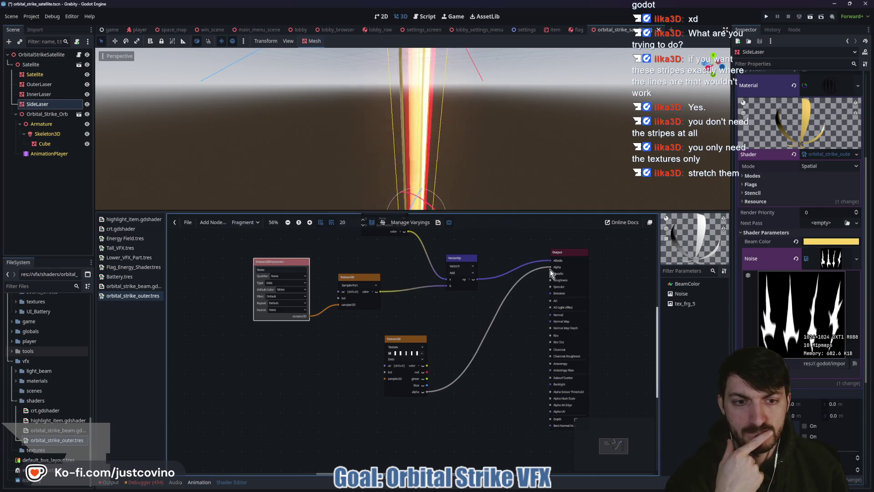
{"action": "left_click_drag", "start_coordinate": [550, 267], "coordinate": [505, 302]}
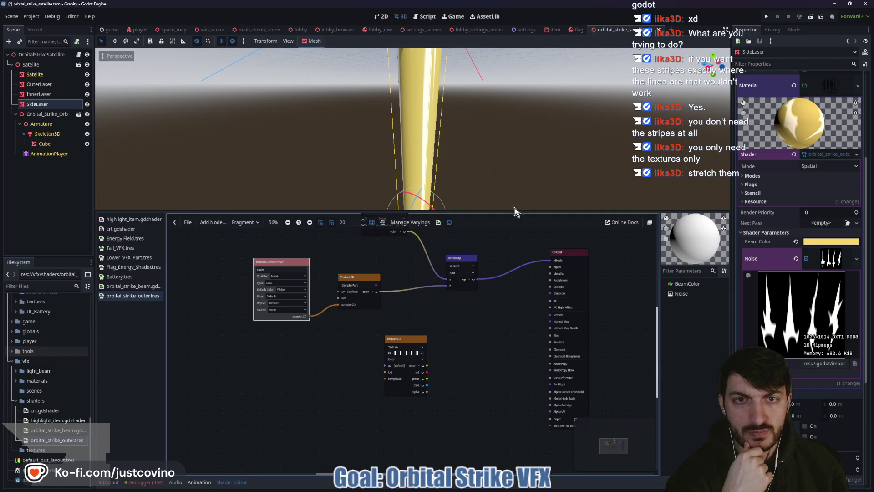
{"action": "scroll", "coordinate": [543, 144], "scroll_direction": "down", "scroll_amount": 5}
{"action": "mouse_move", "coordinate": [542, 140]}
{"action": "left_mouse_down"}
{"action": "mouse_move", "coordinate": [452, 143]}
{"action": "mouse_move", "coordinate": [375, 124]}
{"action": "mouse_move", "coordinate": [575, 106]}
{"action": "mouse_move", "coordinate": [576, 126]}
{"action": "mouse_move", "coordinate": [531, 168]}
{"action": "left_mouse_up"}
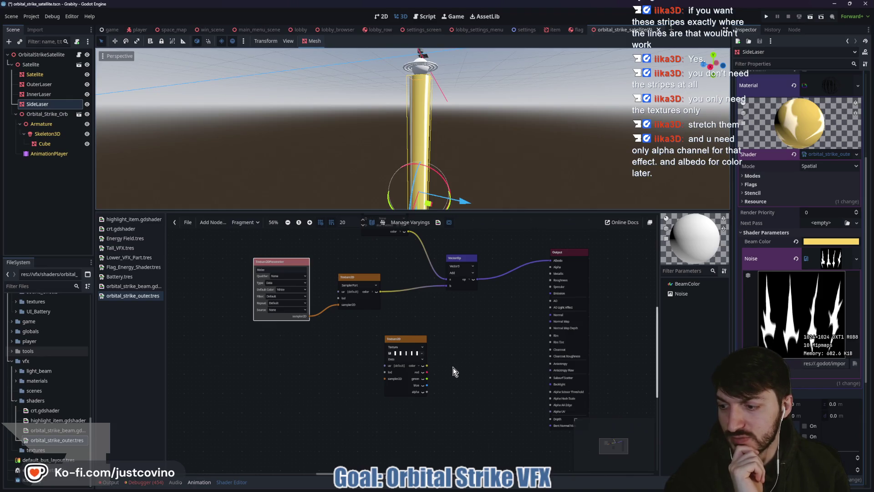
{"action": "left_click_drag", "start_coordinate": [550, 260], "coordinate": [528, 281]}
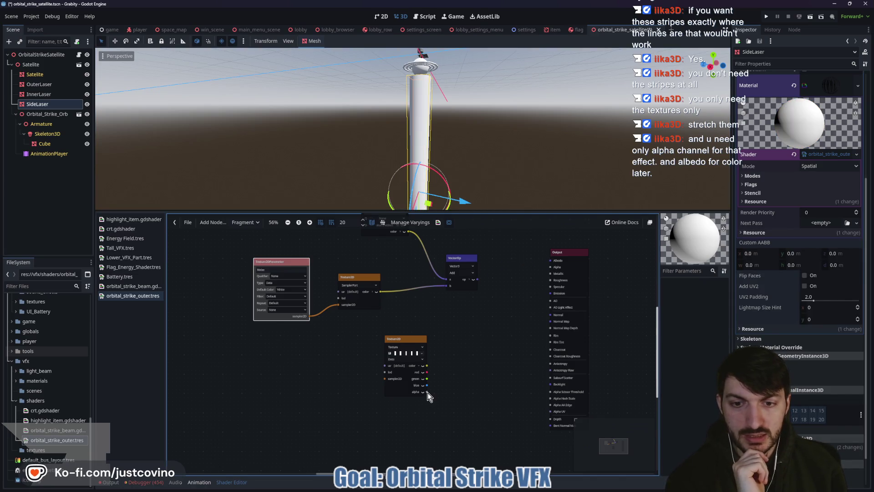
Step: Test Texture2D alpha into Output Alpha, then unplug it, leaving Alpha unconnected
{"action": "mouse_move", "coordinate": [427, 392]}
{"action": "left_mouse_down"}
{"action": "mouse_move", "coordinate": [520, 296]}
{"action": "mouse_move", "coordinate": [531, 265]}
{"action": "mouse_move", "coordinate": [552, 268]}
{"action": "left_mouse_up"}
{"action": "left_click", "coordinate": [630, 259]}
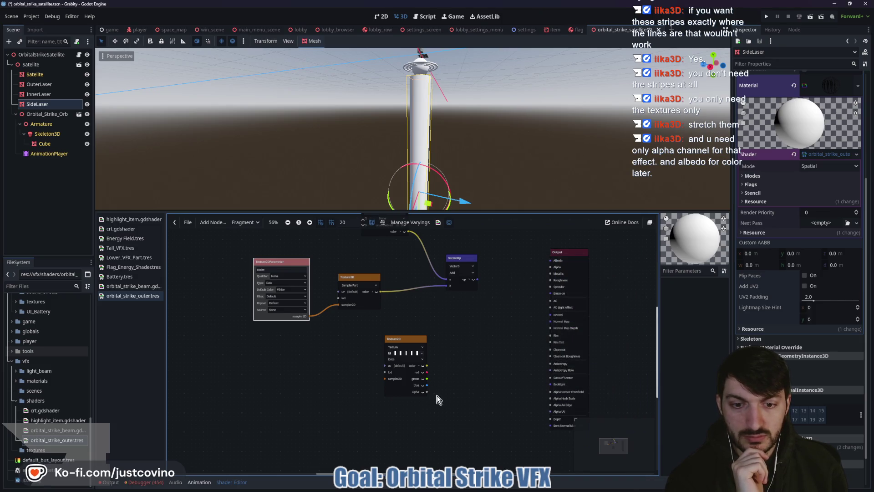
{"action": "left_click_drag", "start_coordinate": [427, 392], "coordinate": [549, 267]}
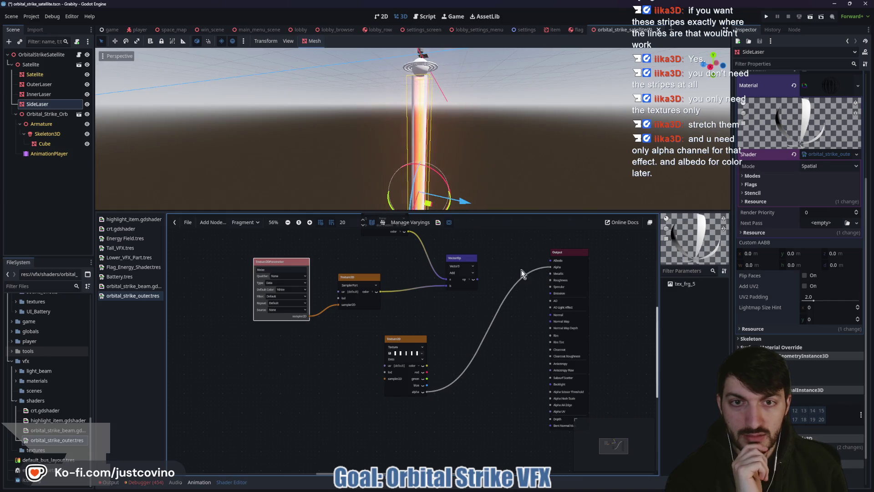
{"action": "mouse_move", "coordinate": [519, 133]}
{"action": "left_mouse_down"}
{"action": "mouse_move", "coordinate": [422, 127]}
{"action": "mouse_move", "coordinate": [368, 135]}
{"action": "mouse_move", "coordinate": [423, 143]}
{"action": "mouse_move", "coordinate": [569, 132]}
{"action": "left_mouse_up"}
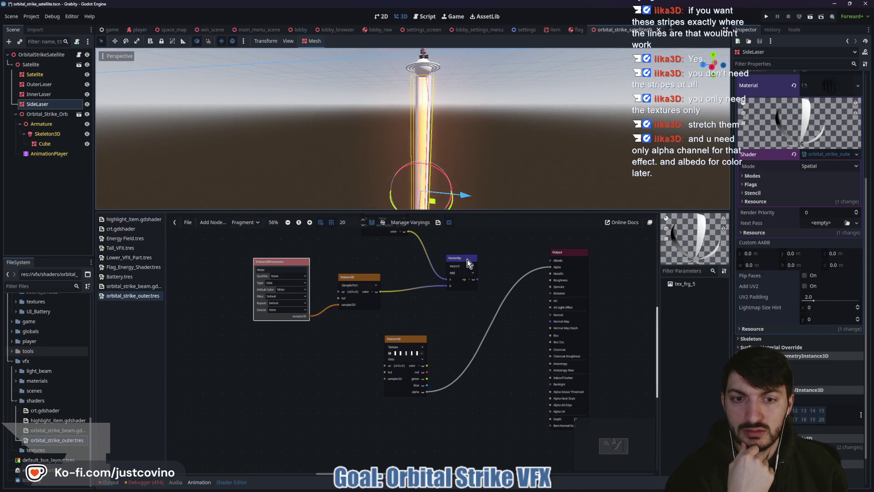
{"action": "scroll", "coordinate": [418, 276], "scroll_direction": "down", "scroll_amount": 1}
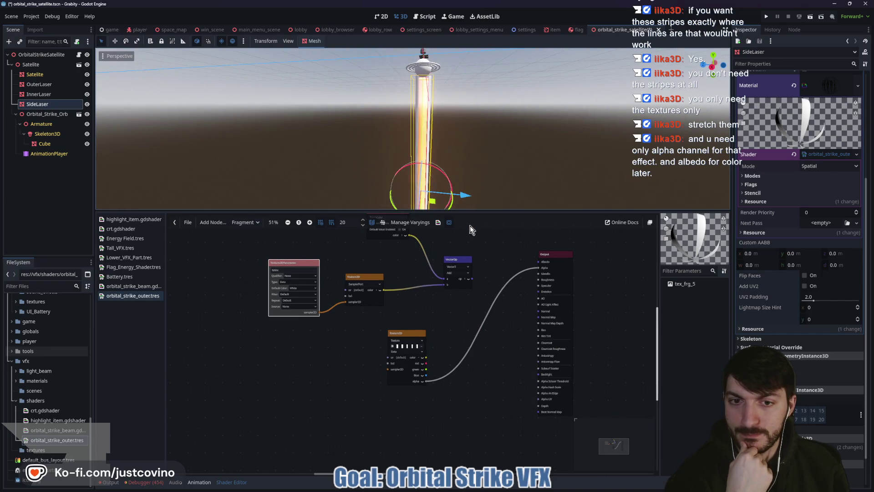
{"action": "left_click_drag", "start_coordinate": [410, 262], "coordinate": [375, 287]}
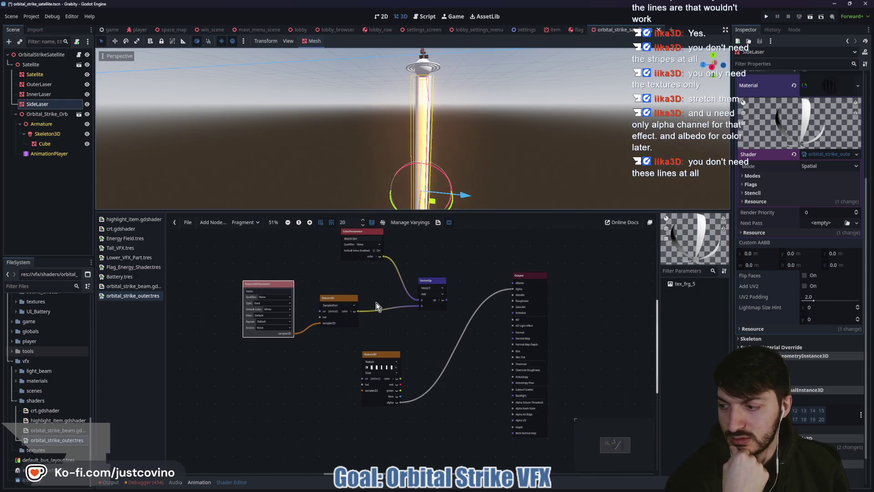
{"action": "left_click_drag", "start_coordinate": [513, 289], "coordinate": [448, 359]}
{"action": "left_click", "coordinate": [433, 285]}
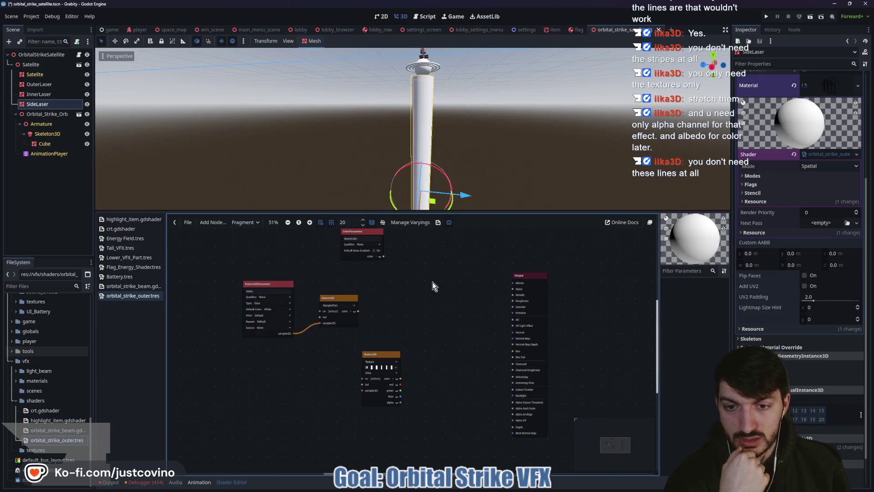
Step: Wire the noise texture's colour into the Output's Alpha so the beam shows streaky noise
{"action": "left_click_drag", "start_coordinate": [358, 311], "coordinate": [513, 289]}
{"action": "mouse_move", "coordinate": [491, 135]}
{"action": "left_mouse_down"}
{"action": "mouse_move", "coordinate": [330, 141]}
{"action": "mouse_move", "coordinate": [457, 134]}
{"action": "left_mouse_up"}
{"action": "mouse_move", "coordinate": [530, 132]}
{"action": "left_mouse_down"}
{"action": "mouse_move", "coordinate": [589, 143]}
{"action": "mouse_move", "coordinate": [462, 140]}
{"action": "left_mouse_up"}
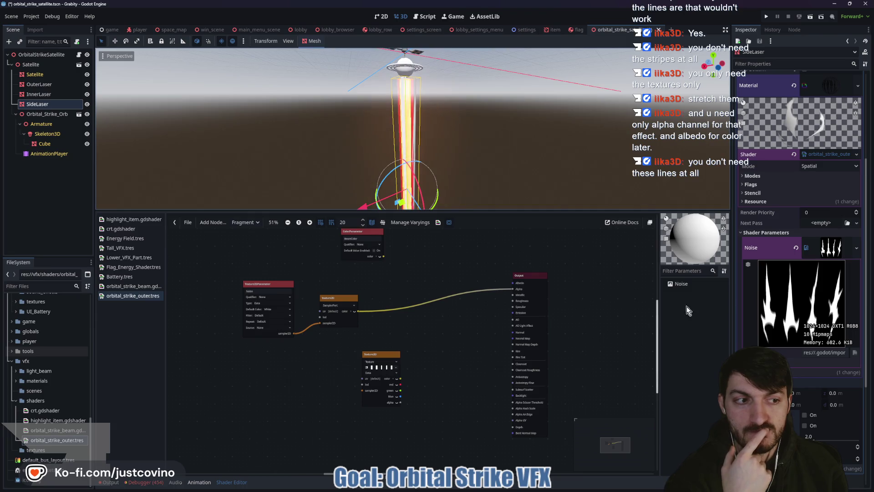
Step: Collapse the Noise preview, inspect the beam from several angles, then drag a new node off the texture's UV
{"action": "left_click", "coordinate": [831, 252]}
{"action": "scroll", "coordinate": [505, 144], "scroll_direction": "up", "scroll_amount": 5}
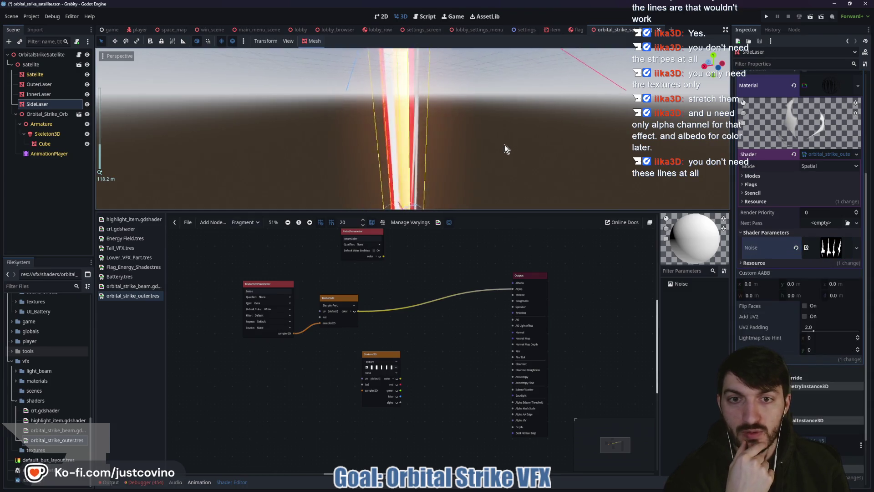
{"action": "scroll", "coordinate": [480, 168], "scroll_direction": "down", "scroll_amount": 5}
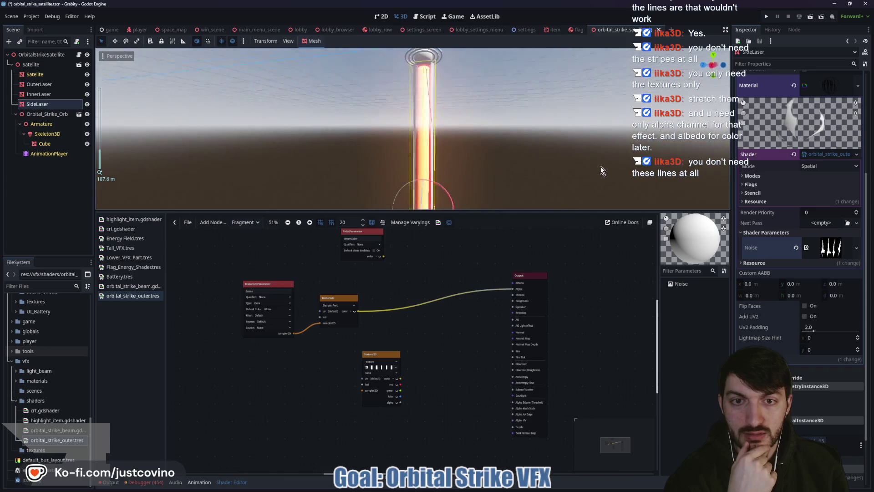
{"action": "mouse_move", "coordinate": [665, 160]}
{"action": "left_mouse_down"}
{"action": "mouse_move", "coordinate": [566, 171]}
{"action": "mouse_move", "coordinate": [495, 152]}
{"action": "mouse_move", "coordinate": [306, 173]}
{"action": "mouse_move", "coordinate": [370, 186]}
{"action": "mouse_move", "coordinate": [518, 181]}
{"action": "mouse_move", "coordinate": [392, 174]}
{"action": "mouse_move", "coordinate": [476, 160]}
{"action": "mouse_move", "coordinate": [559, 182]}
{"action": "mouse_move", "coordinate": [419, 82]}
{"action": "mouse_move", "coordinate": [423, 153]}
{"action": "mouse_move", "coordinate": [498, 189]}
{"action": "left_mouse_up"}
{"action": "scroll", "coordinate": [444, 157], "scroll_direction": "down", "scroll_amount": 3}
{"action": "scroll", "coordinate": [489, 183], "scroll_direction": "up", "scroll_amount": 2}
{"action": "scroll", "coordinate": [559, 182], "scroll_direction": "down", "scroll_amount": 3}
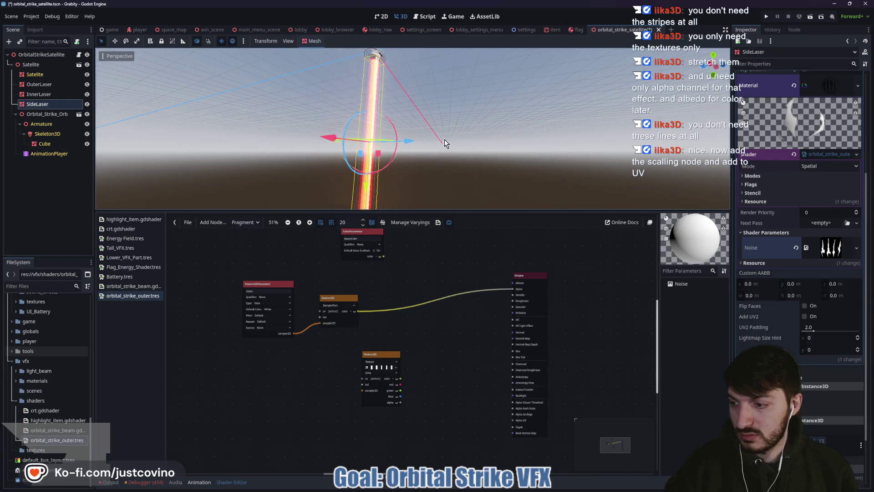
{"action": "left_click_drag", "start_coordinate": [445, 140], "coordinate": [446, 49]}
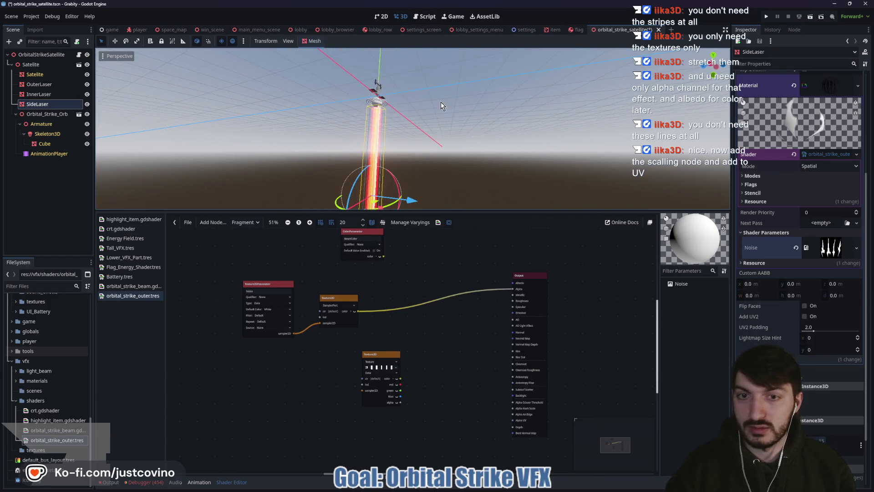
{"action": "scroll", "coordinate": [425, 182], "scroll_direction": "up", "scroll_amount": 4}
{"action": "left_click_drag", "start_coordinate": [415, 178], "coordinate": [449, 141]}
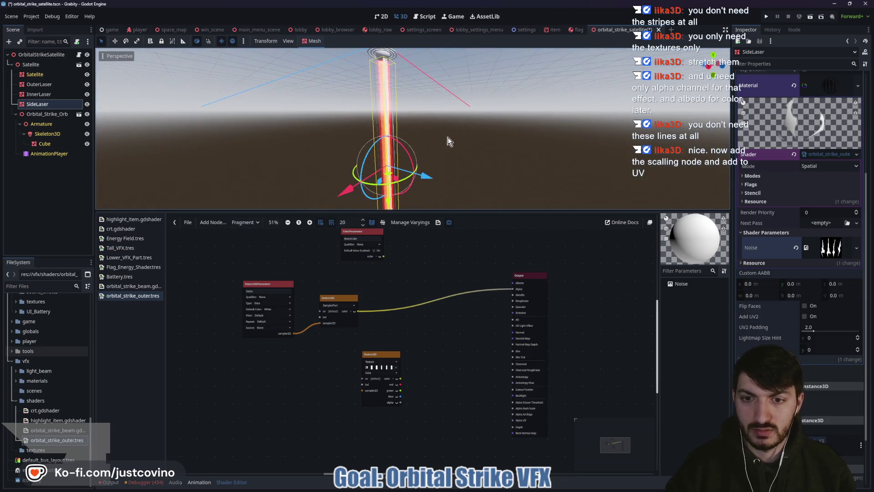
{"action": "left_click_drag", "start_coordinate": [269, 283], "coordinate": [260, 342]}
{"action": "left_click_drag", "start_coordinate": [313, 311], "coordinate": [268, 296]}
Step: Add a UVPanning UVFunc node feeding the noise texture's UV input
{"action": "type", "text": "add"}
{"action": "key", "text": "BackSpace"}
{"action": "key", "text": "BackSpace"}
{"action": "key", "text": "BackSpace"}
{"action": "type", "text": "ubpann"}
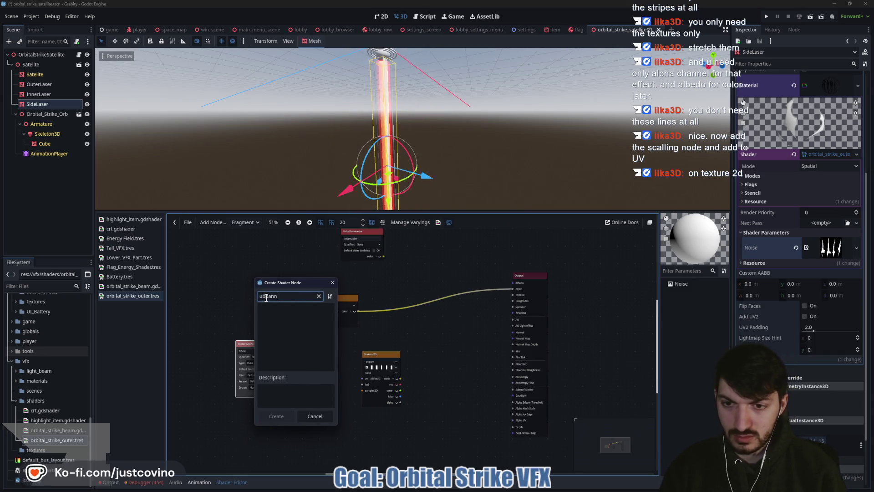
{"action": "key", "text": "BackSpace"}
{"action": "key", "text": "BackSpace"}
{"action": "key", "text": "BackSpace"}
{"action": "type", "text": "uvpann"}
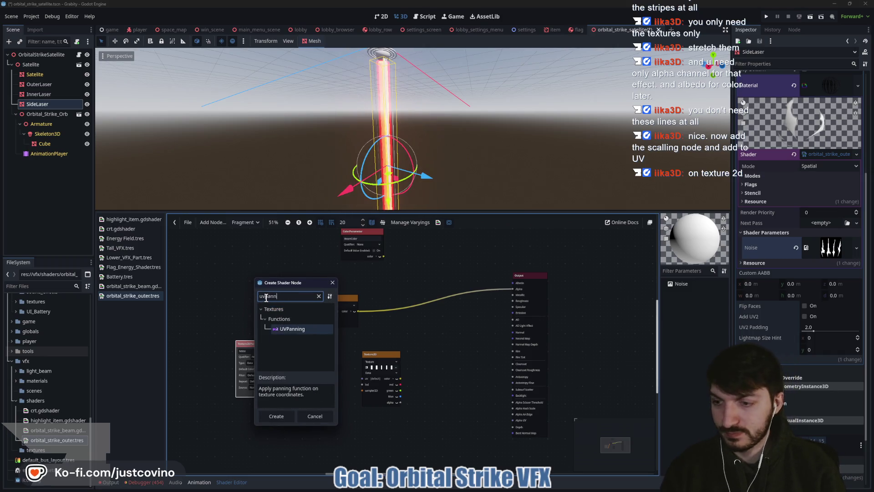
{"action": "key", "text": "Escape"}
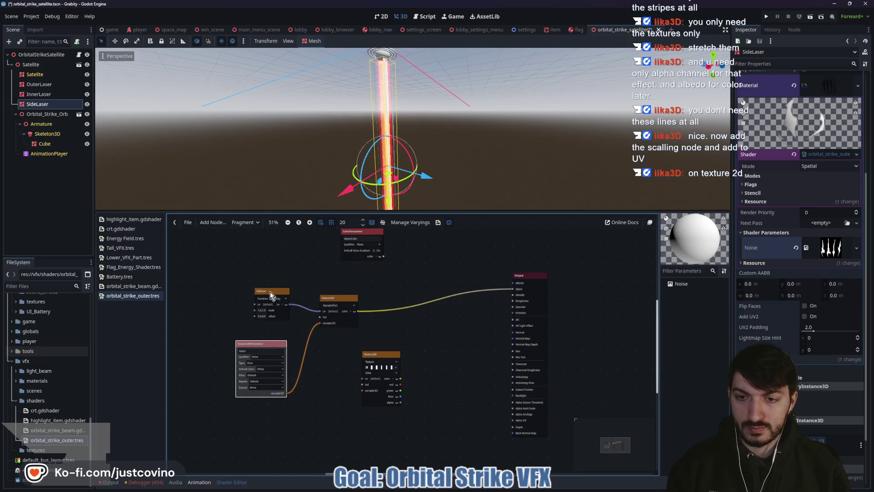
{"action": "mouse_move", "coordinate": [240, 301]}
{"action": "left_mouse_down"}
{"action": "mouse_move", "coordinate": [338, 294]}
{"action": "mouse_move", "coordinate": [261, 304]}
{"action": "left_mouse_up"}
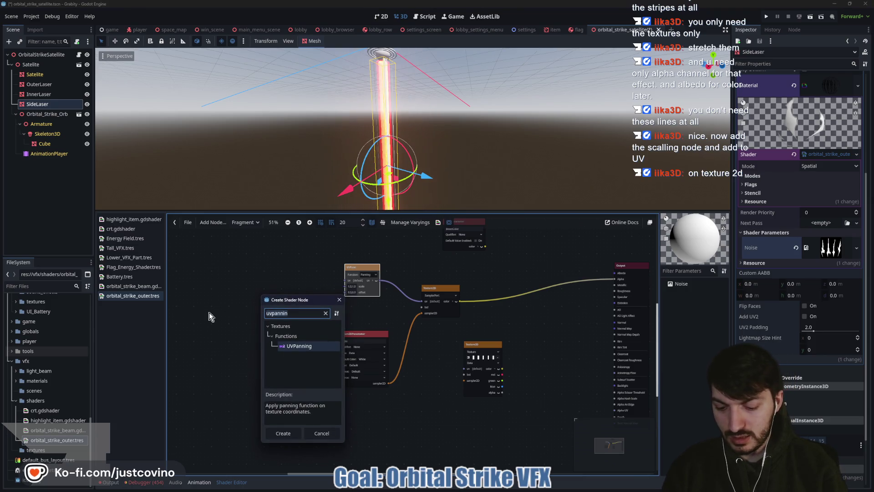
Step: Add a FloatOp node feeding UVFunc's scale and switch its operator from Add to Multiply
{"action": "type", "text": "floa"}
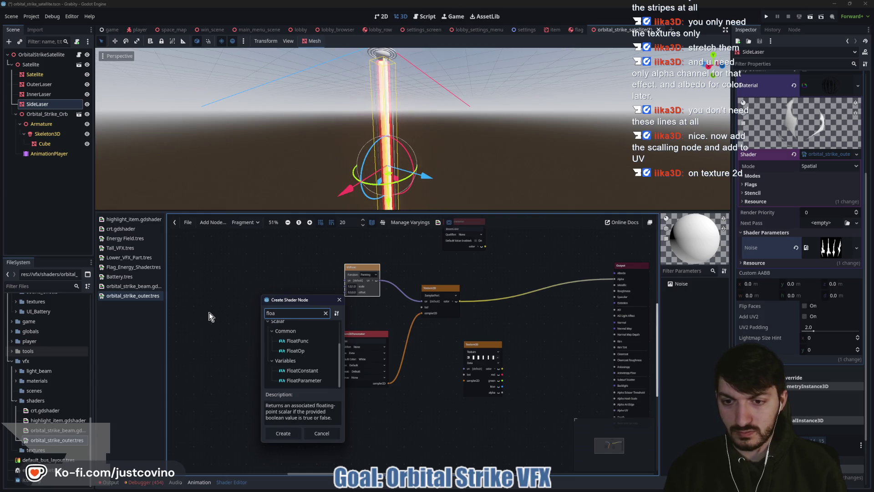
{"action": "left_click", "coordinate": [302, 351]}
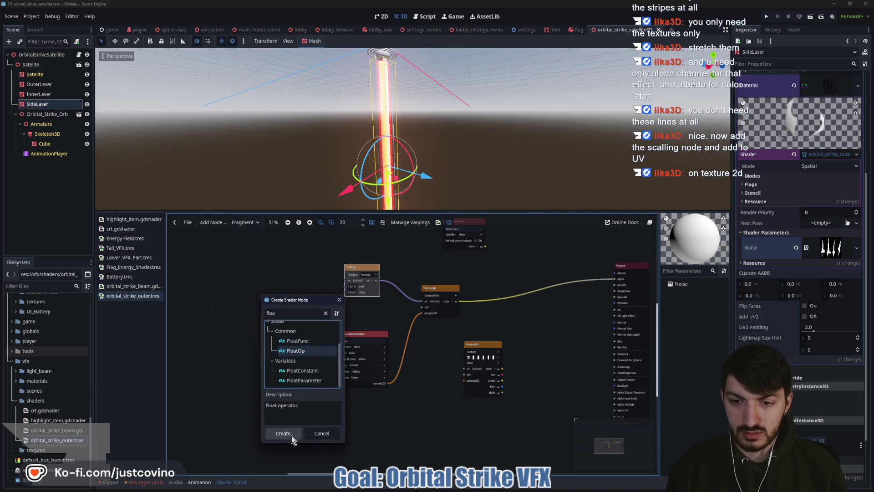
{"action": "left_click", "coordinate": [291, 435]}
{"action": "left_click_drag", "start_coordinate": [295, 303], "coordinate": [296, 279]}
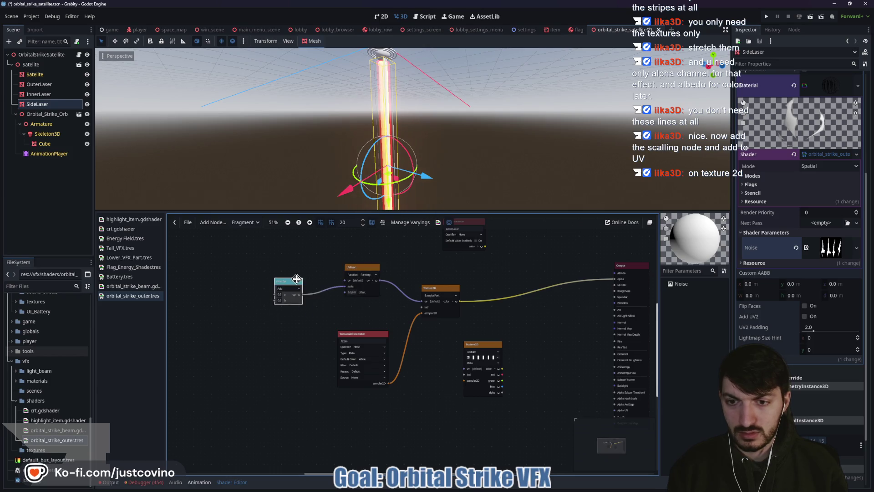
{"action": "left_click", "coordinate": [287, 288]}
{"action": "left_click", "coordinate": [288, 303]}
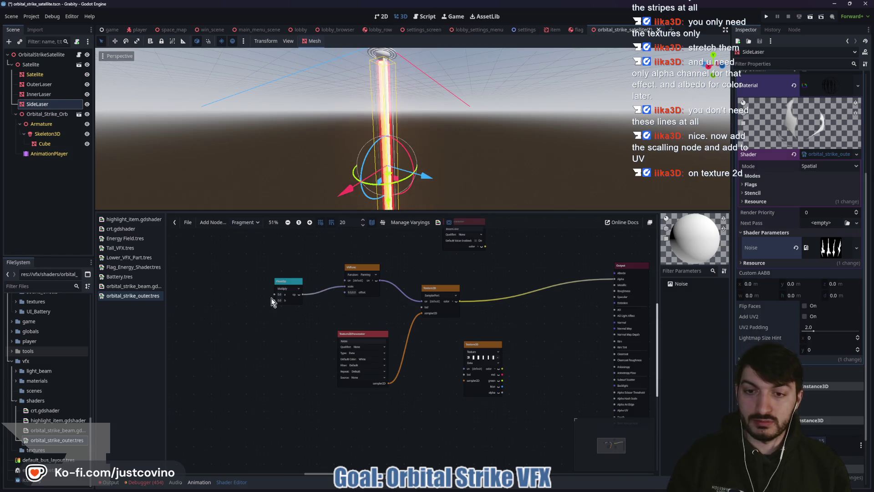
{"action": "scroll", "coordinate": [313, 304], "scroll_direction": "up", "scroll_amount": 3}
{"action": "left_click_drag", "start_coordinate": [340, 293], "coordinate": [296, 267]}
Step: Add a 'time' Input node feeding the Multiply's a port
{"action": "type", "text": "floa"}
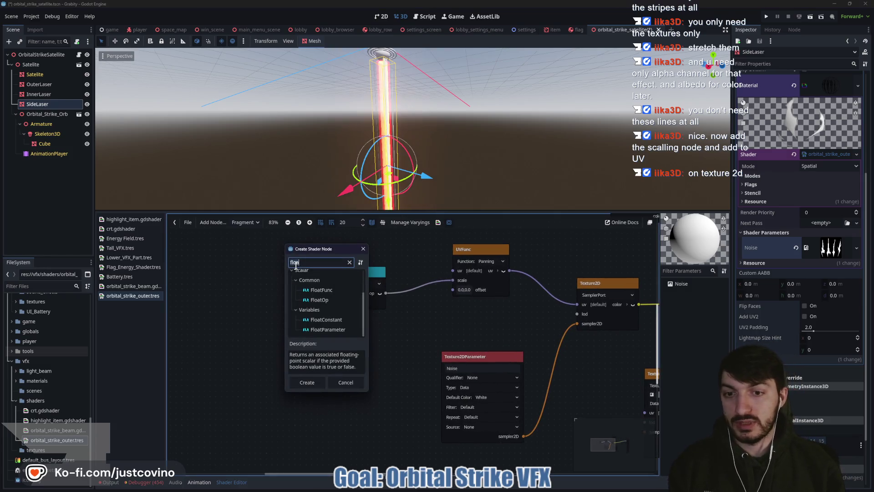
{"action": "key", "text": "BackSpace"}
{"action": "key", "text": "BackSpace"}
{"action": "key", "text": "BackSpace"}
{"action": "type", "text": "time"}
{"action": "key", "text": "Return"}
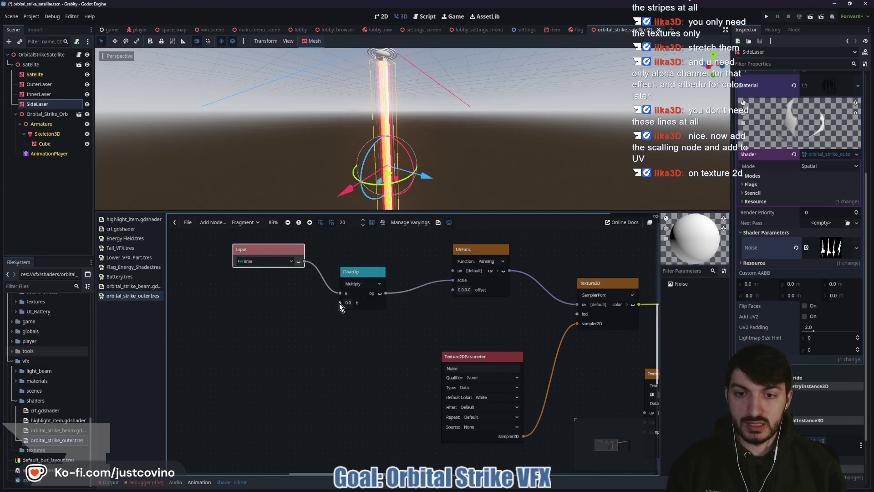
Step: Add a Vector2Parameter named Speed feeding the Multiply's b port
{"action": "left_click_drag", "start_coordinate": [339, 303], "coordinate": [269, 334]}
{"action": "key", "text": "BackSpace"}
{"action": "key", "text": "BackSpace"}
{"action": "key", "text": "BackSpace"}
{"action": "type", "text": "vec2"}
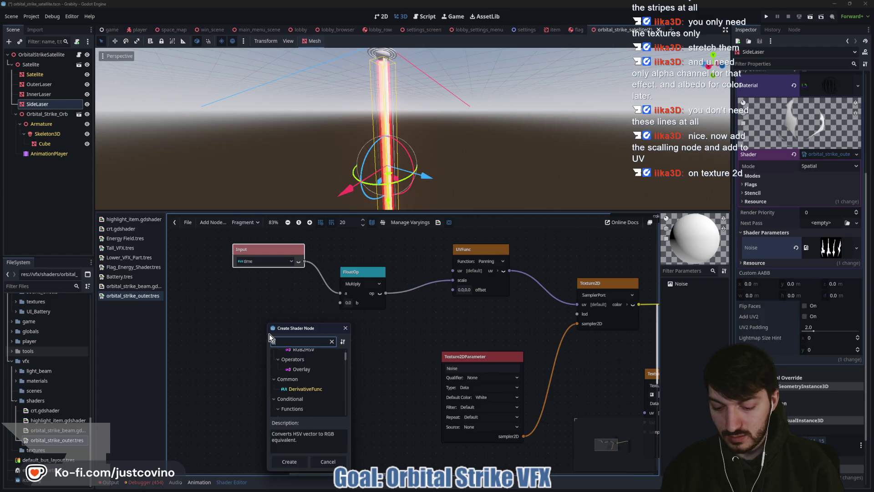
{"action": "key", "text": "BackSpace"}
{"action": "type", "text": "tor2p"}
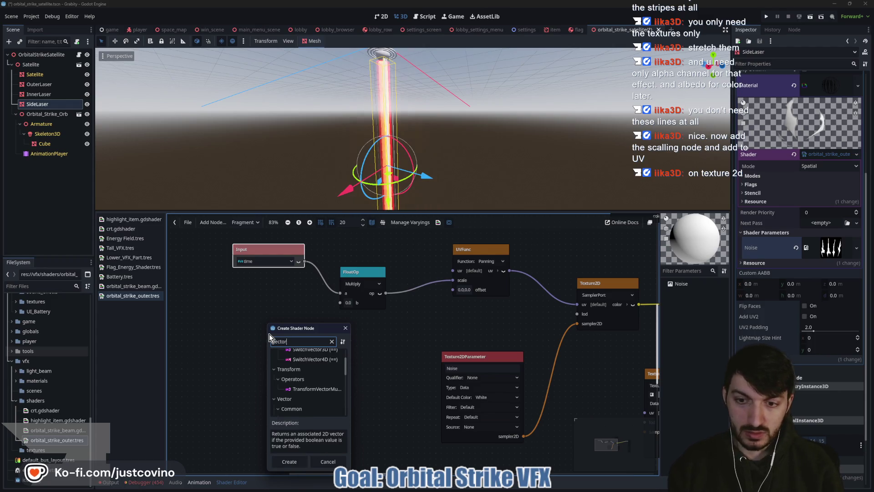
{"action": "key", "text": "Return"}
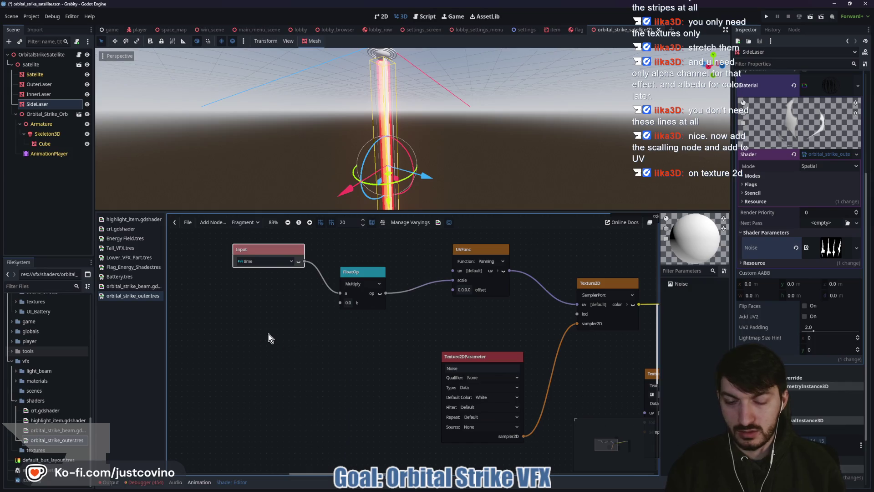
{"action": "left_click_drag", "start_coordinate": [310, 339], "coordinate": [264, 303]}
{"action": "left_click", "coordinate": [275, 318]}
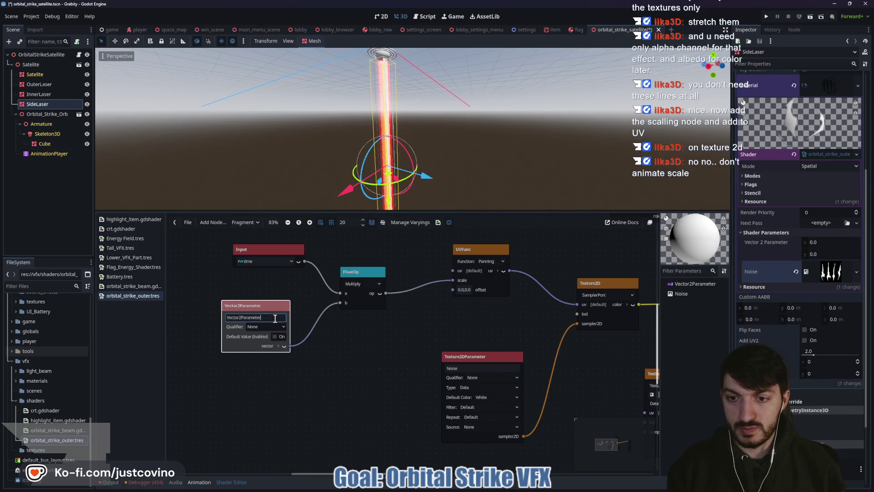
{"action": "type", "text": "Speed"}
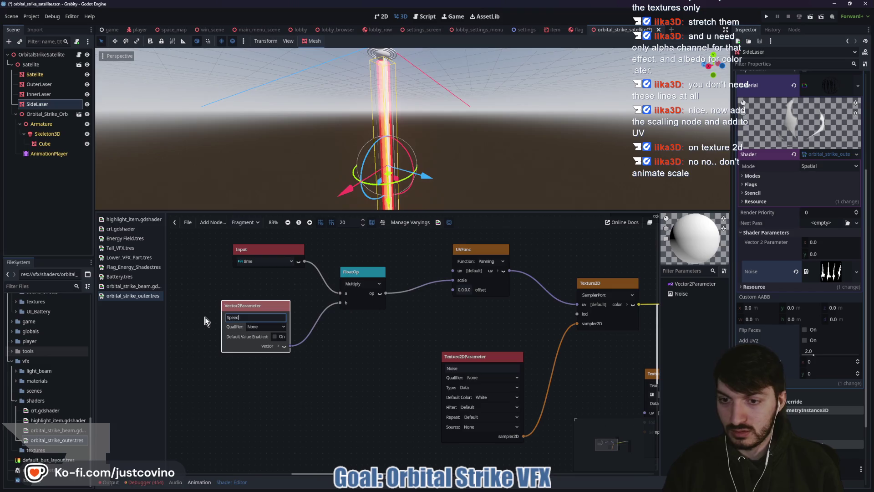
{"action": "left_click", "coordinate": [205, 317]}
Step: Rewire the Multiply output into UVFunc's offset and arrange the time, Speed and Multiply nodes
{"action": "left_click_drag", "start_coordinate": [454, 280], "coordinate": [446, 292]}
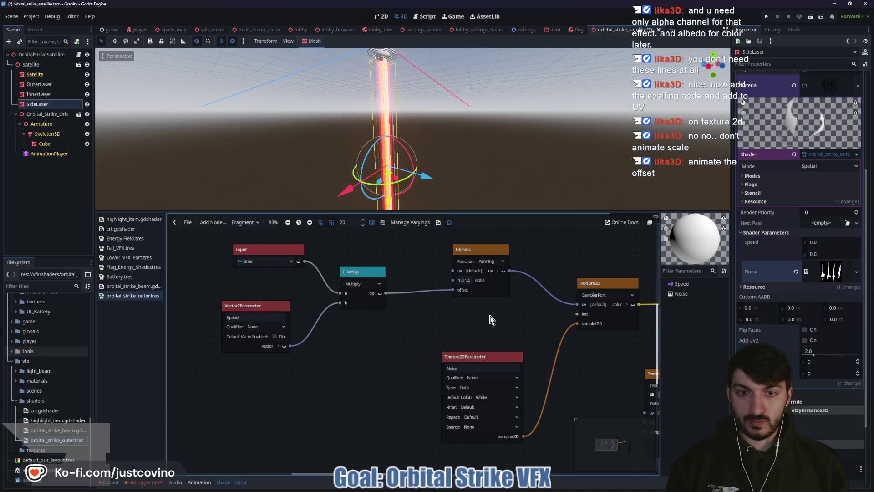
{"action": "left_click_drag", "start_coordinate": [485, 317], "coordinate": [416, 318]}
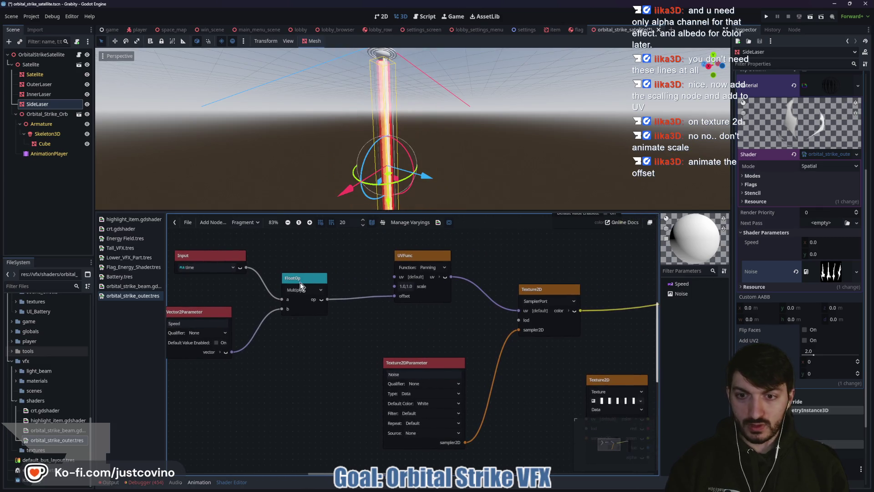
{"action": "left_click_drag", "start_coordinate": [292, 358], "coordinate": [349, 350]}
{"action": "mouse_move", "coordinate": [228, 237]}
{"action": "left_mouse_down"}
{"action": "mouse_move", "coordinate": [280, 290]}
{"action": "mouse_move", "coordinate": [350, 314]}
{"action": "left_mouse_up"}
{"action": "mouse_move", "coordinate": [348, 267]}
{"action": "left_mouse_down"}
{"action": "mouse_move", "coordinate": [377, 273]}
{"action": "mouse_move", "coordinate": [360, 267]}
{"action": "left_mouse_up"}
{"action": "left_click_drag", "start_coordinate": [468, 320], "coordinate": [394, 321]}
{"action": "scroll", "coordinate": [431, 326], "scroll_direction": "down", "scroll_amount": 1}
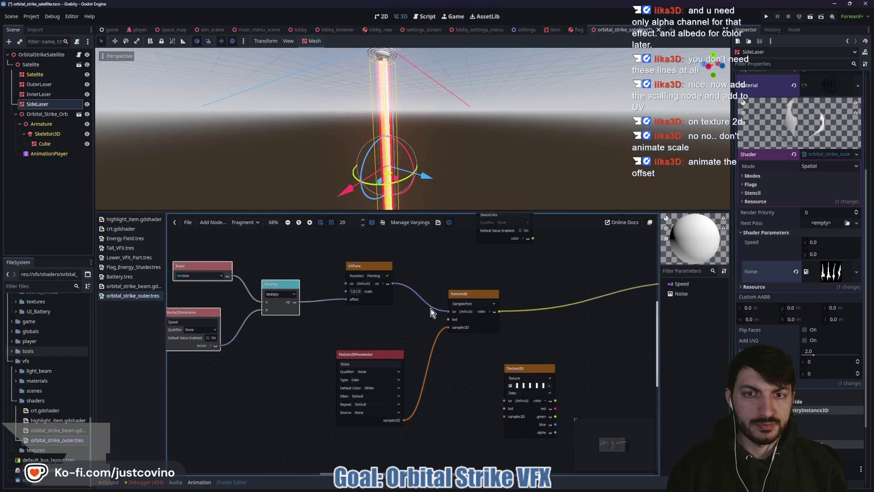
{"action": "scroll", "coordinate": [460, 163], "scroll_direction": "up", "scroll_amount": 4}
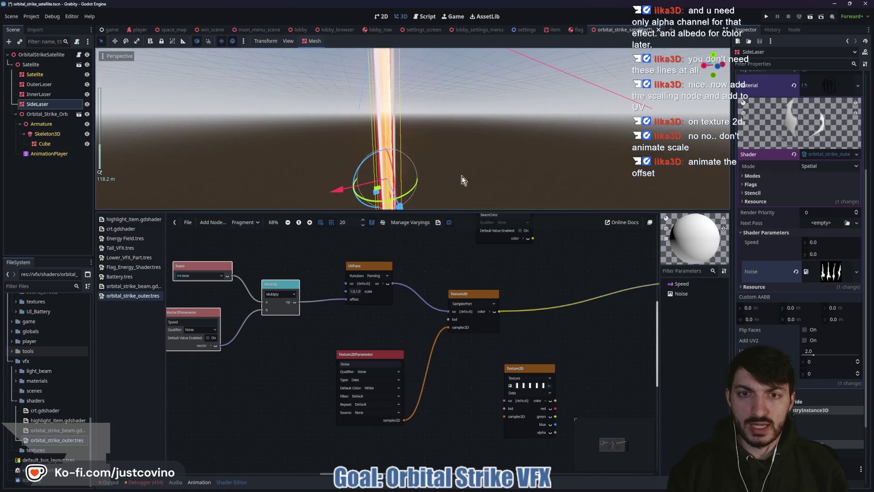
{"action": "left_click", "coordinate": [821, 242]}
{"action": "type", "text": "1"}
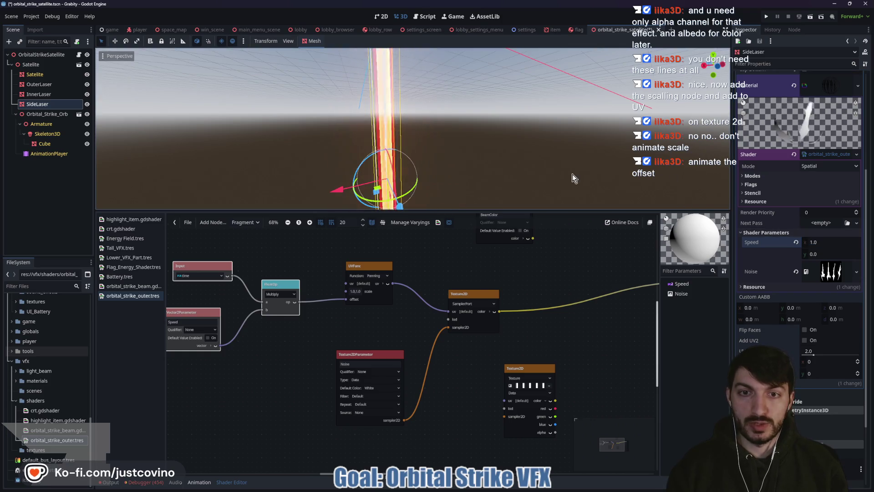
{"action": "scroll", "coordinate": [546, 159], "scroll_direction": "up", "scroll_amount": 3}
{"action": "mouse_move", "coordinate": [594, 160]}
{"action": "left_mouse_down"}
{"action": "mouse_move", "coordinate": [499, 164]}
{"action": "mouse_move", "coordinate": [521, 159]}
{"action": "left_mouse_up"}
{"action": "left_click", "coordinate": [823, 254]}
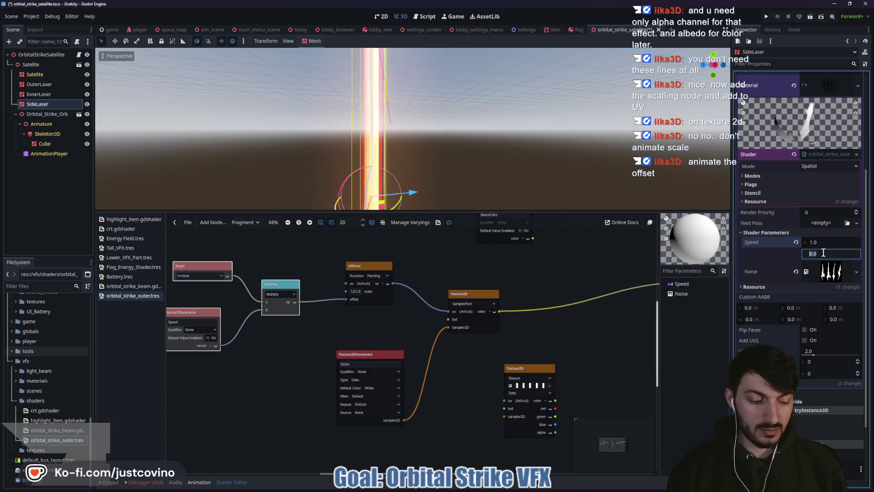
{"action": "type", "text": "1"}
{"action": "key", "text": "Return"}
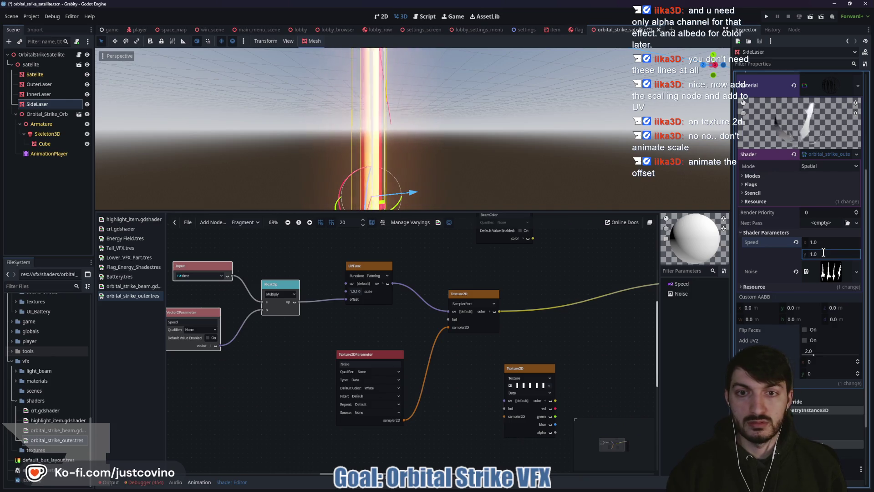
{"action": "scroll", "coordinate": [524, 159], "scroll_direction": "down", "scroll_amount": 5}
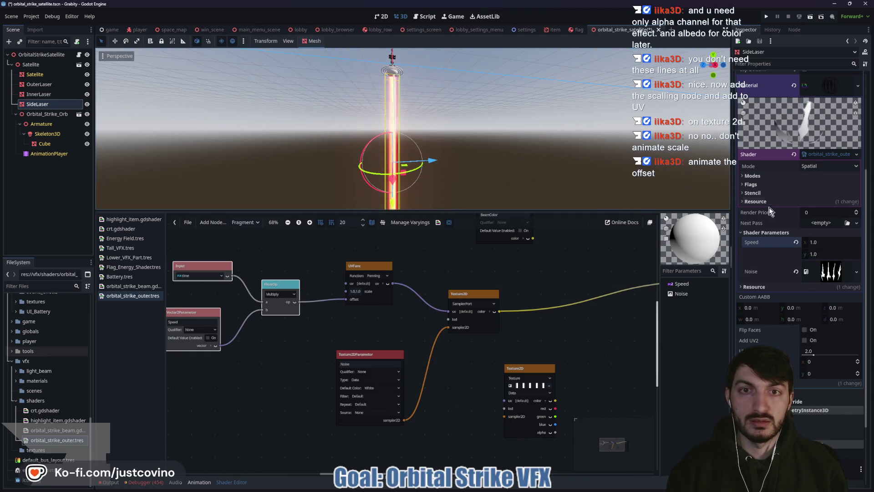
{"action": "left_click", "coordinate": [813, 242]}
{"action": "type", "text": "0"}
{"action": "key", "text": "Return"}
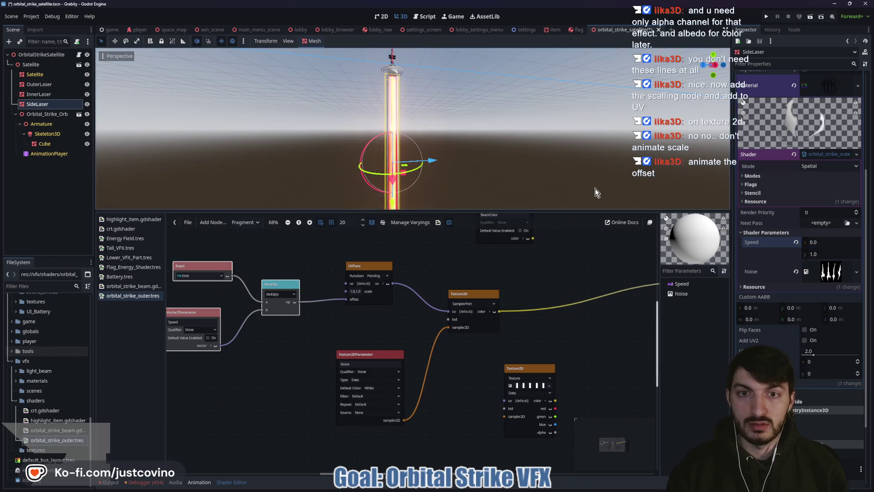
{"action": "scroll", "coordinate": [496, 149], "scroll_direction": "up", "scroll_amount": 4}
{"action": "scroll", "coordinate": [494, 165], "scroll_direction": "down", "scroll_amount": 3}
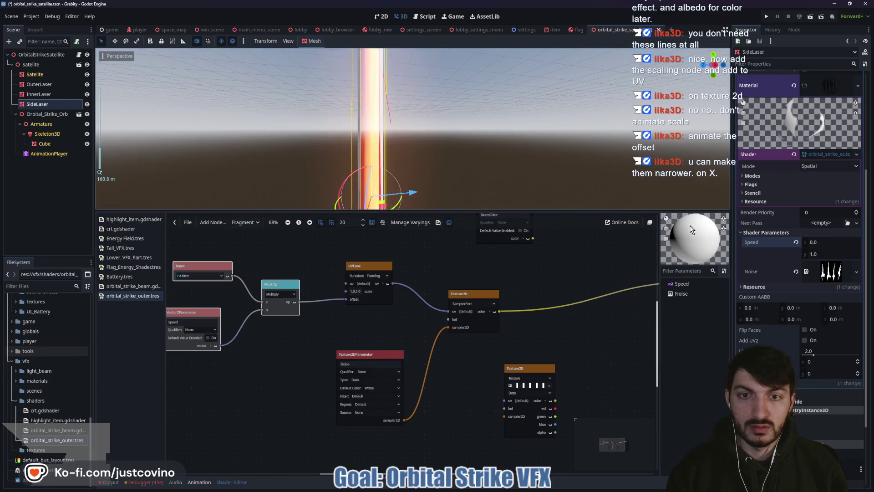
{"action": "left_click", "coordinate": [821, 254]}
{"action": "type", "text": "10.0"}
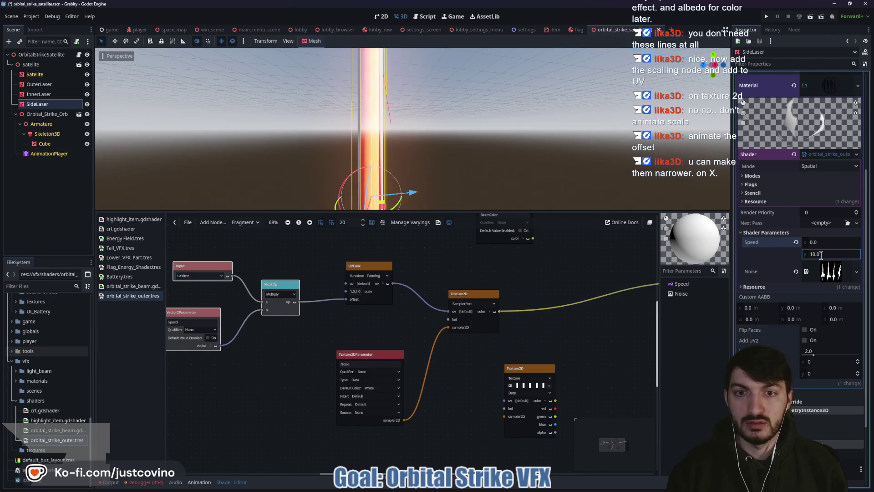
{"action": "key", "text": "BackSpace"}
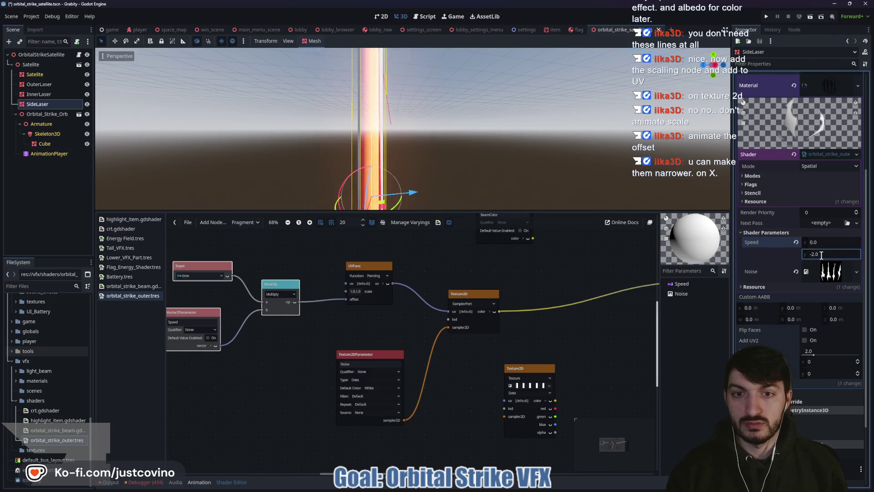
{"action": "key", "text": "Return"}
{"action": "scroll", "coordinate": [503, 163], "scroll_direction": "down", "scroll_amount": 3}
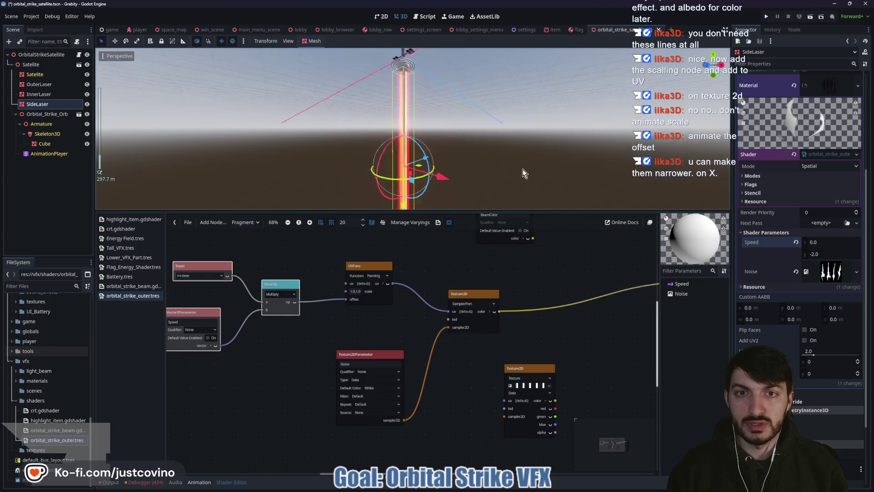
{"action": "scroll", "coordinate": [520, 163], "scroll_direction": "up", "scroll_amount": 5}
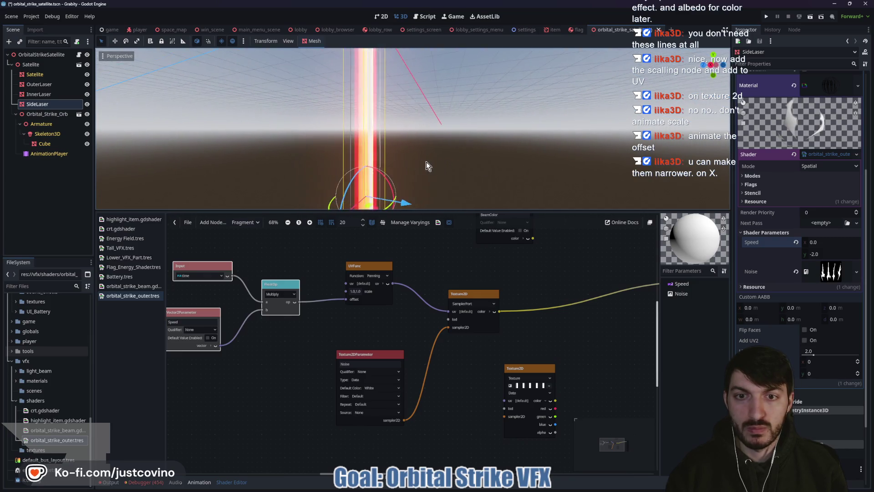
{"action": "scroll", "coordinate": [469, 184], "scroll_direction": "down", "scroll_amount": 5}
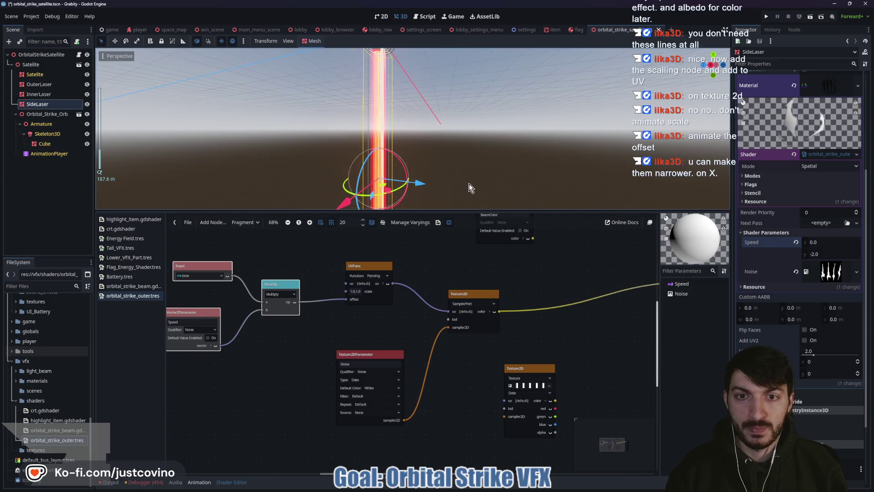
{"action": "scroll", "coordinate": [464, 169], "scroll_direction": "up", "scroll_amount": 4}
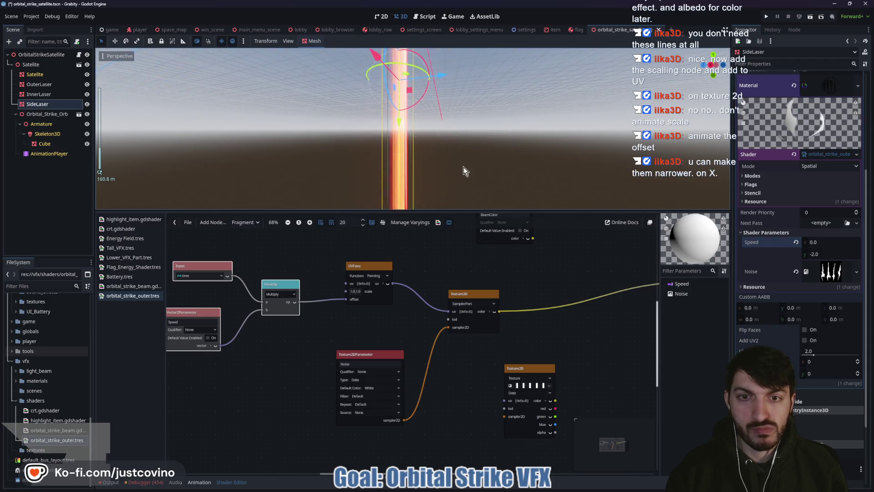
{"action": "left_click", "coordinate": [829, 242]}
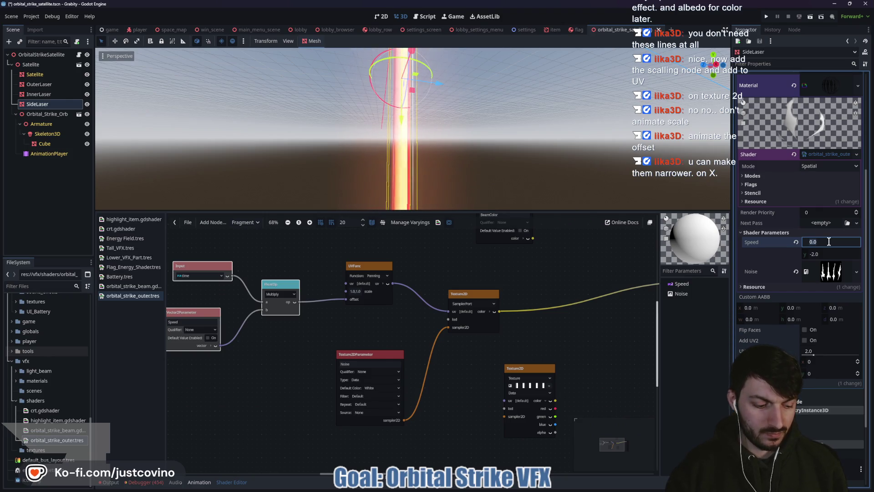
{"action": "type", "text": "0.5"}
{"action": "key", "text": "Return"}
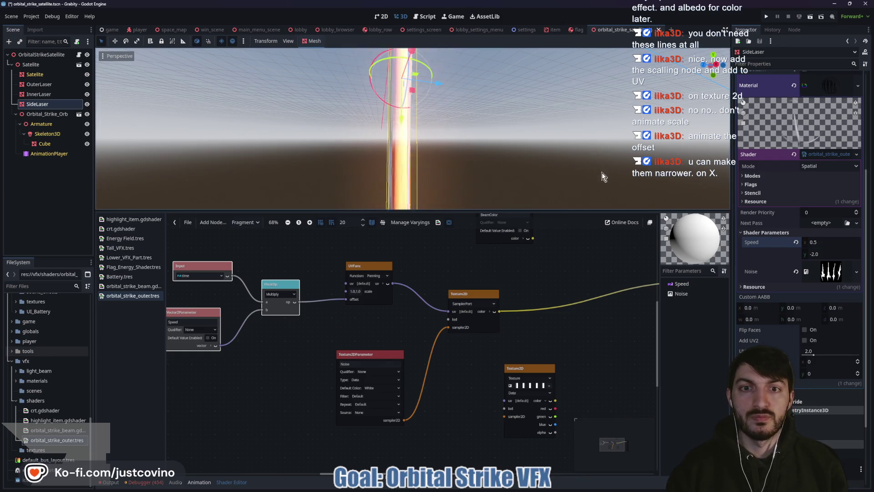
{"action": "left_click", "coordinate": [827, 241]}
{"action": "type", "text": "0."}
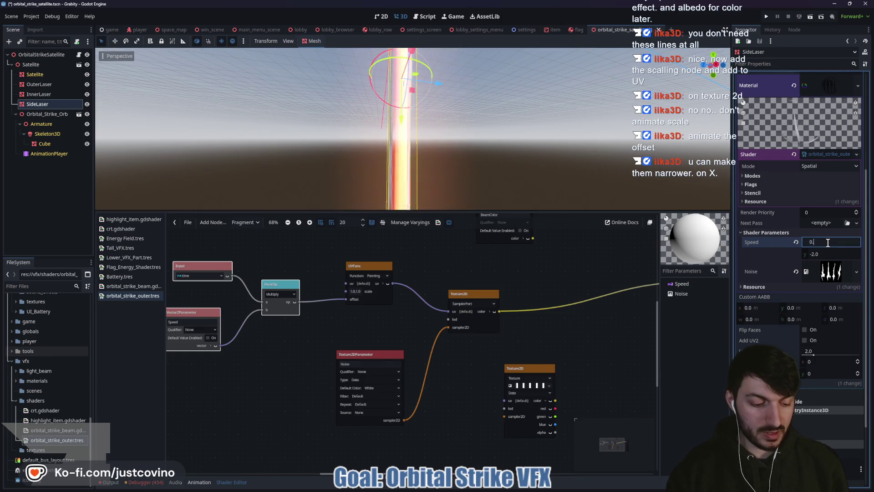
{"action": "type", "text": "05"}
{"action": "key", "text": "Return"}
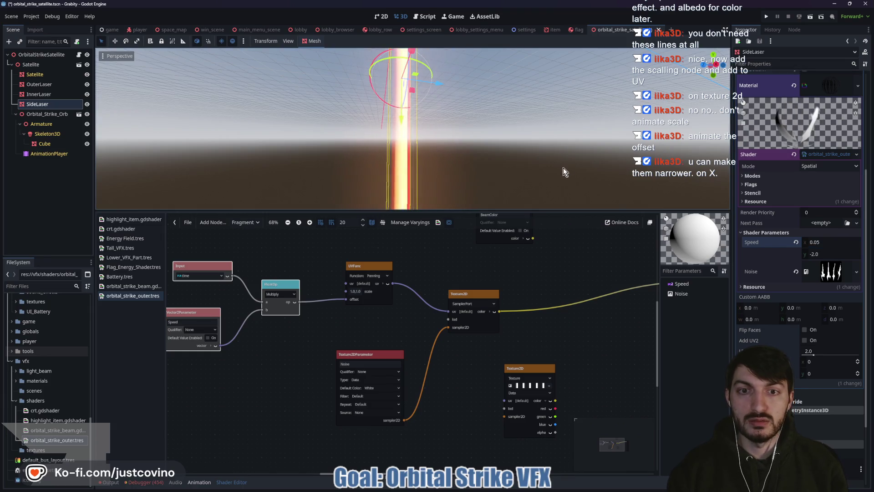
{"action": "left_click", "coordinate": [831, 241]}
{"action": "type", "text": "0.5"}
{"action": "key", "text": "BackSpace"}
{"action": "type", "text": "15"}
{"action": "key", "text": "Return"}
{"action": "scroll", "coordinate": [541, 157], "scroll_direction": "down", "scroll_amount": 1}
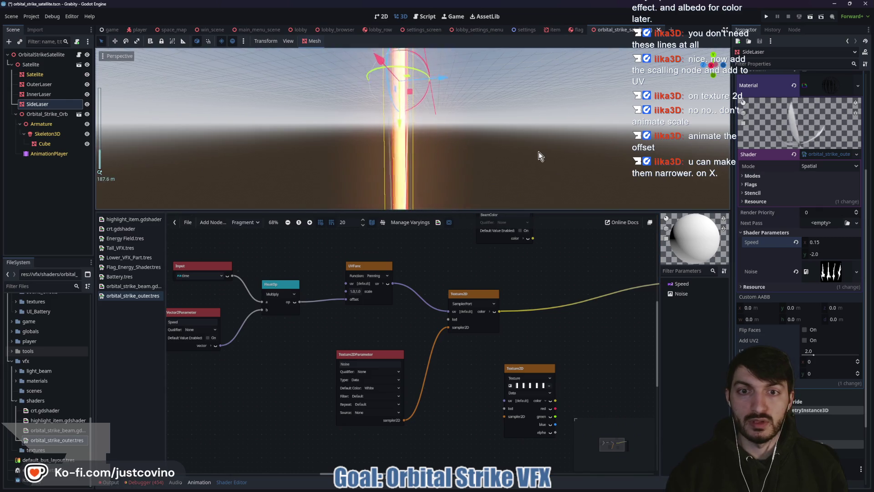
{"action": "scroll", "coordinate": [539, 152], "scroll_direction": "down", "scroll_amount": 2}
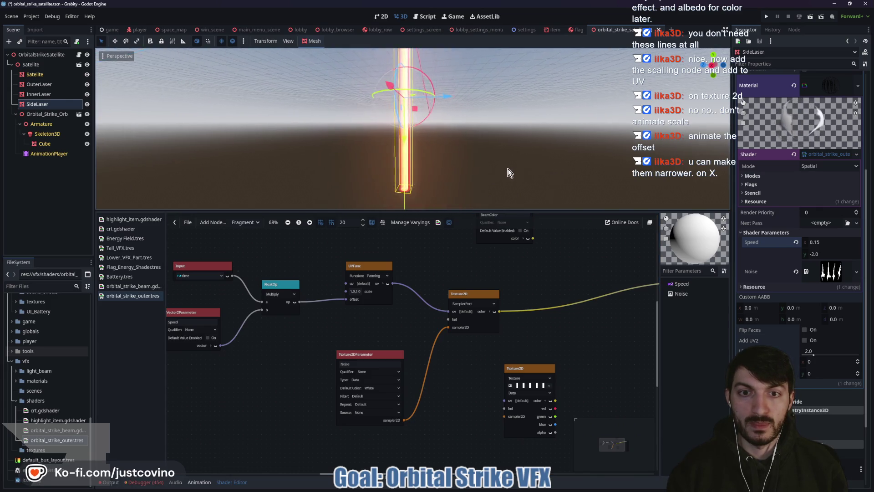
{"action": "scroll", "coordinate": [509, 168], "scroll_direction": "up", "scroll_amount": 5}
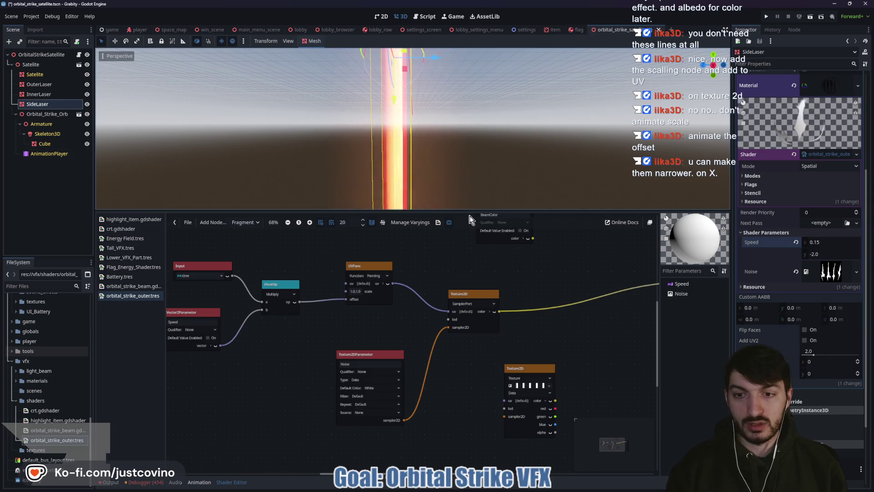
Step: Change the Speed shader parameter's y from -2.0 to 2.0, keeping x at 0.15
{"action": "left_click_drag", "start_coordinate": [460, 211], "coordinate": [464, 347]}
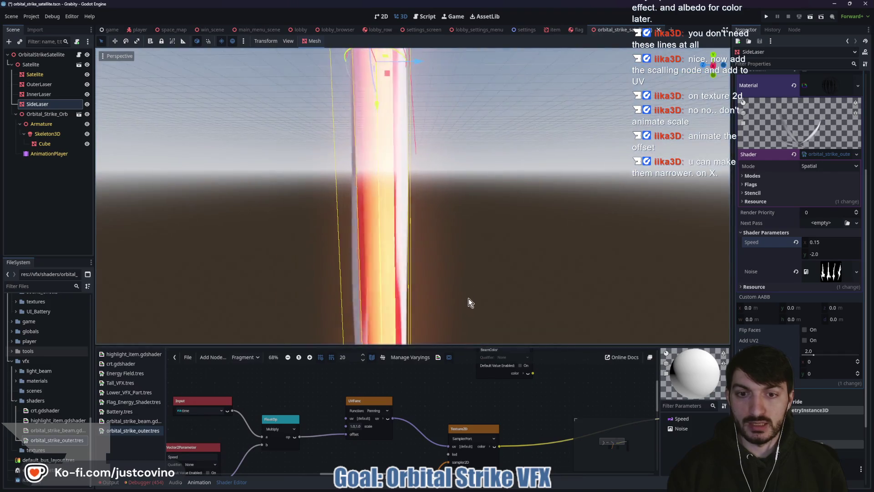
{"action": "scroll", "coordinate": [477, 205], "scroll_direction": "down", "scroll_amount": 3}
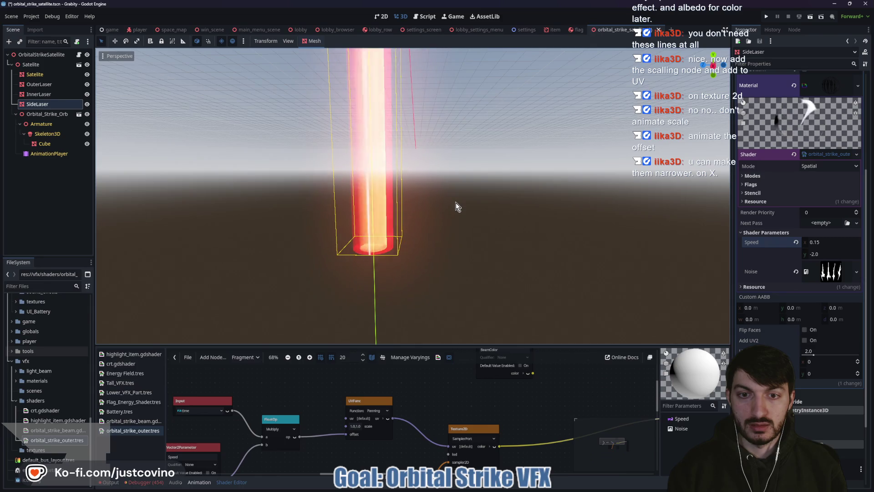
{"action": "mouse_move", "coordinate": [454, 207]}
{"action": "left_mouse_down"}
{"action": "mouse_move", "coordinate": [505, 217]}
{"action": "mouse_move", "coordinate": [460, 220]}
{"action": "left_mouse_up"}
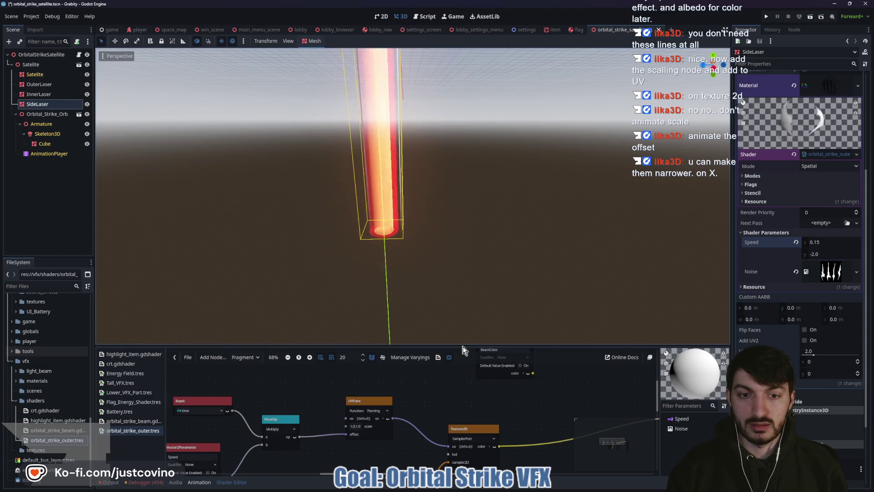
{"action": "left_click_drag", "start_coordinate": [461, 345], "coordinate": [462, 225]}
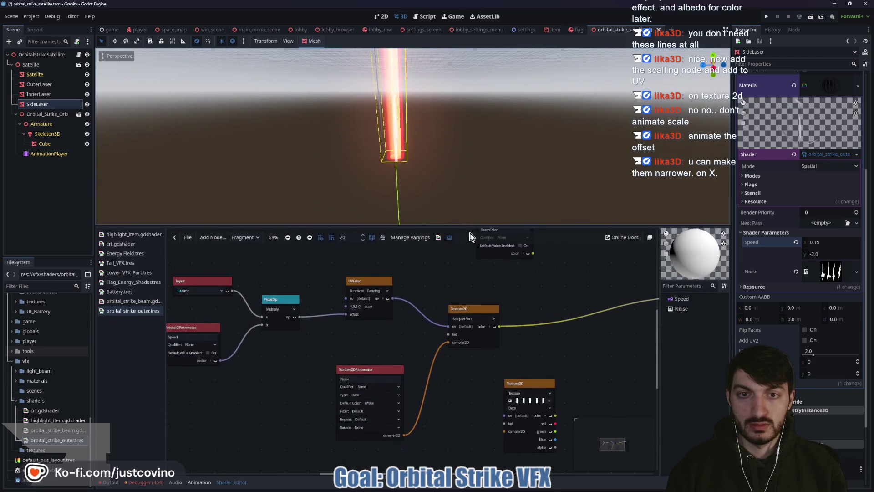
{"action": "left_click", "coordinate": [829, 254]}
{"action": "type", "text": "2"}
{"action": "key", "text": "Return"}
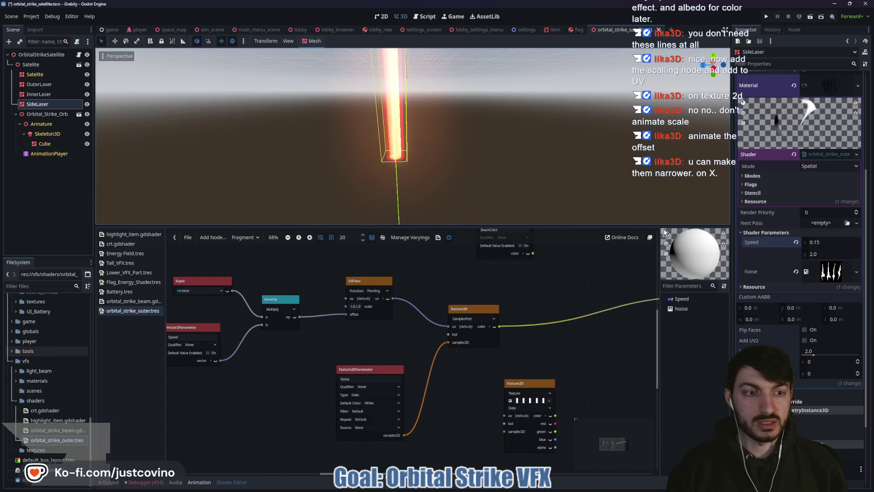
{"action": "left_click_drag", "start_coordinate": [573, 303], "coordinate": [400, 357]}
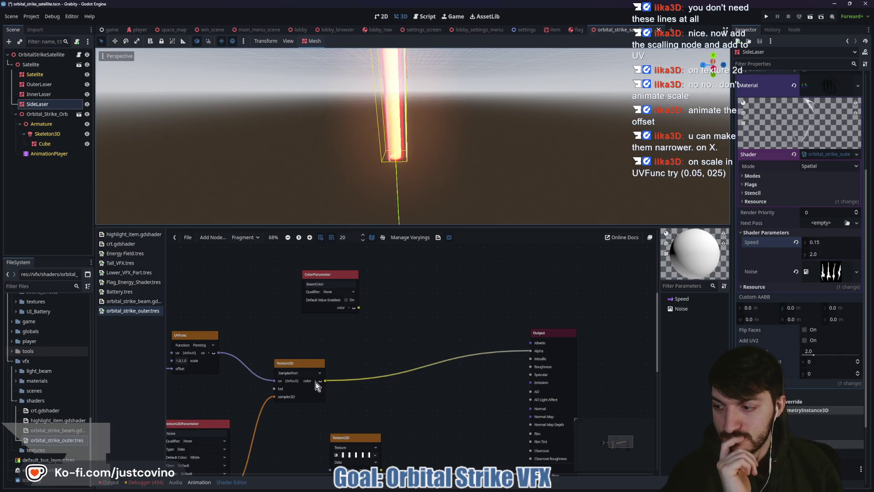
Step: Set the UVFunc node's scale to x 0.05 and y 0.25
{"action": "scroll", "coordinate": [394, 333], "scroll_direction": "left", "scroll_amount": 5}
{"action": "scroll", "coordinate": [394, 333], "scroll_direction": "down", "scroll_amount": 1}
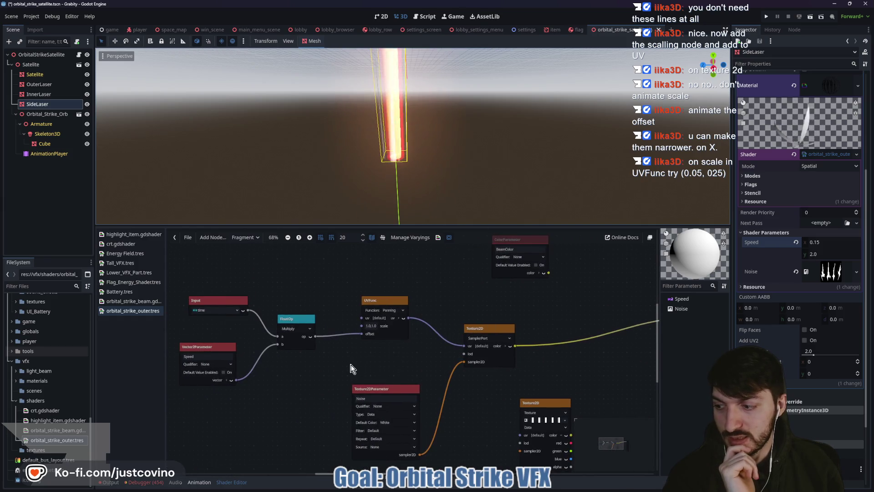
{"action": "left_click", "coordinate": [429, 315]}
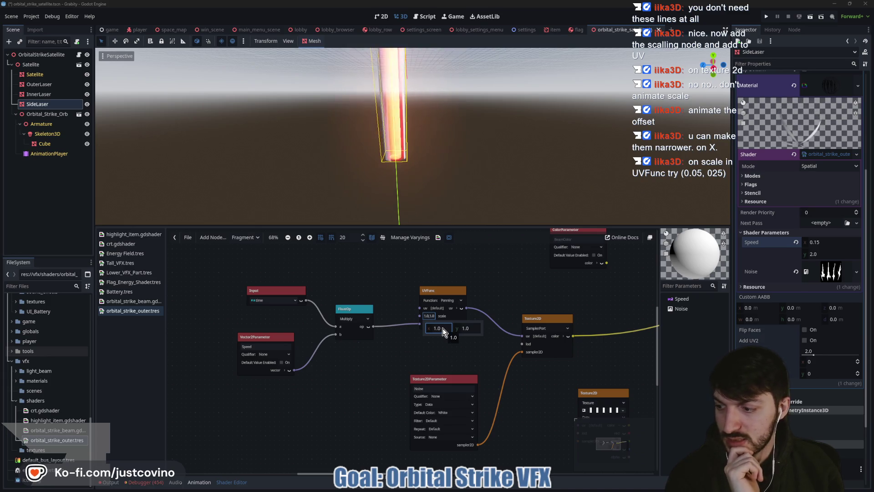
{"action": "left_click", "coordinate": [442, 327]}
{"action": "type", "text": "0.05"}
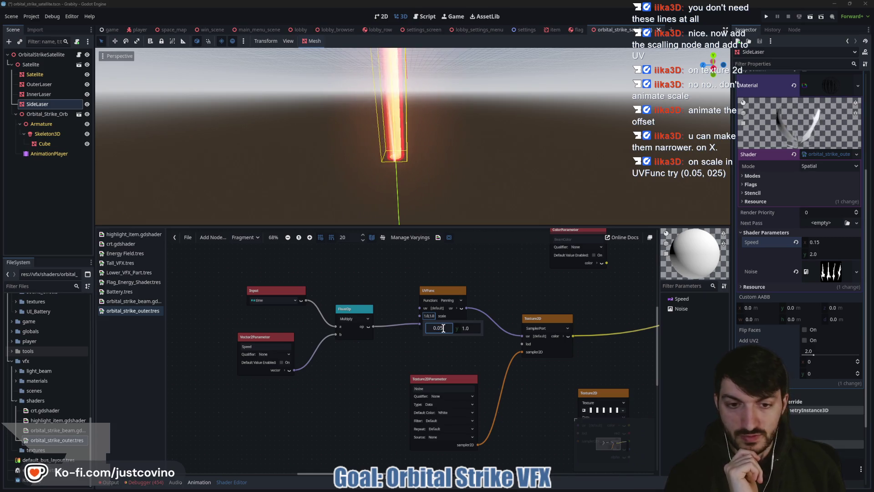
{"action": "left_click", "coordinate": [472, 328]}
{"action": "type", "text": "0.25"}
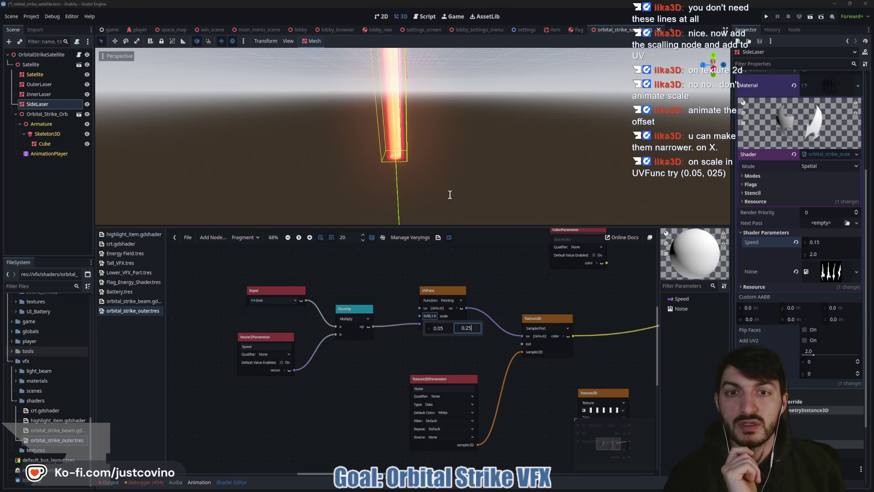
{"action": "key", "text": "Return"}
Step: Zoom and orbit around the SideLaser to check the narrower streaks
{"action": "scroll", "coordinate": [483, 170], "scroll_direction": "up", "scroll_amount": 3}
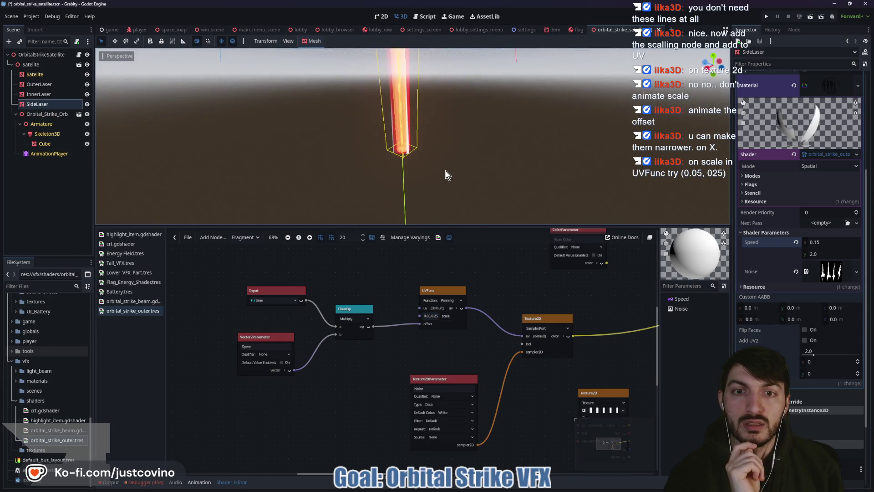
{"action": "scroll", "coordinate": [446, 171], "scroll_direction": "down", "scroll_amount": 4}
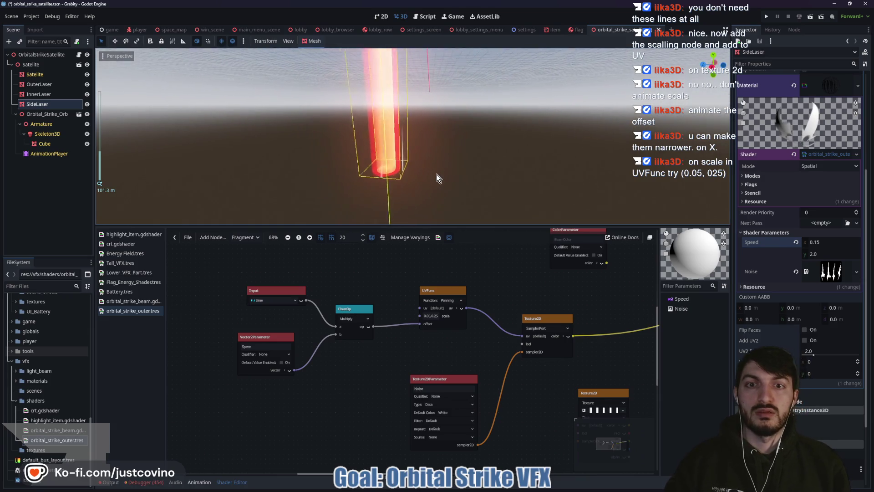
{"action": "mouse_move", "coordinate": [450, 173]}
{"action": "left_mouse_down"}
{"action": "mouse_move", "coordinate": [460, 162]}
{"action": "mouse_move", "coordinate": [458, 133]}
{"action": "mouse_move", "coordinate": [443, 186]}
{"action": "left_mouse_up"}
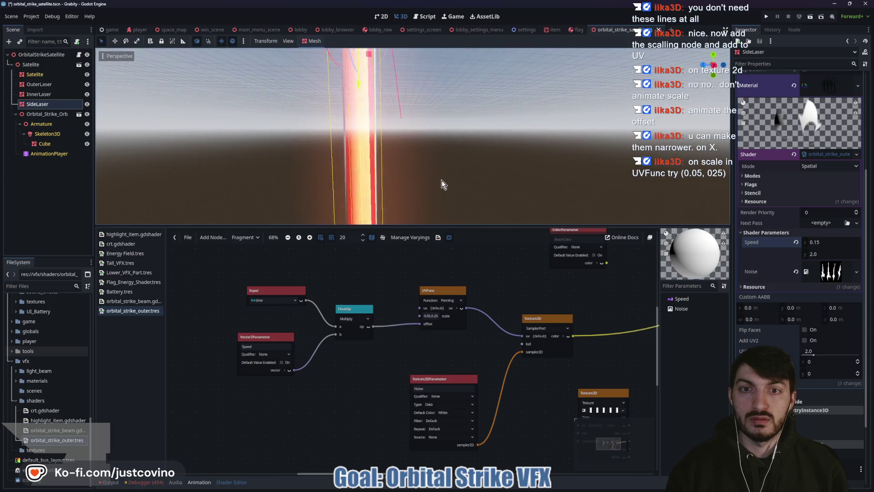
{"action": "scroll", "coordinate": [441, 184], "scroll_direction": "down", "scroll_amount": 5}
{"action": "scroll", "coordinate": [442, 181], "scroll_direction": "up", "scroll_amount": 5}
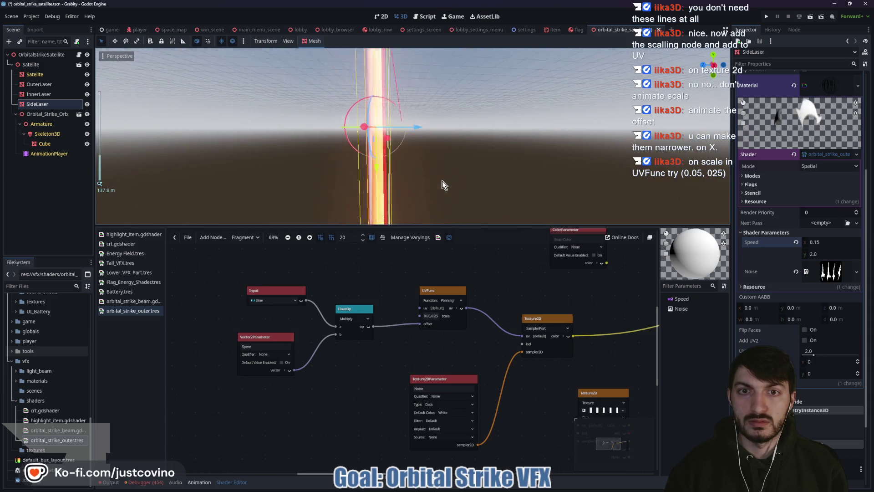
{"action": "mouse_move", "coordinate": [421, 192]}
{"action": "left_mouse_down"}
{"action": "mouse_move", "coordinate": [444, 181]}
{"action": "mouse_move", "coordinate": [459, 68]}
{"action": "left_mouse_up"}
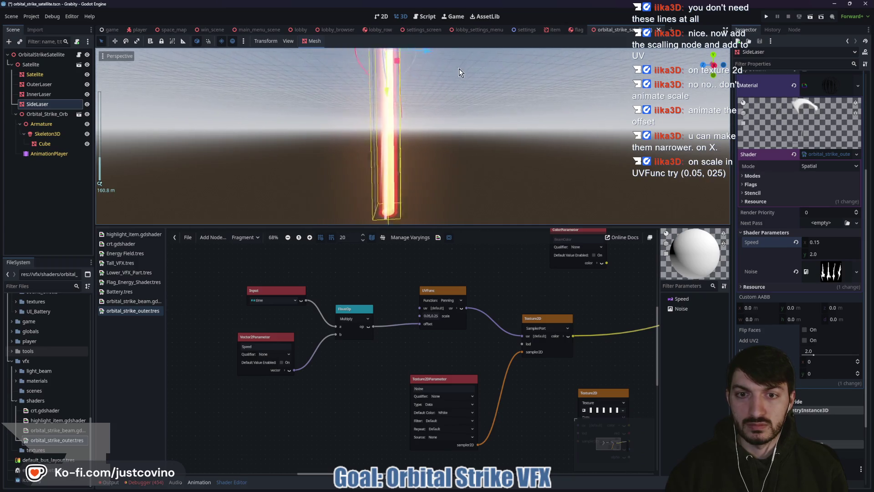
{"action": "mouse_move", "coordinate": [461, 132]}
{"action": "left_mouse_down"}
{"action": "mouse_move", "coordinate": [452, 168]}
{"action": "mouse_move", "coordinate": [439, 134]}
{"action": "mouse_move", "coordinate": [451, 140]}
{"action": "mouse_move", "coordinate": [445, 117]}
{"action": "mouse_move", "coordinate": [449, 194]}
{"action": "mouse_move", "coordinate": [465, 199]}
{"action": "mouse_move", "coordinate": [491, 189]}
{"action": "mouse_move", "coordinate": [497, 84]}
{"action": "mouse_move", "coordinate": [468, 172]}
{"action": "mouse_move", "coordinate": [493, 51]}
{"action": "mouse_move", "coordinate": [490, 259]}
{"action": "mouse_move", "coordinate": [482, 170]}
{"action": "mouse_move", "coordinate": [528, 181]}
{"action": "left_mouse_up"}
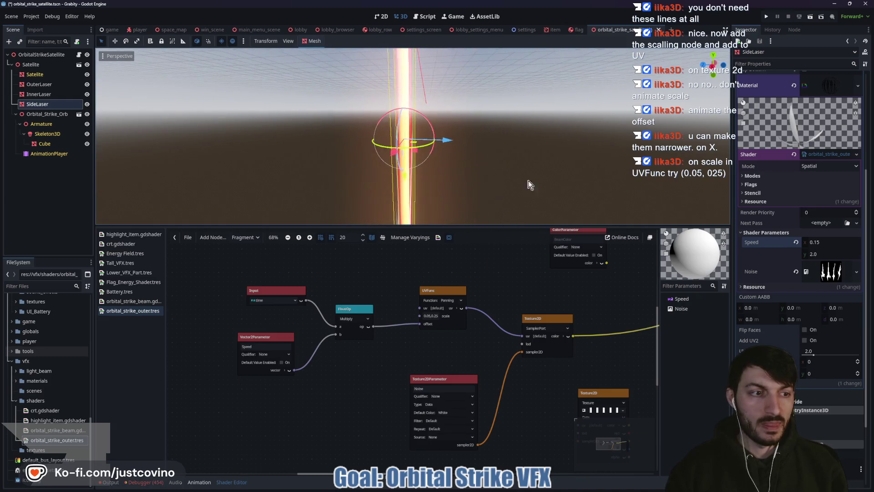
Step: Change Speed x to 0.25 and check the beam's bottom end
{"action": "left_click", "coordinate": [825, 243]}
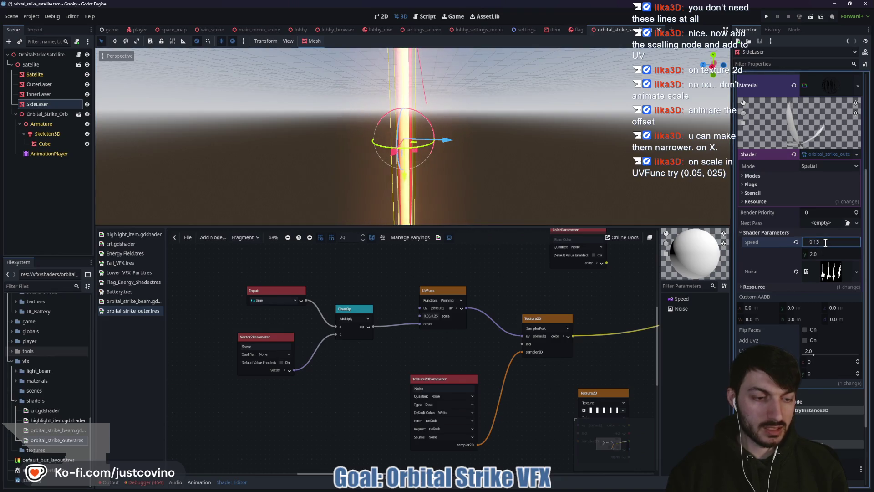
{"action": "key", "text": "BackSpace"}
{"action": "type", "text": "25"}
{"action": "key", "text": "Return"}
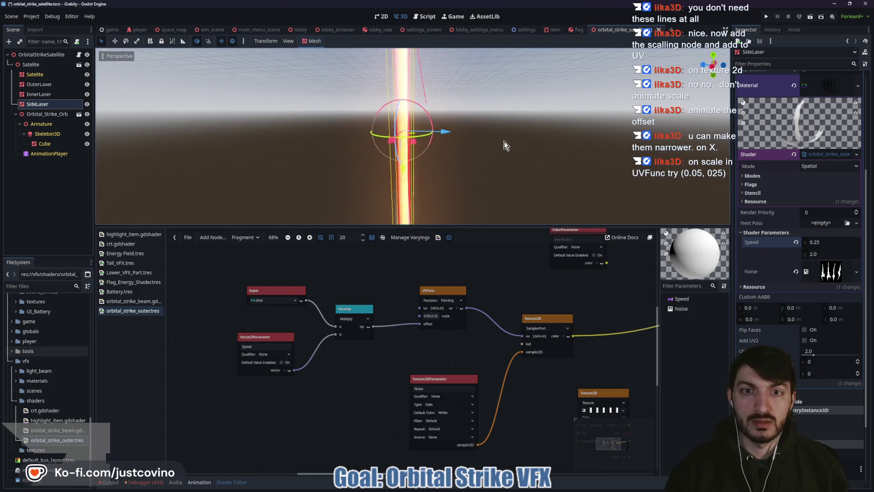
{"action": "left_click_drag", "start_coordinate": [504, 141], "coordinate": [515, 65]}
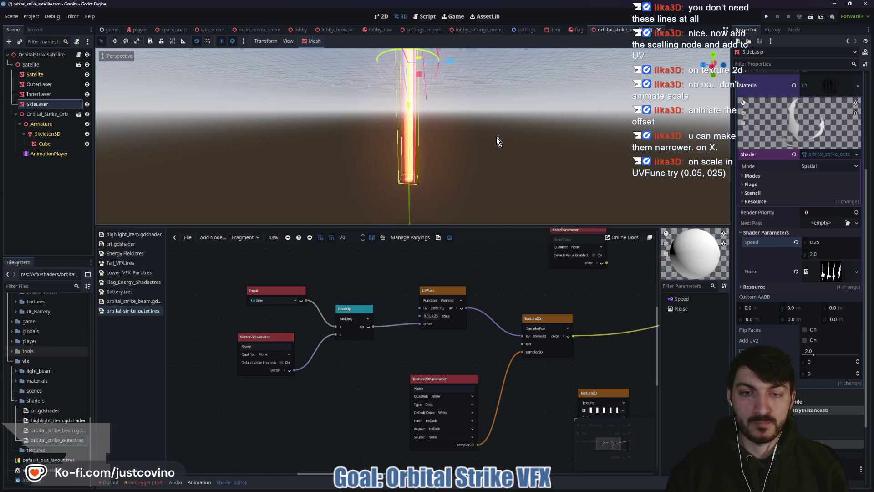
{"action": "left_click", "coordinate": [826, 276]}
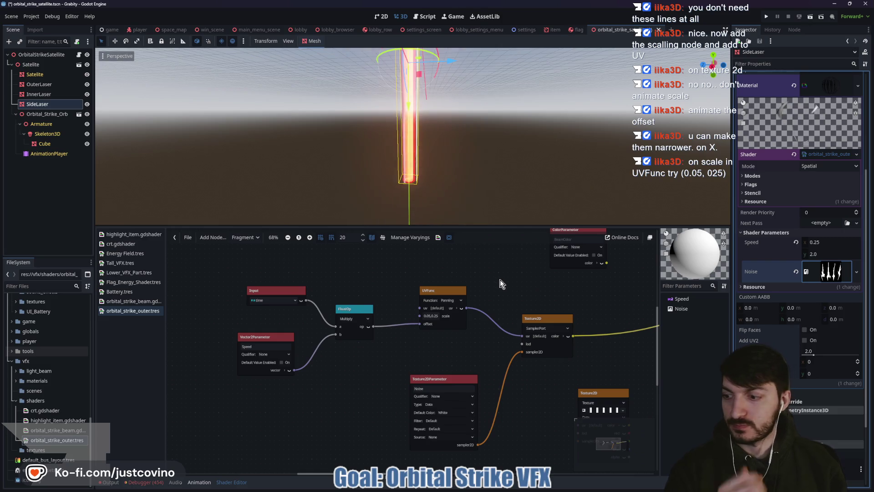
{"action": "left_click_drag", "start_coordinate": [505, 288], "coordinate": [411, 294]}
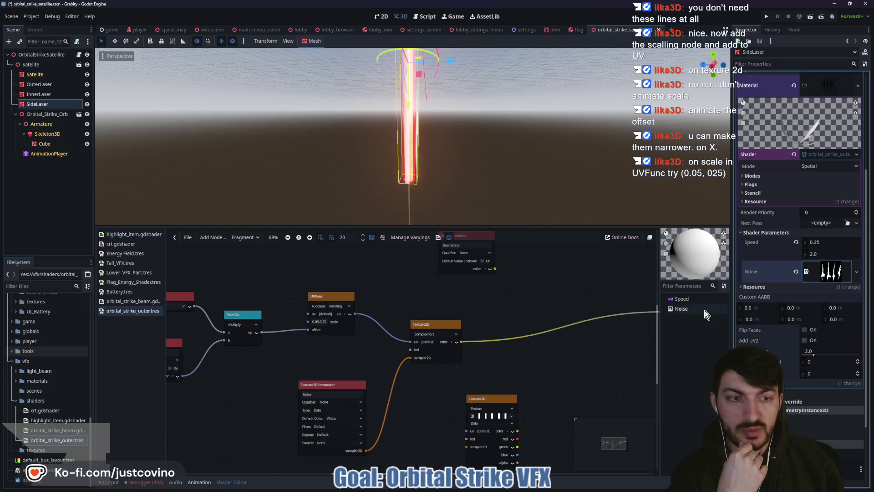
Step: Raise Speed x to 1.0, then 2.5, and inspect the faster-panning beam
{"action": "left_click", "coordinate": [823, 242]}
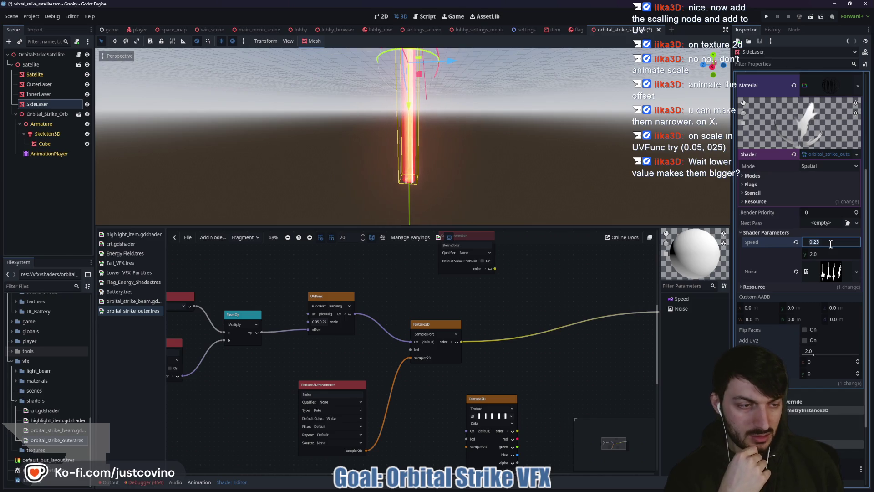
{"action": "type", "text": "1"}
{"action": "key", "text": "Return"}
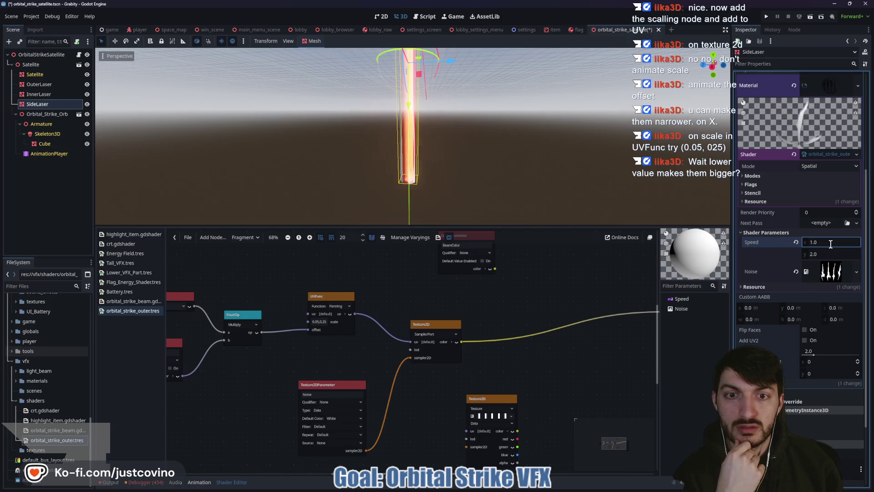
{"action": "type", "text": ".5"}
{"action": "key", "text": "Return"}
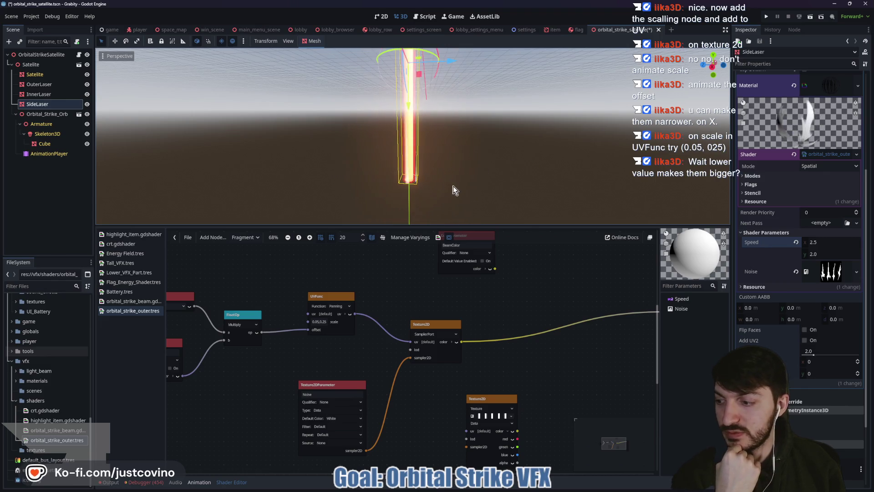
{"action": "left_click_drag", "start_coordinate": [475, 136], "coordinate": [473, 217]}
{"action": "scroll", "coordinate": [483, 102], "scroll_direction": "down", "scroll_amount": 3}
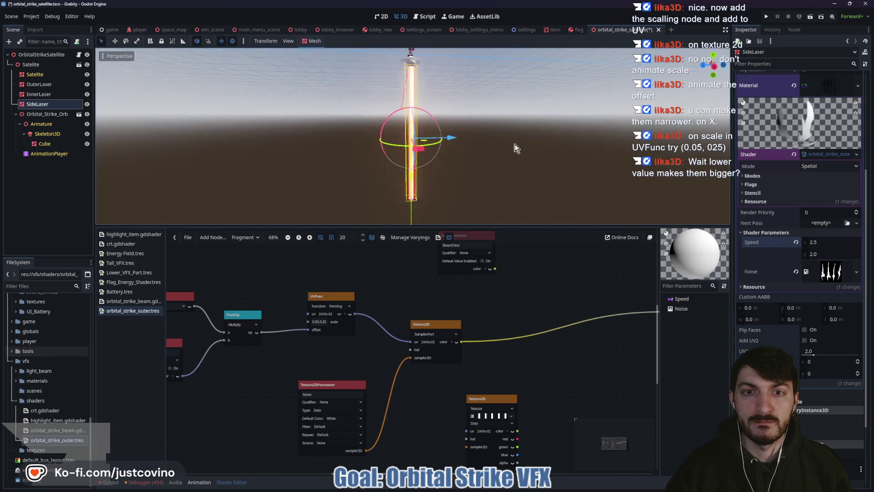
{"action": "mouse_move", "coordinate": [495, 146]}
{"action": "left_mouse_down"}
{"action": "mouse_move", "coordinate": [454, 144]}
{"action": "mouse_move", "coordinate": [466, 140]}
{"action": "left_mouse_up"}
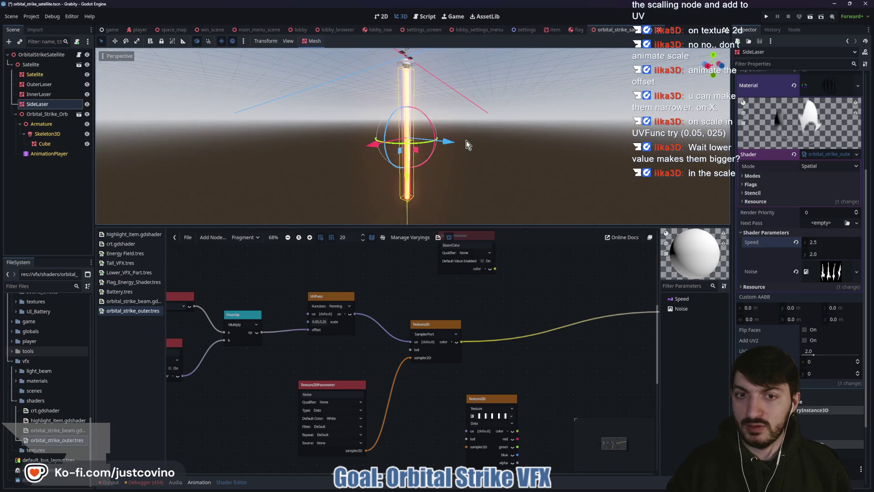
{"action": "scroll", "coordinate": [482, 177], "scroll_direction": "up", "scroll_amount": 5}
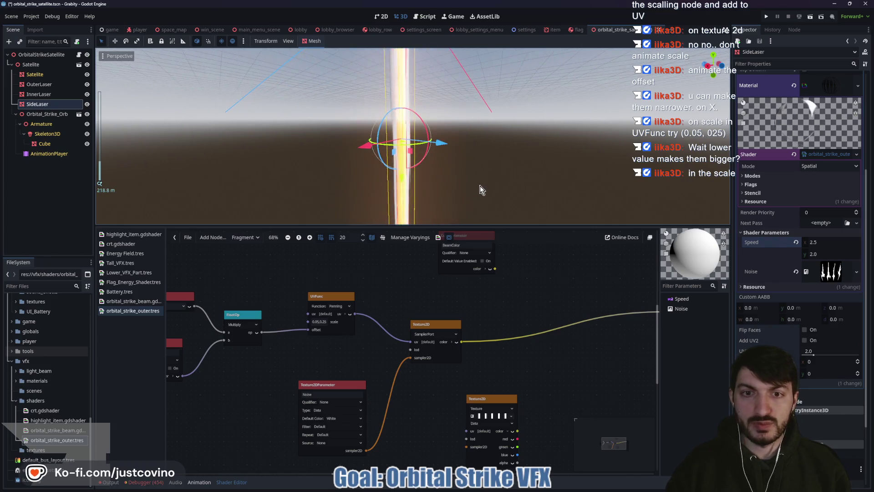
{"action": "left_click_drag", "start_coordinate": [475, 197], "coordinate": [486, 136]}
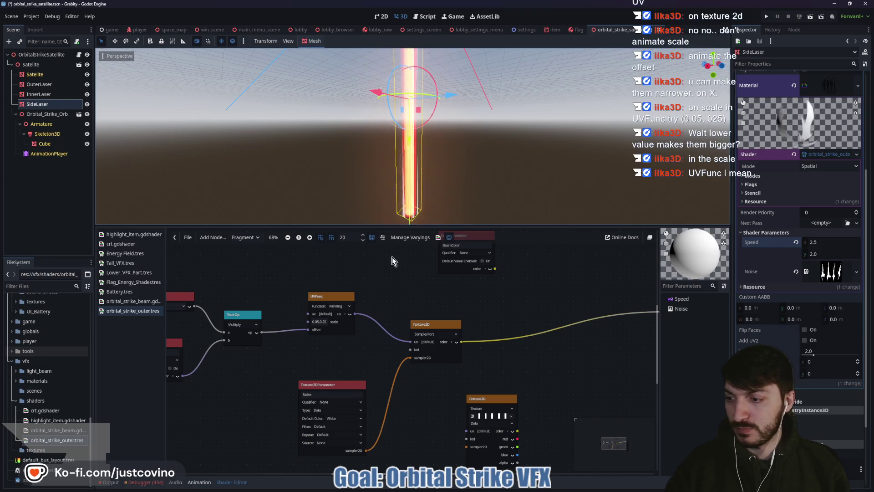
{"action": "scroll", "coordinate": [391, 283], "scroll_direction": "up", "scroll_amount": 3}
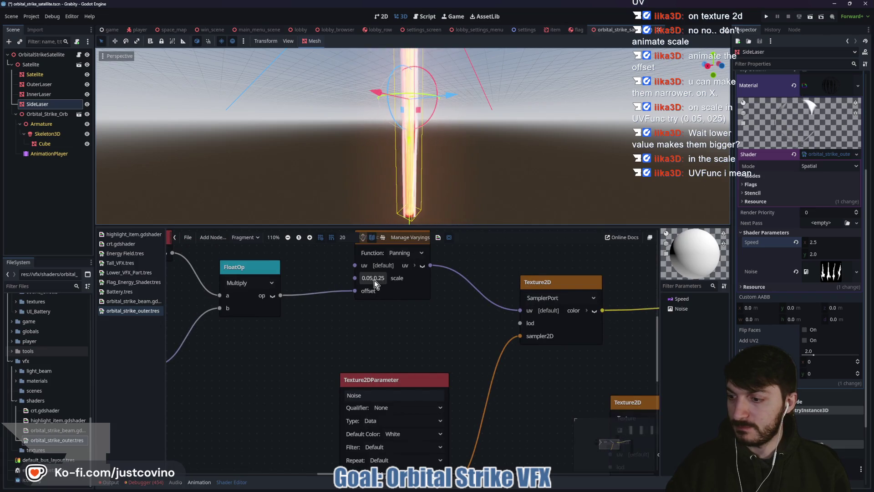
Step: Enlarge the shader graph and confirm the UVFunc scale reads x 0.05, y 0.25
{"action": "left_click_drag", "start_coordinate": [465, 292], "coordinate": [455, 326]}
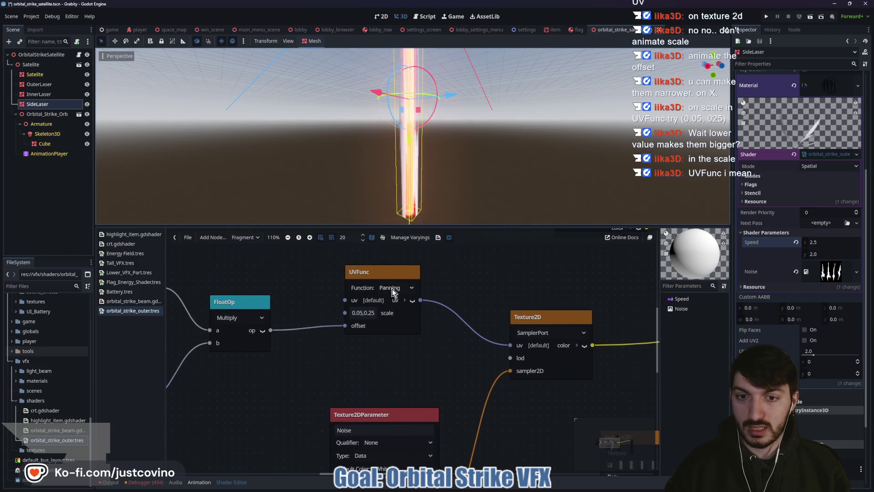
{"action": "left_click_drag", "start_coordinate": [483, 229], "coordinate": [482, 153]}
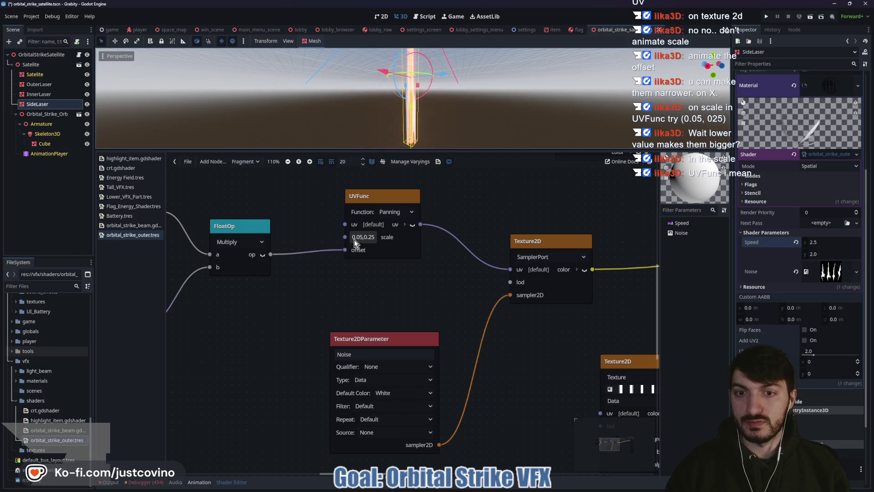
{"action": "left_click", "coordinate": [356, 241]}
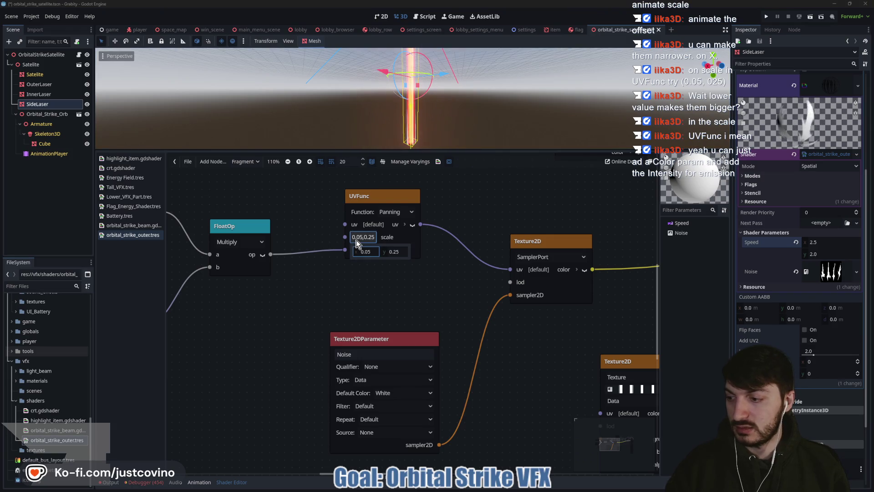
{"action": "left_click", "coordinate": [433, 288]}
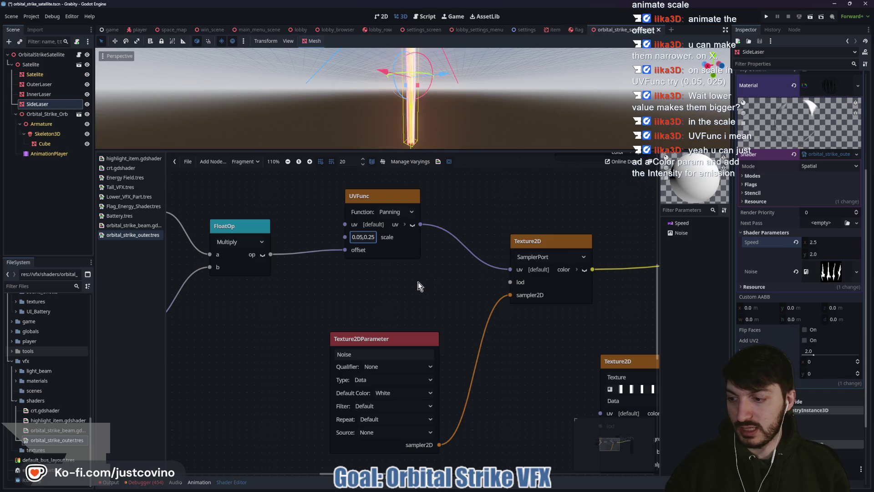
{"action": "scroll", "coordinate": [502, 263], "scroll_direction": "down", "scroll_amount": 2}
{"action": "scroll", "coordinate": [454, 228], "scroll_direction": "right", "scroll_amount": 6}
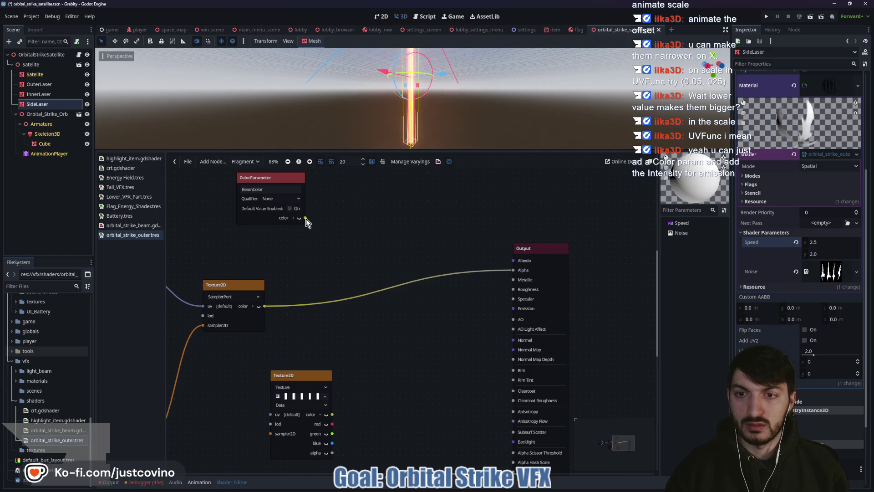
Step: Connect the BeamColor parameter to Albedo and set Beam Color to orange
{"action": "left_click_drag", "start_coordinate": [306, 219], "coordinate": [507, 255]}
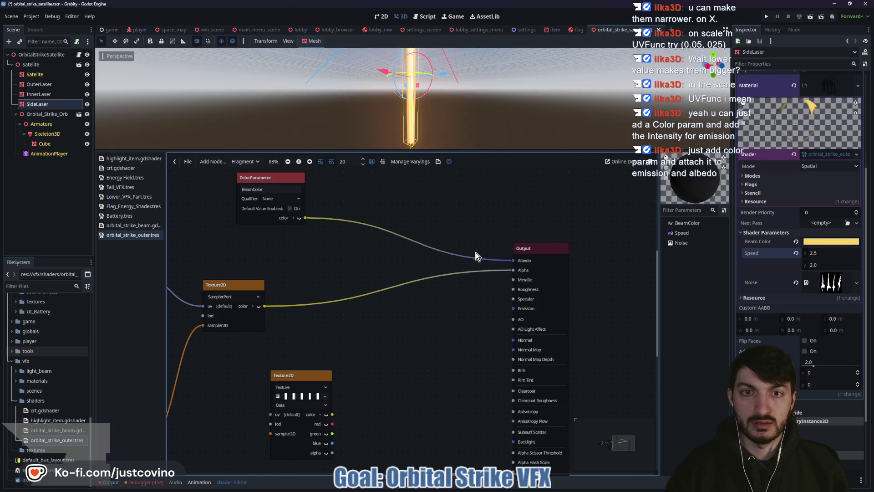
{"action": "left_click", "coordinate": [827, 242]}
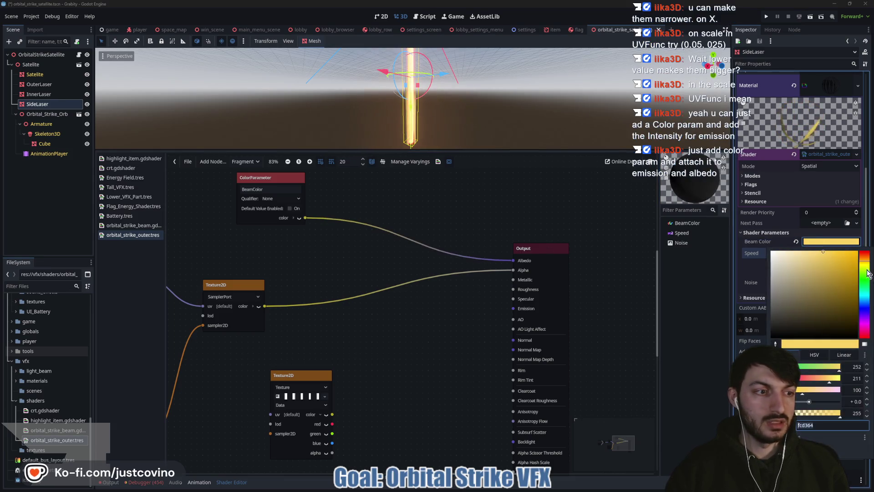
{"action": "left_click_drag", "start_coordinate": [864, 267], "coordinate": [865, 263]}
{"action": "left_click", "coordinate": [828, 256]}
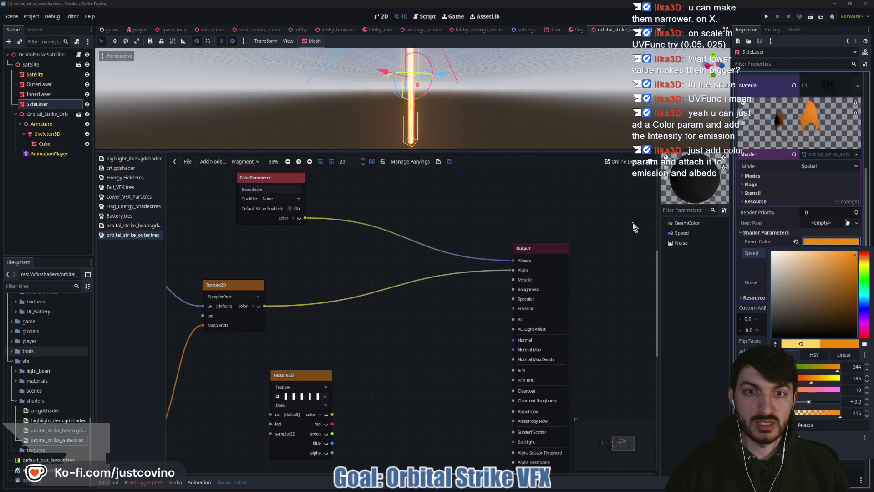
{"action": "left_click", "coordinate": [826, 240]}
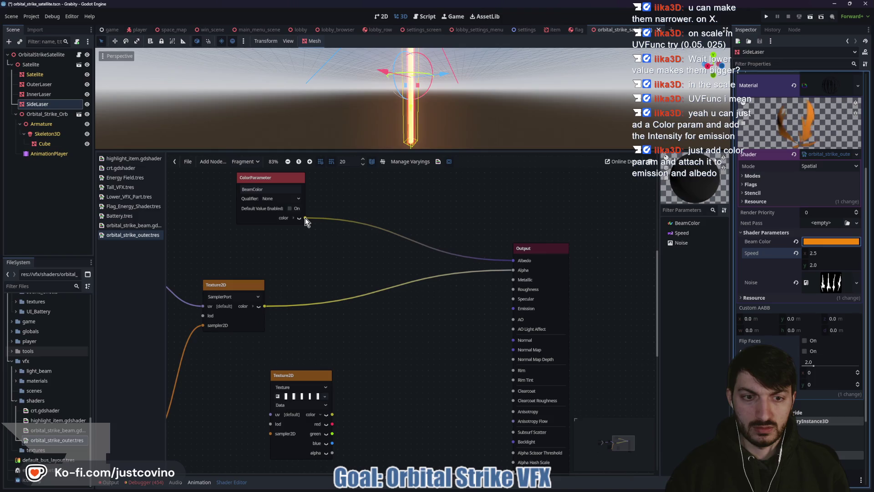
{"action": "left_click", "coordinate": [312, 227]}
Step: Connect BeamColor to Emission as well and view the glowing orange beam in an enlarged 3D view
{"action": "left_click_drag", "start_coordinate": [305, 218], "coordinate": [513, 309]}
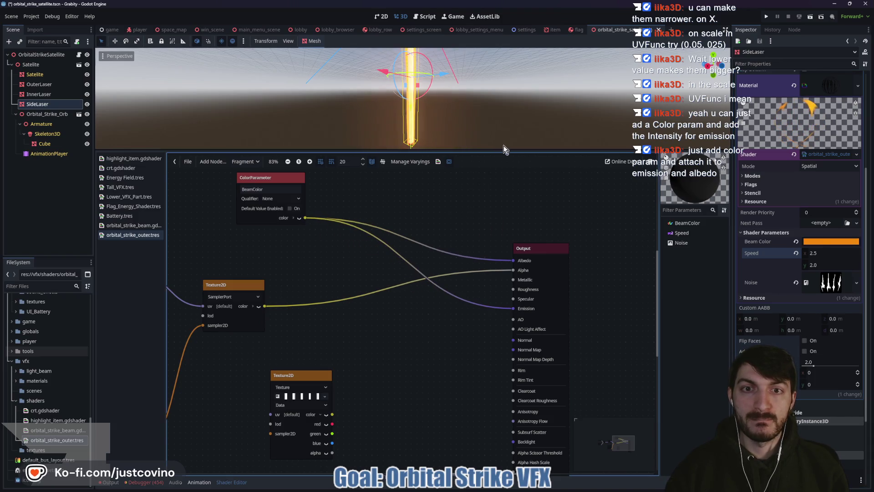
{"action": "scroll", "coordinate": [485, 122], "scroll_direction": "up", "scroll_amount": 2}
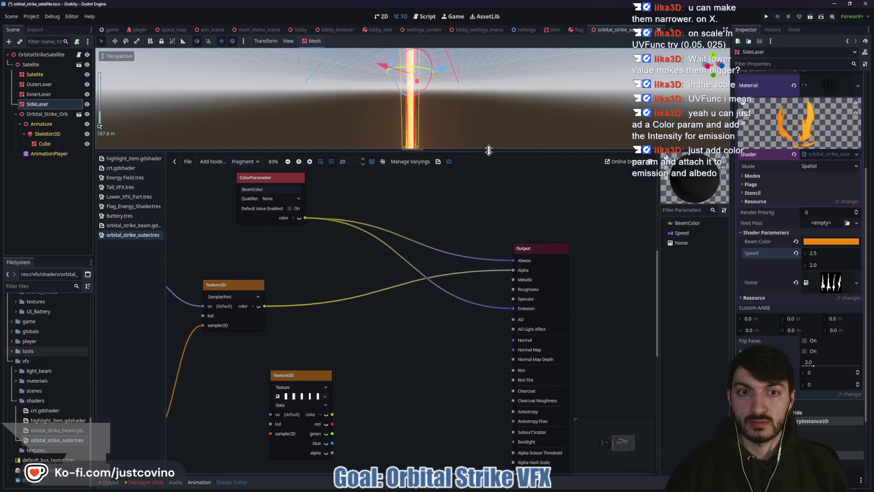
{"action": "left_click_drag", "start_coordinate": [487, 149], "coordinate": [487, 342]}
{"action": "scroll", "coordinate": [490, 246], "scroll_direction": "down", "scroll_amount": 4}
{"action": "mouse_move", "coordinate": [534, 213]}
{"action": "left_mouse_down"}
{"action": "mouse_move", "coordinate": [470, 238]}
{"action": "mouse_move", "coordinate": [517, 189]}
{"action": "left_mouse_up"}
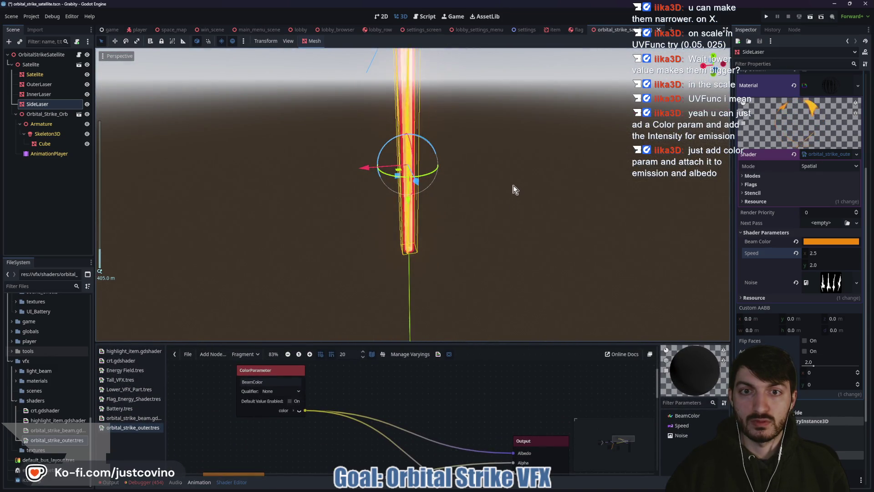
Step: Save the scene with Ctrl+S and orbit to centre the orange beam
{"action": "key", "text": "ctrl+s"}
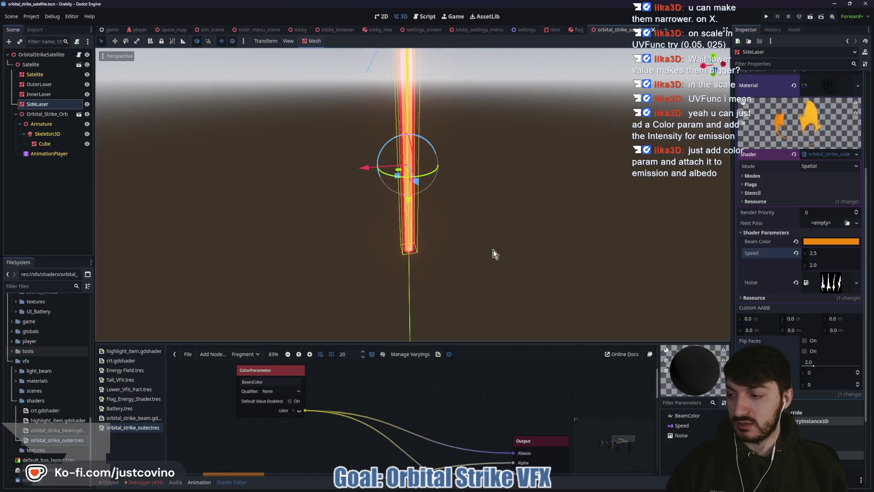
{"action": "mouse_move", "coordinate": [496, 218]}
{"action": "left_mouse_down"}
{"action": "mouse_move", "coordinate": [484, 282]}
{"action": "mouse_move", "coordinate": [495, 218]}
{"action": "left_mouse_up"}
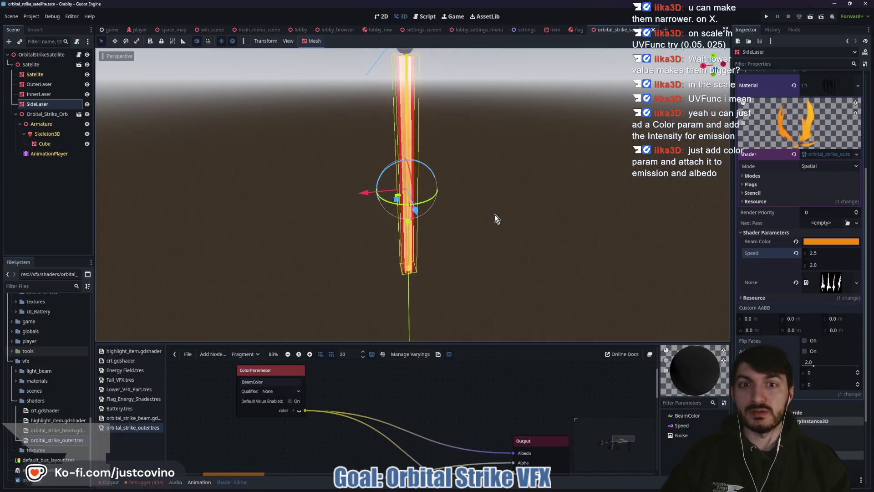
{"action": "mouse_move", "coordinate": [501, 212]}
{"action": "left_mouse_down"}
{"action": "mouse_move", "coordinate": [550, 192]}
{"action": "mouse_move", "coordinate": [653, 207]}
{"action": "mouse_move", "coordinate": [537, 207]}
{"action": "mouse_move", "coordinate": [519, 210]}
{"action": "mouse_move", "coordinate": [564, 218]}
{"action": "mouse_move", "coordinate": [543, 228]}
{"action": "mouse_move", "coordinate": [394, 233]}
{"action": "mouse_move", "coordinate": [500, 227]}
{"action": "mouse_move", "coordinate": [458, 248]}
{"action": "left_mouse_up"}
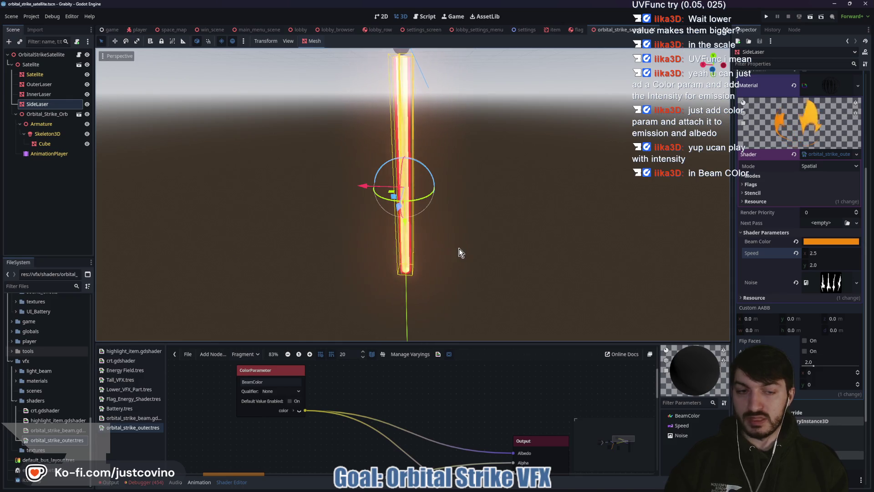
Step: Boost the Beam Color intensity to about +2.5 and try magenta and blue hues
{"action": "left_click", "coordinate": [817, 243]}
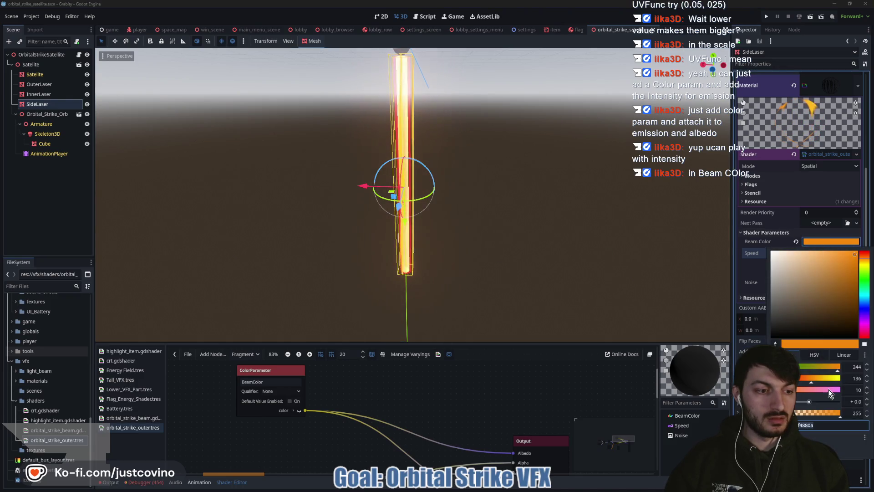
{"action": "left_click_drag", "start_coordinate": [809, 401], "coordinate": [816, 402]}
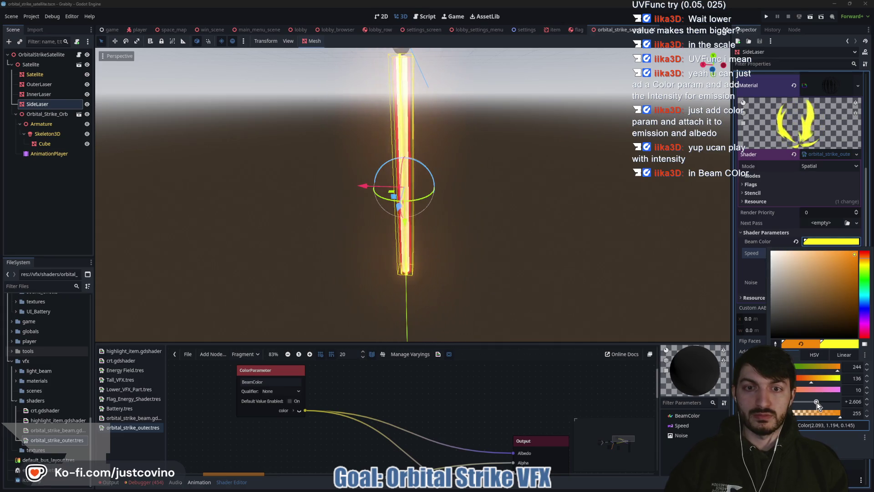
{"action": "left_click_drag", "start_coordinate": [863, 322], "coordinate": [867, 332]}
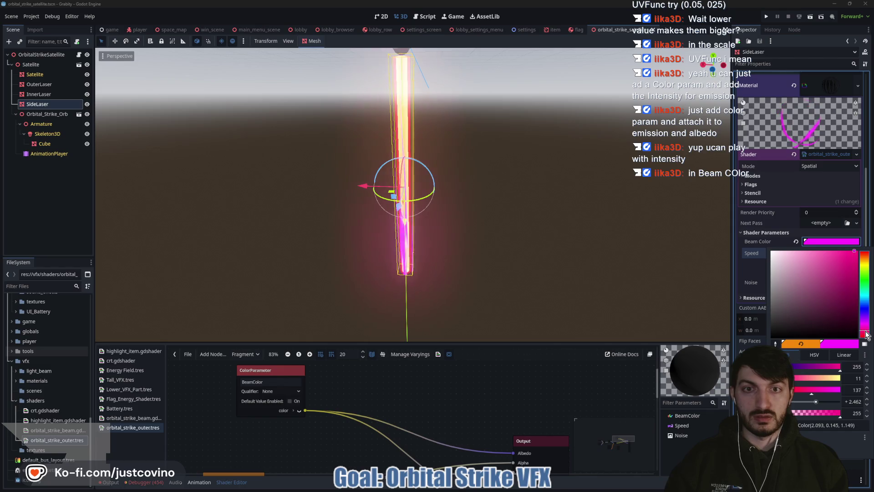
{"action": "left_click_drag", "start_coordinate": [866, 335], "coordinate": [868, 308]}
{"action": "mouse_move", "coordinate": [849, 271]}
{"action": "left_mouse_down"}
{"action": "mouse_move", "coordinate": [815, 291]}
{"action": "mouse_move", "coordinate": [839, 253]}
{"action": "mouse_move", "coordinate": [848, 272]}
{"action": "left_mouse_up"}
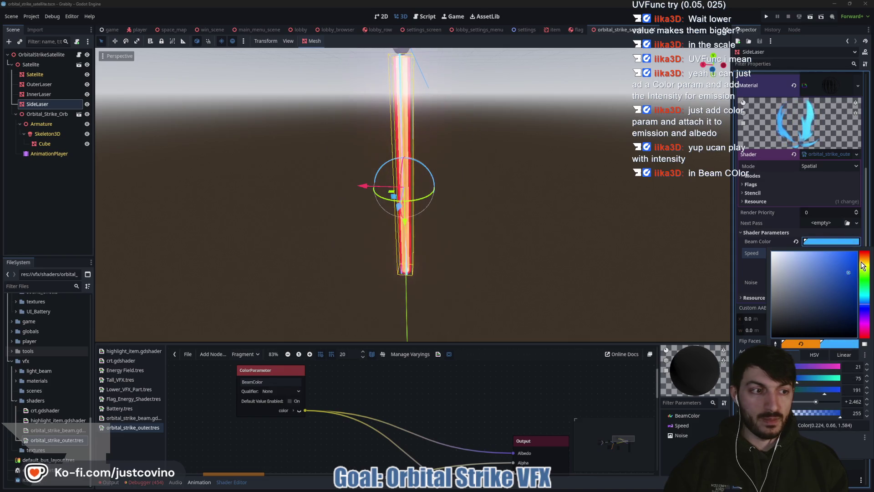
Step: Settle on a light orange-yellow Beam Color, Color(1.664, 0.866, 0.434), and save the scene
{"action": "left_click", "coordinate": [865, 263]}
{"action": "left_click", "coordinate": [850, 271]}
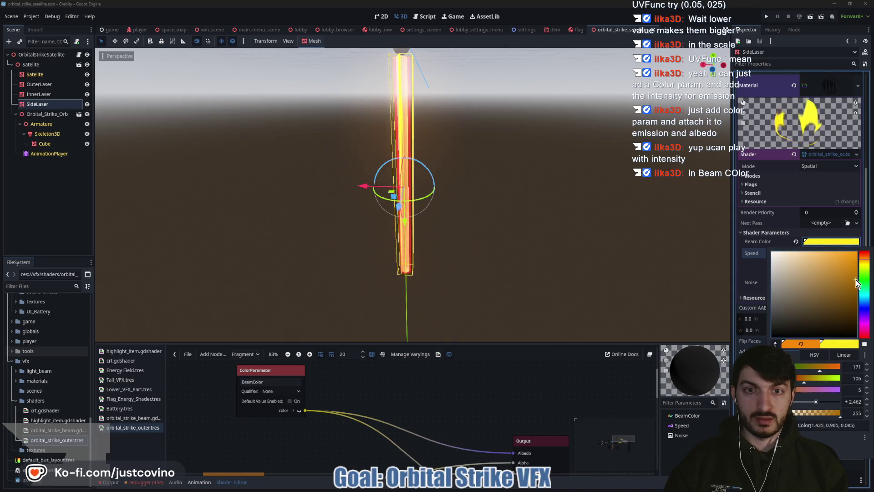
{"action": "left_click_drag", "start_coordinate": [856, 280], "coordinate": [856, 269]}
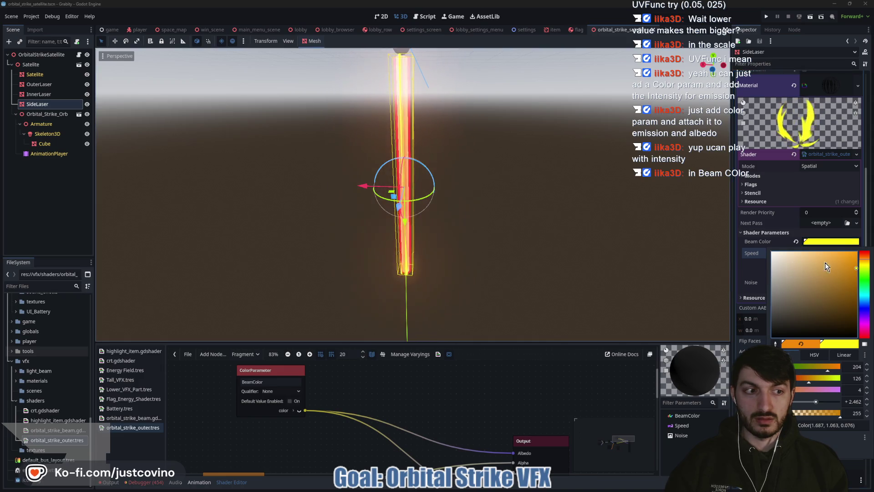
{"action": "mouse_move", "coordinate": [864, 269]}
{"action": "left_mouse_down"}
{"action": "mouse_move", "coordinate": [864, 328]}
{"action": "mouse_move", "coordinate": [859, 249]}
{"action": "mouse_move", "coordinate": [855, 334]}
{"action": "mouse_move", "coordinate": [863, 260]}
{"action": "left_mouse_up"}
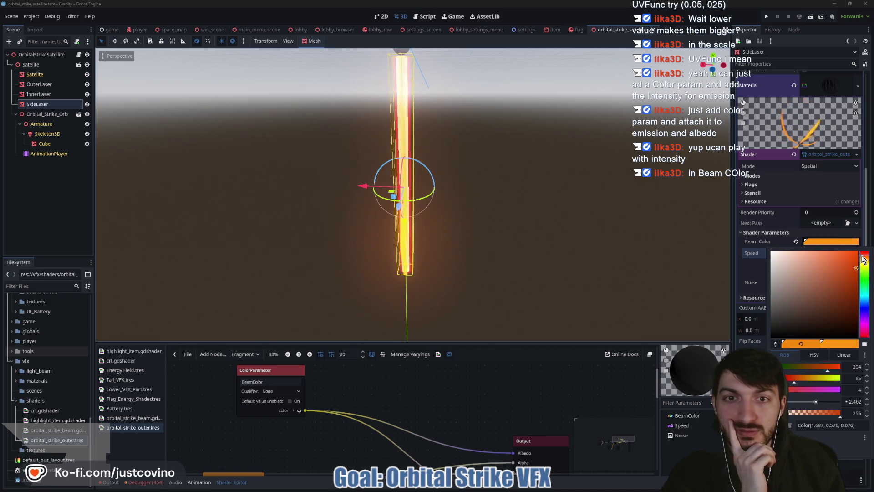
{"action": "left_click", "coordinate": [843, 272]}
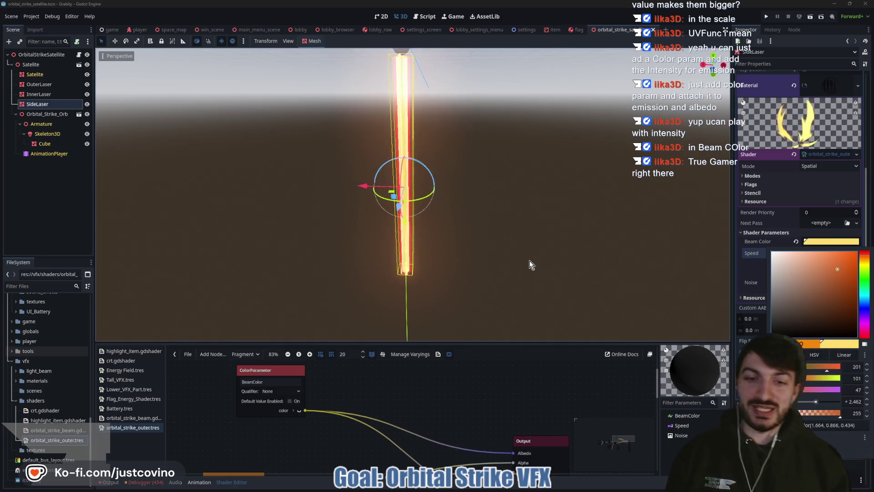
{"action": "left_click", "coordinate": [476, 228]}
{"action": "key", "text": "ctrl+s"}
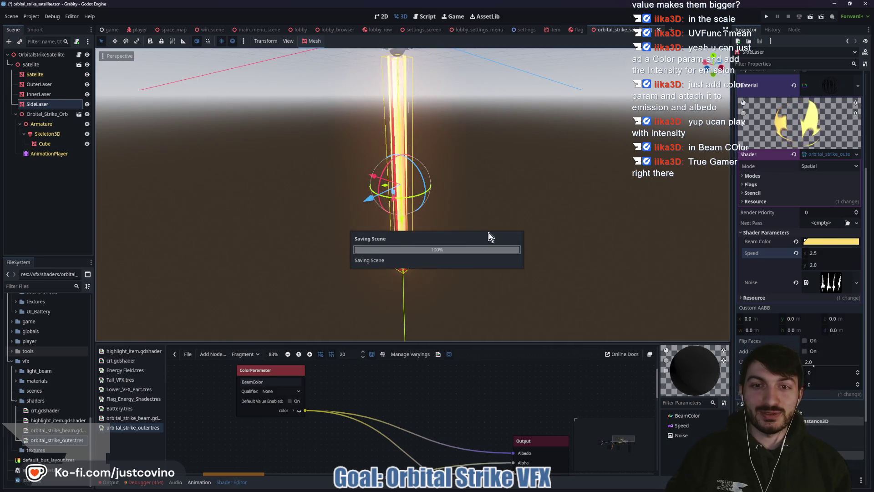
Step: Collapse the shader parameters, clear the selection and view the satellite's beam from several distances
{"action": "mouse_move", "coordinate": [458, 245]}
{"action": "left_mouse_down"}
{"action": "mouse_move", "coordinate": [507, 238]}
{"action": "mouse_move", "coordinate": [513, 228]}
{"action": "left_mouse_up"}
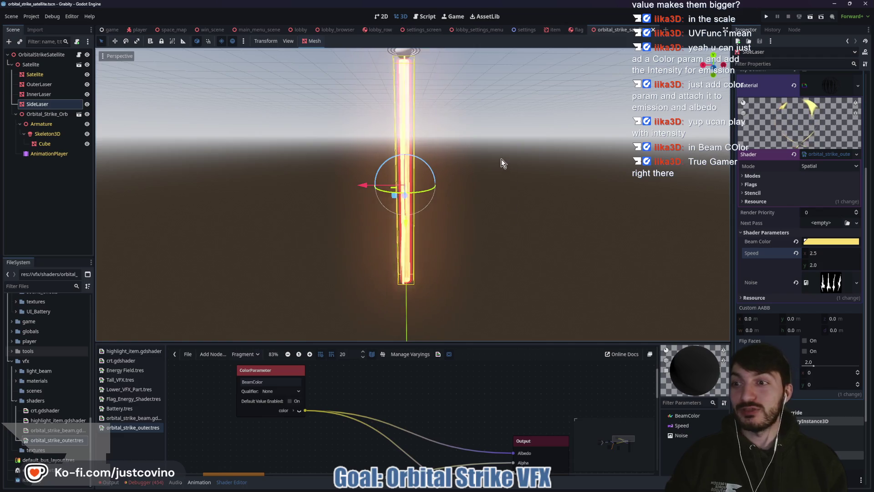
{"action": "left_click_drag", "start_coordinate": [501, 160], "coordinate": [493, 231]}
{"action": "scroll", "coordinate": [489, 228], "scroll_direction": "up", "scroll_amount": 3}
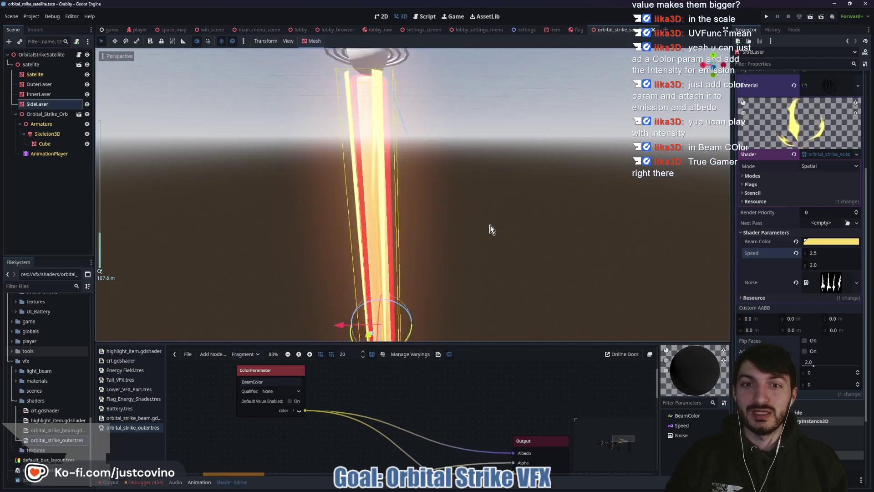
{"action": "left_click", "coordinate": [766, 232]}
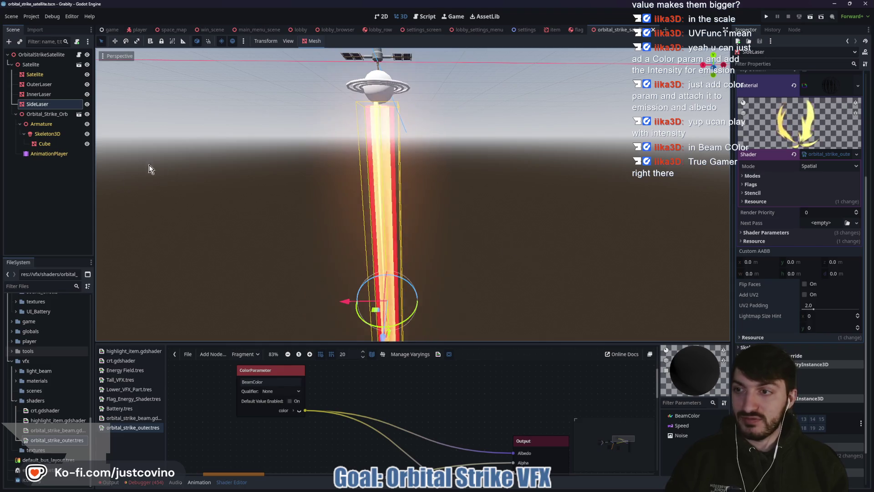
{"action": "left_click", "coordinate": [60, 197]}
{"action": "scroll", "coordinate": [250, 201], "scroll_direction": "down", "scroll_amount": 4}
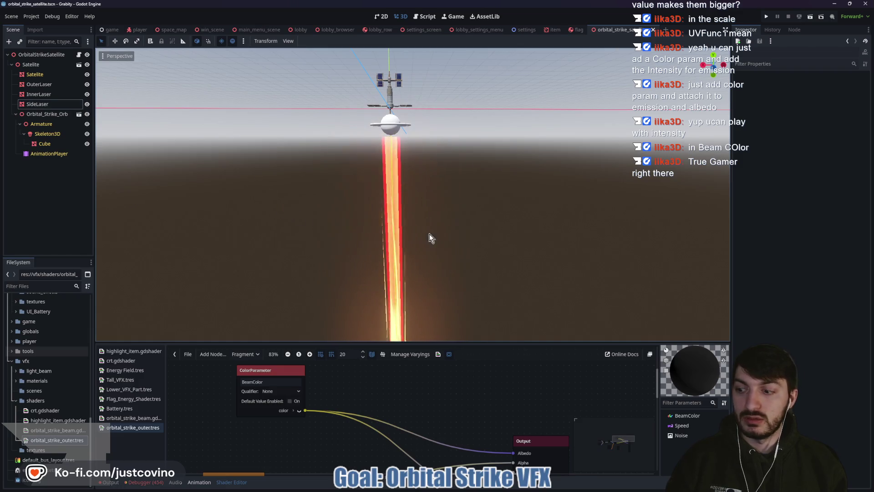
{"action": "scroll", "coordinate": [421, 215], "scroll_direction": "up", "scroll_amount": 2}
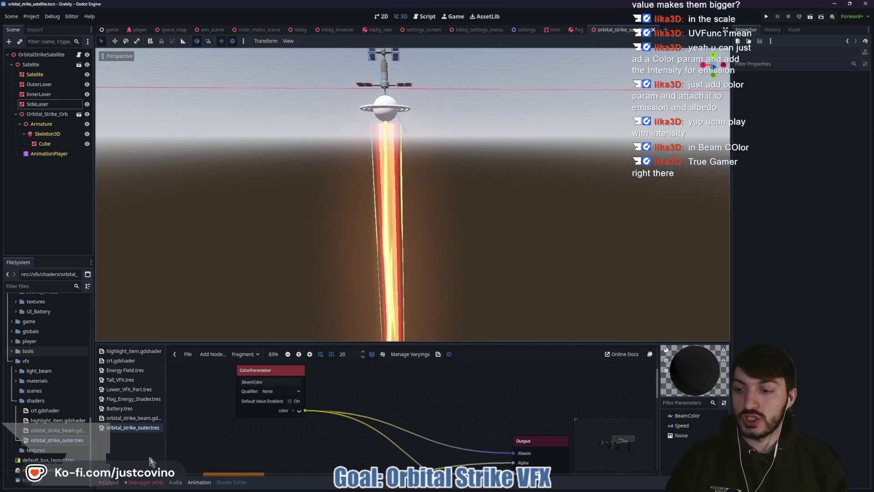
{"action": "scroll", "coordinate": [482, 227], "scroll_direction": "down", "scroll_amount": 3}
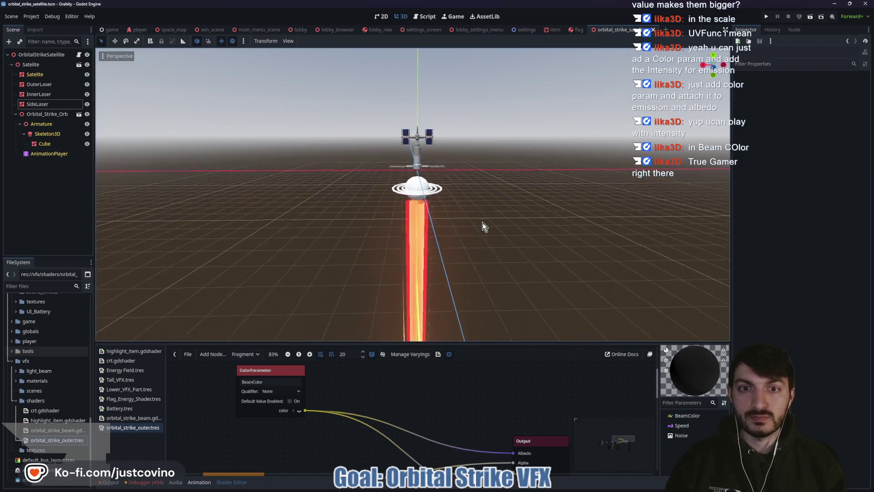
{"action": "scroll", "coordinate": [501, 255], "scroll_direction": "up", "scroll_amount": 5}
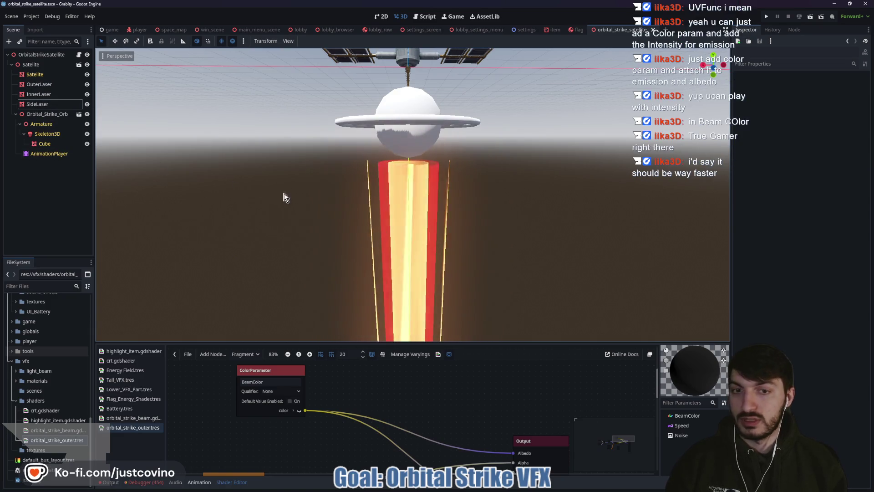
{"action": "scroll", "coordinate": [406, 252], "scroll_direction": "down", "scroll_amount": 10}
Step: Orbit until the beam stands upright and select the SideLaser node
{"action": "mouse_move", "coordinate": [523, 250]}
{"action": "left_mouse_down"}
{"action": "mouse_move", "coordinate": [490, 221]}
{"action": "mouse_move", "coordinate": [477, 255]}
{"action": "left_mouse_up"}
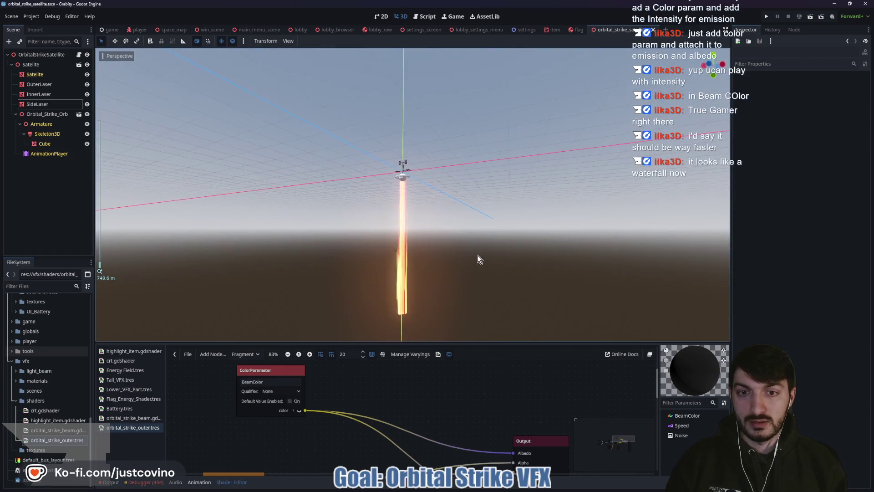
{"action": "scroll", "coordinate": [457, 244], "scroll_direction": "up", "scroll_amount": 5}
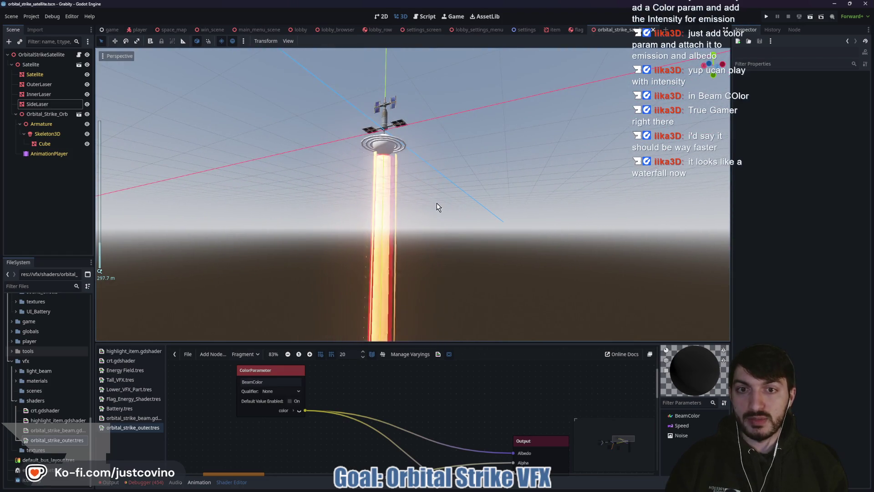
{"action": "left_click_drag", "start_coordinate": [441, 212], "coordinate": [443, 221]}
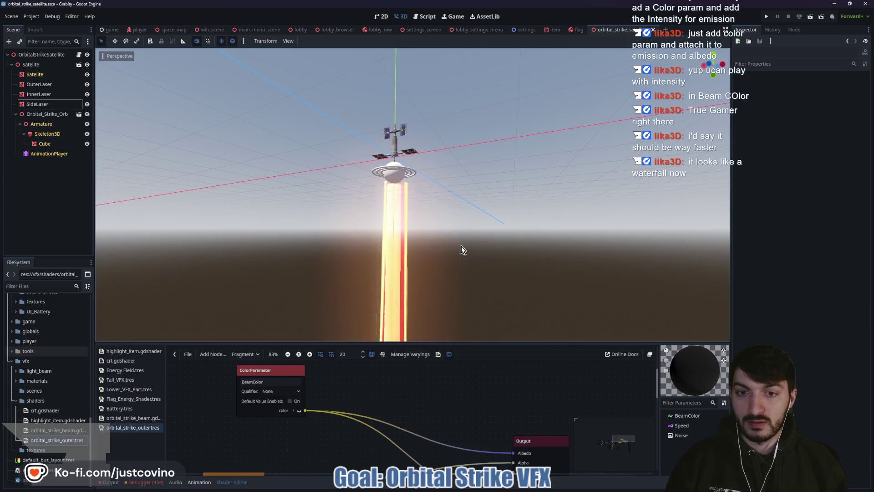
{"action": "scroll", "coordinate": [507, 268], "scroll_direction": "down", "scroll_amount": 2}
{"action": "mouse_move", "coordinate": [482, 241]}
{"action": "left_mouse_down"}
{"action": "mouse_move", "coordinate": [506, 269]}
{"action": "mouse_move", "coordinate": [522, 248]}
{"action": "left_mouse_up"}
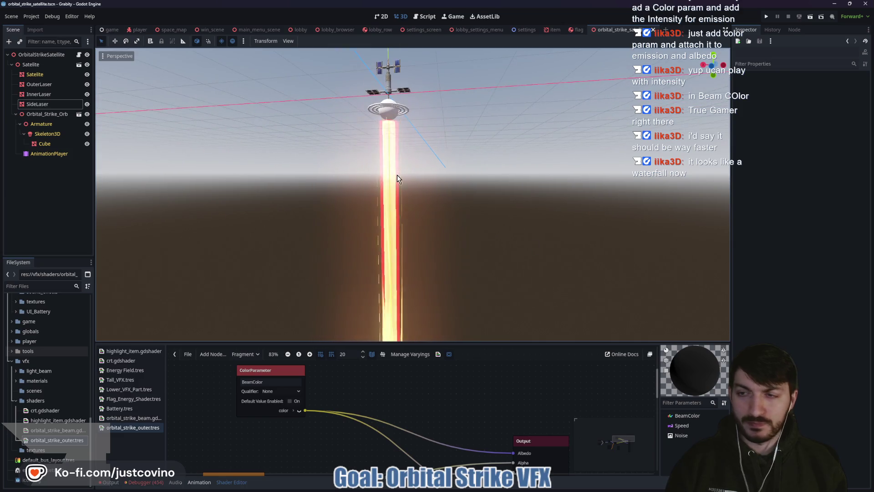
{"action": "left_click", "coordinate": [40, 104]}
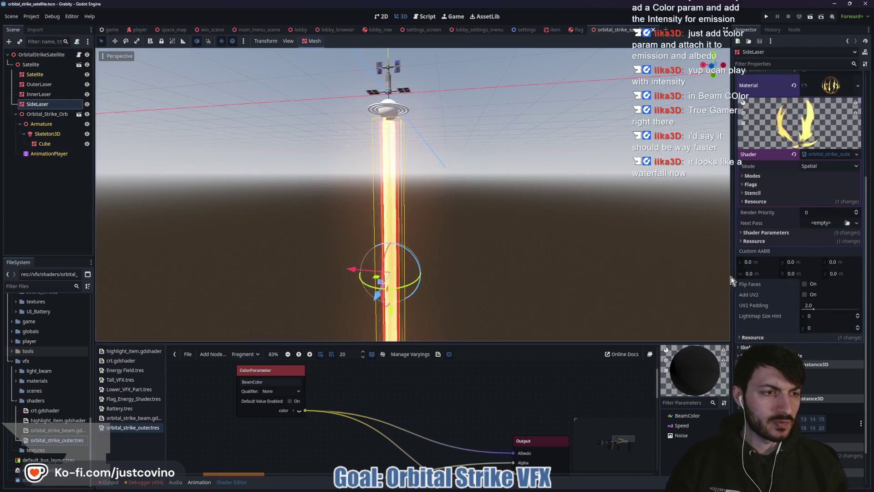
Step: Set SideLaser's Speed shader parameter to x 9.0, y 5.0, then deselect it
{"action": "left_click", "coordinate": [791, 232]}
{"action": "left_click", "coordinate": [837, 253]}
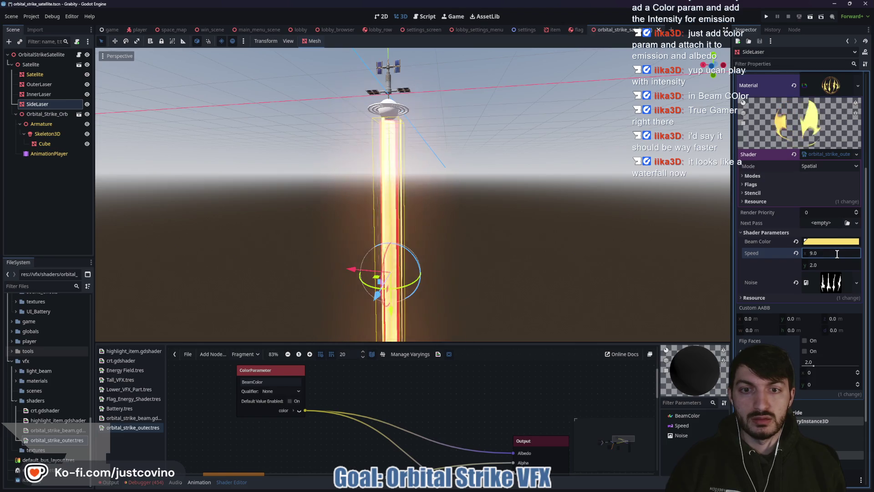
{"action": "left_click", "coordinate": [825, 264]}
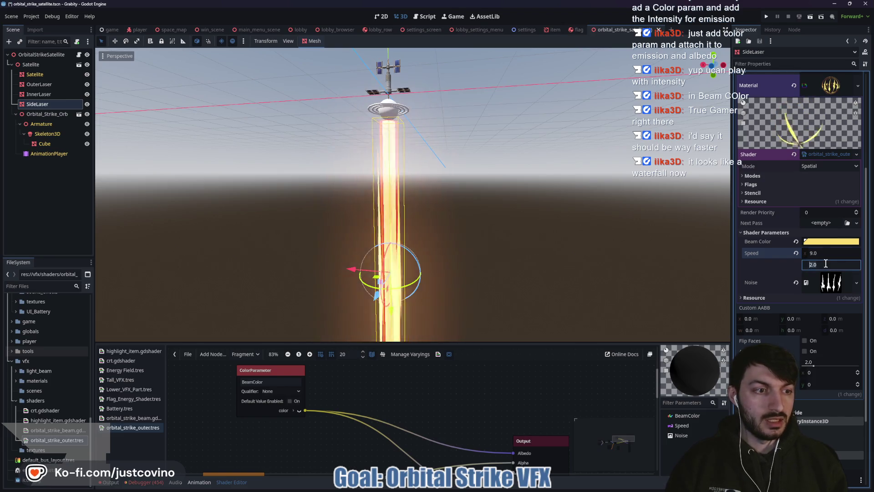
{"action": "type", "text": "5"}
{"action": "key", "text": "Return"}
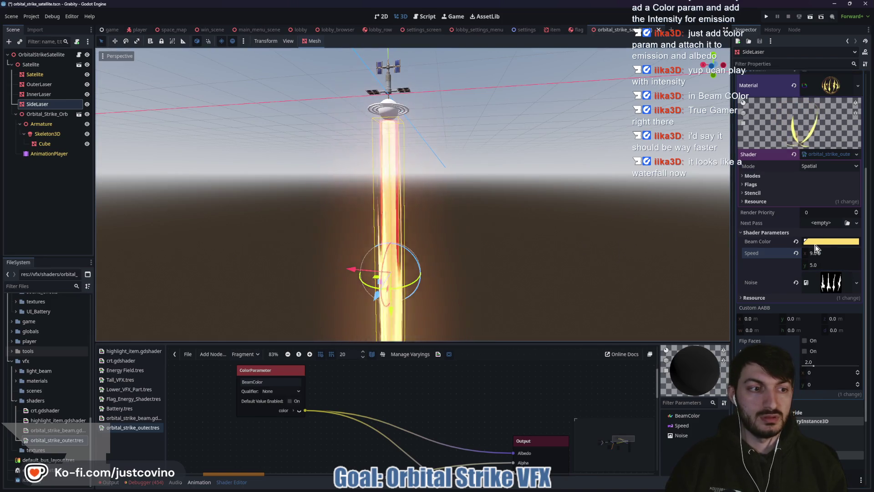
{"action": "left_click", "coordinate": [567, 253]}
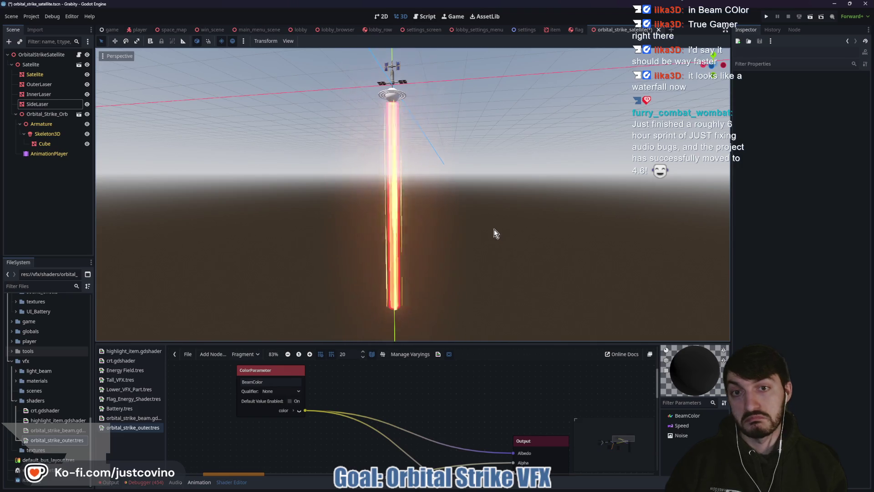
Step: Save the scene, check the faster beam and select the Orbital_Strike_Orb node
{"action": "key", "text": "ctrl+s"}
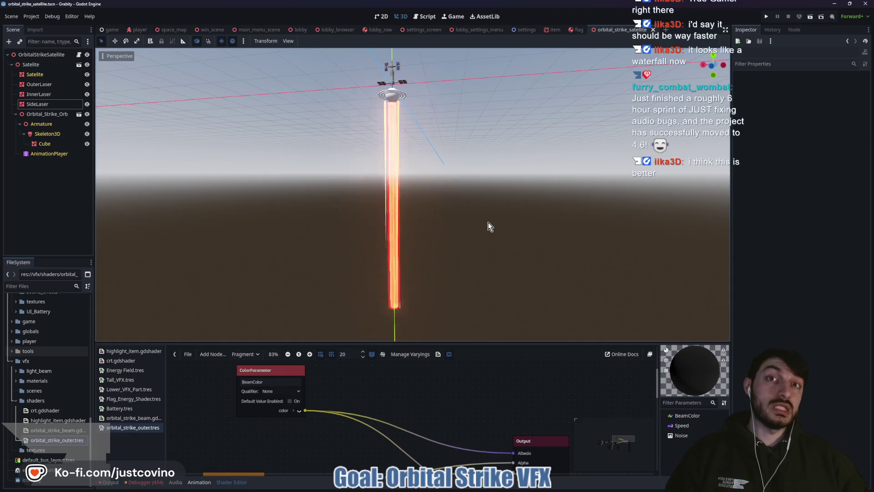
{"action": "scroll", "coordinate": [482, 219], "scroll_direction": "up", "scroll_amount": 5}
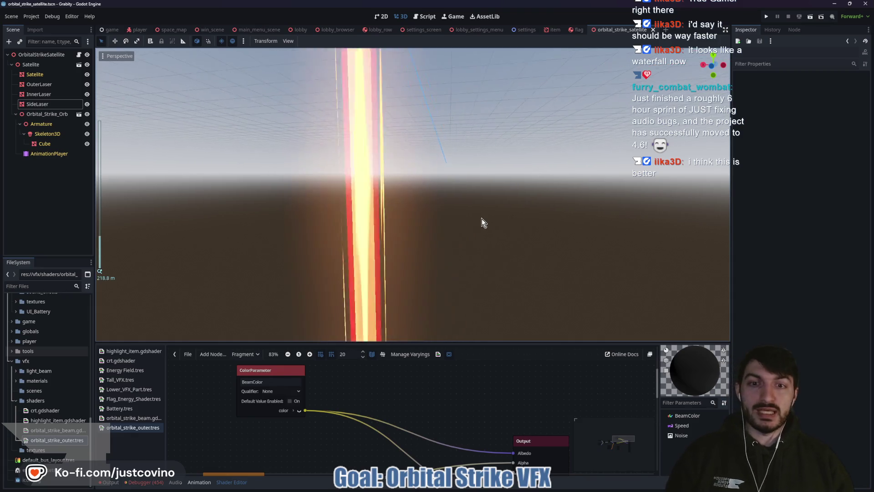
{"action": "scroll", "coordinate": [500, 257], "scroll_direction": "down", "scroll_amount": 5}
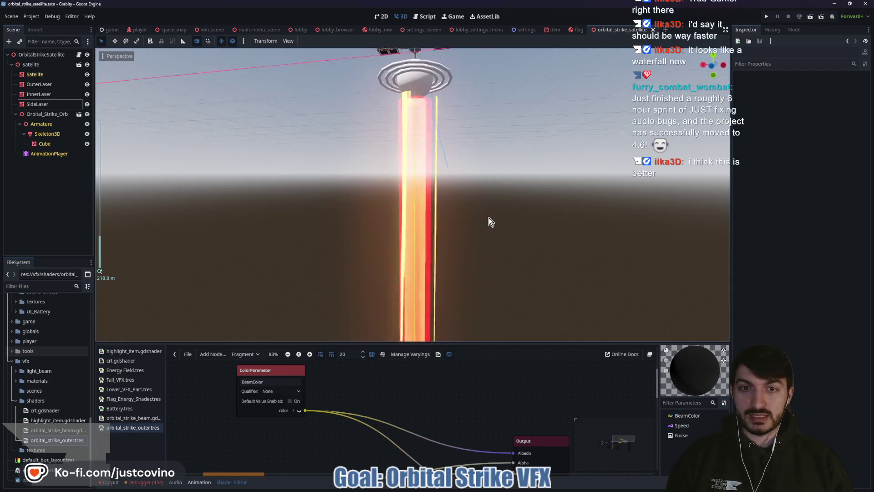
{"action": "scroll", "coordinate": [500, 169], "scroll_direction": "up", "scroll_amount": 3}
{"action": "left_click_drag", "start_coordinate": [455, 271], "coordinate": [478, 244]}
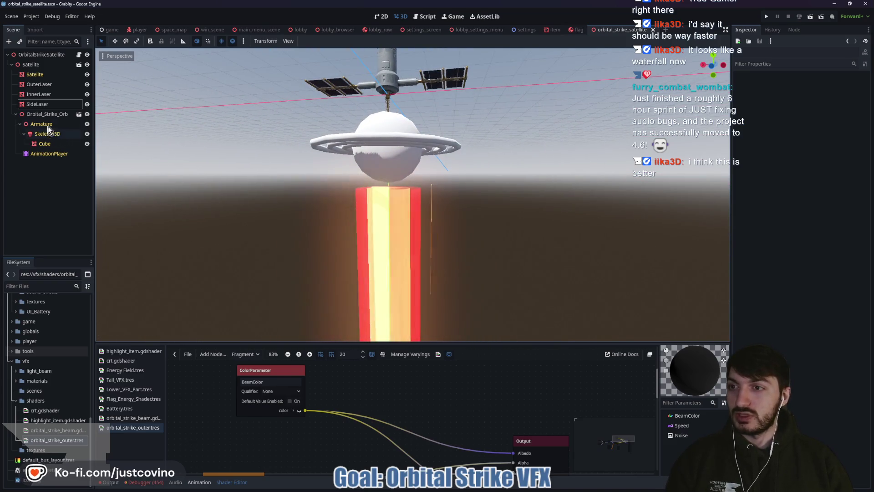
{"action": "left_click", "coordinate": [45, 114]}
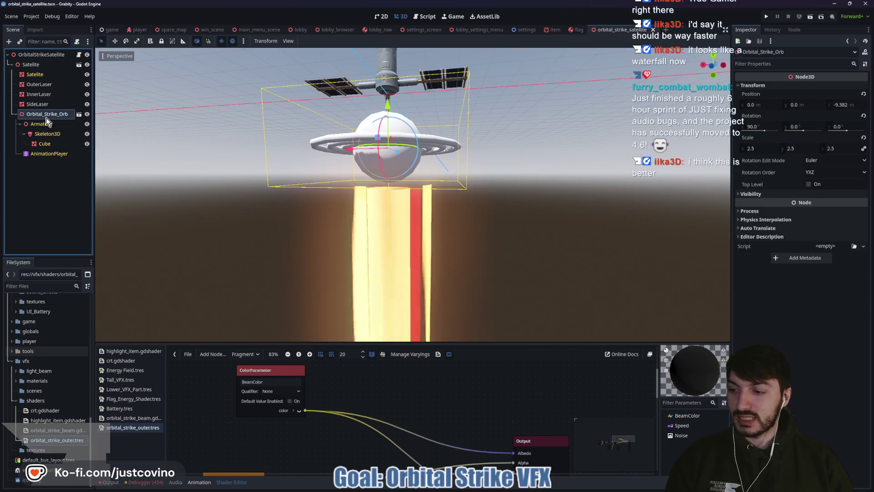
Step: Give the orb's Cube mesh a new ShaderMaterial as its Surface Material Override
{"action": "left_click", "coordinate": [45, 144]}
{"action": "left_click", "coordinate": [773, 116]}
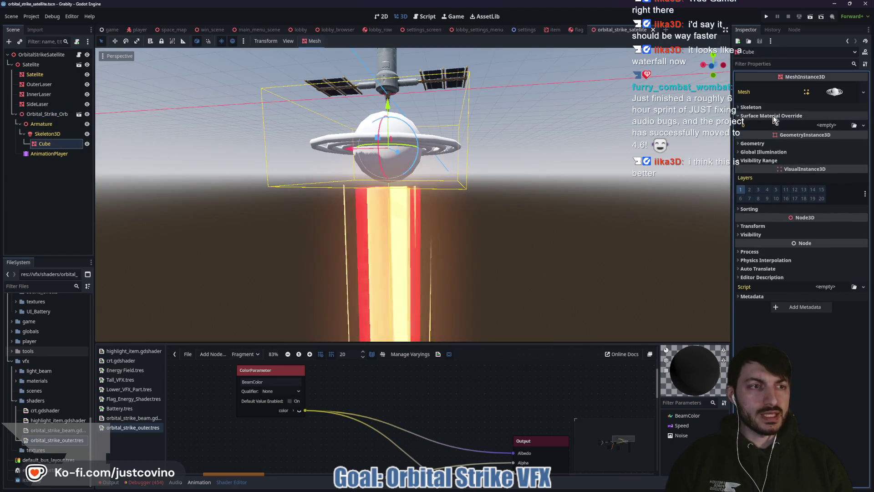
{"action": "left_click", "coordinate": [826, 125]}
{"action": "left_click", "coordinate": [833, 165]}
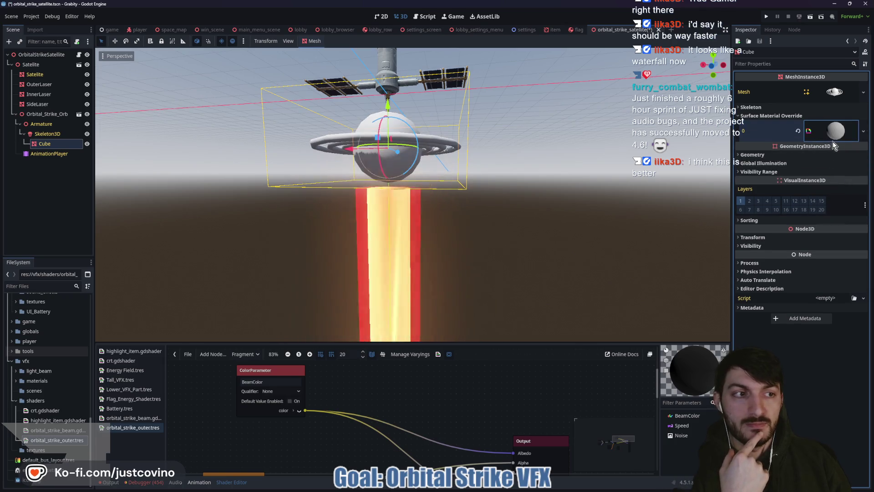
{"action": "left_click", "coordinate": [832, 136]}
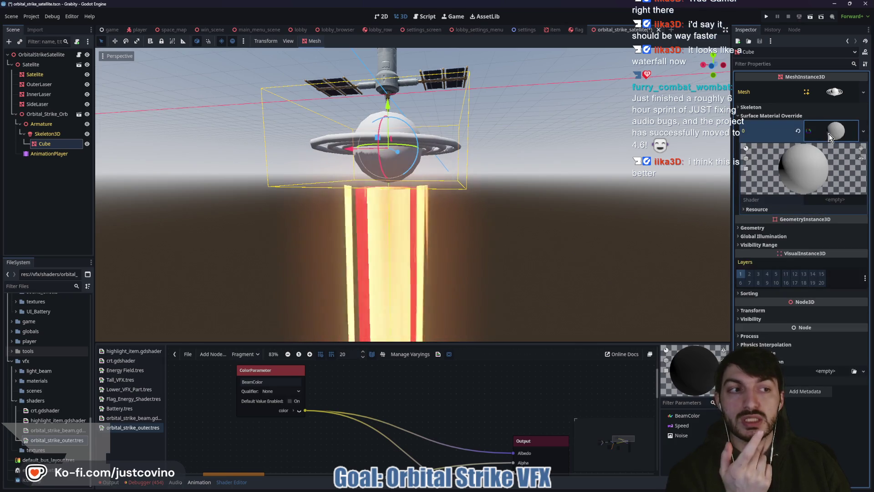
{"action": "right_click", "coordinate": [831, 136]}
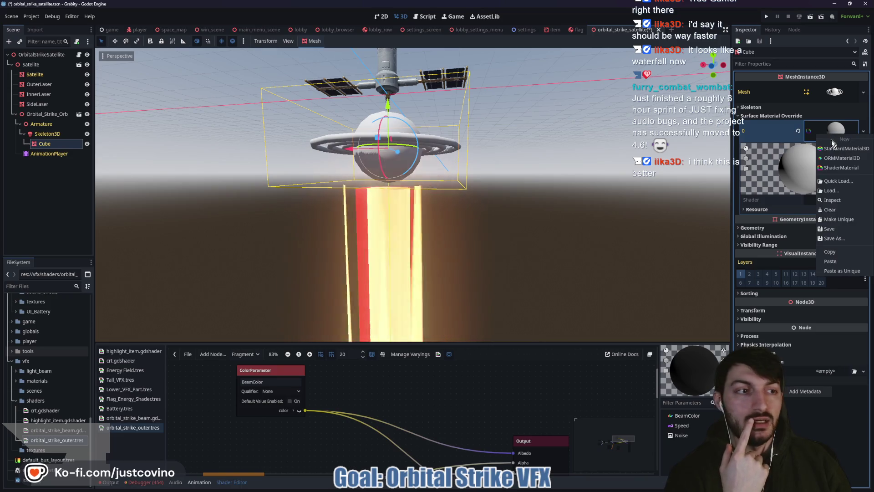
{"action": "left_click", "coordinate": [839, 218]}
Step: Quick Load orbital_strike_beam.gdshader into the new material's Shader field
{"action": "left_click", "coordinate": [829, 200]}
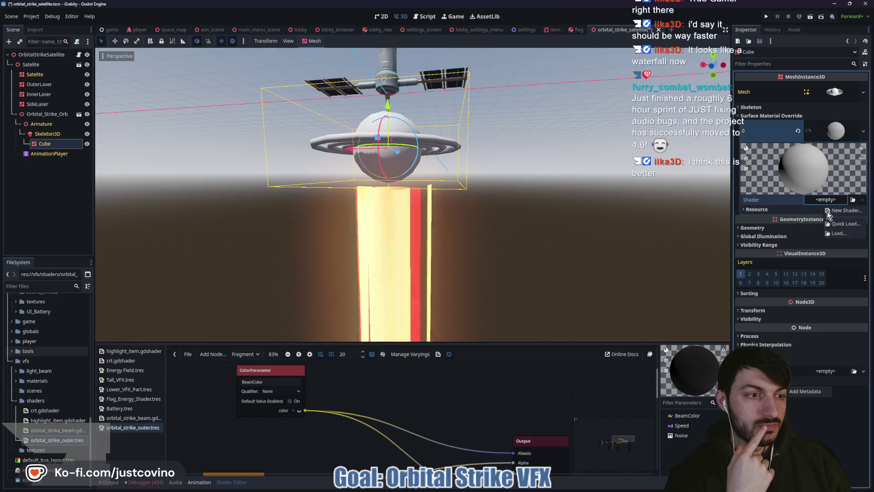
{"action": "left_click", "coordinate": [833, 226]}
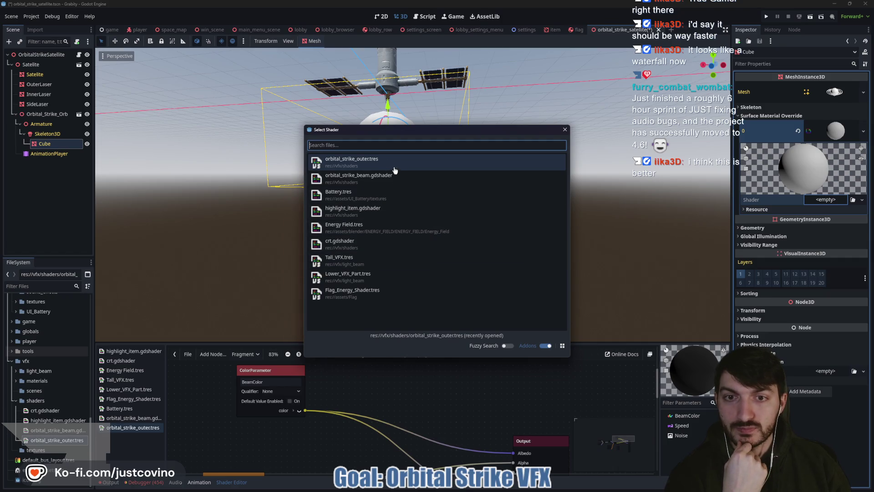
{"action": "left_click", "coordinate": [388, 185]}
{"action": "mouse_move", "coordinate": [521, 230]}
{"action": "left_mouse_down"}
{"action": "mouse_move", "coordinate": [541, 251]}
{"action": "mouse_move", "coordinate": [527, 244]}
{"action": "left_mouse_up"}
{"action": "left_click", "coordinate": [774, 230]}
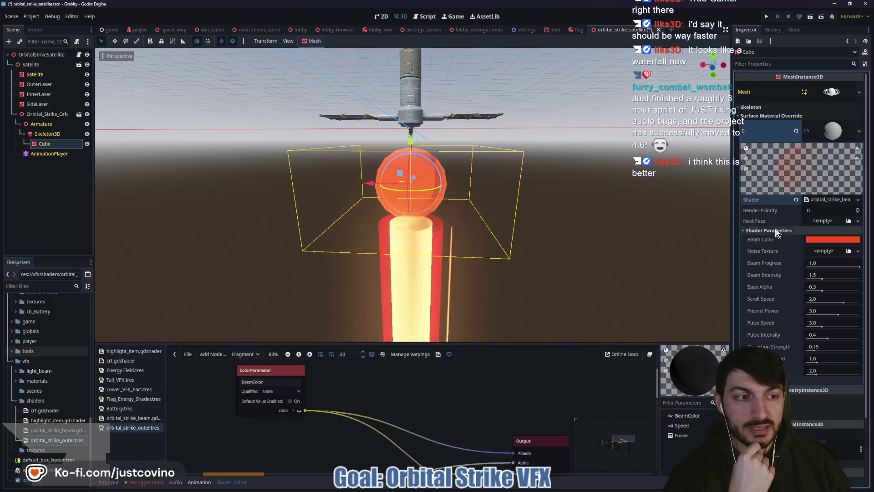
Step: Quick-load T_Noise as the orb material's Noise Texture
{"action": "left_click", "coordinate": [822, 251]}
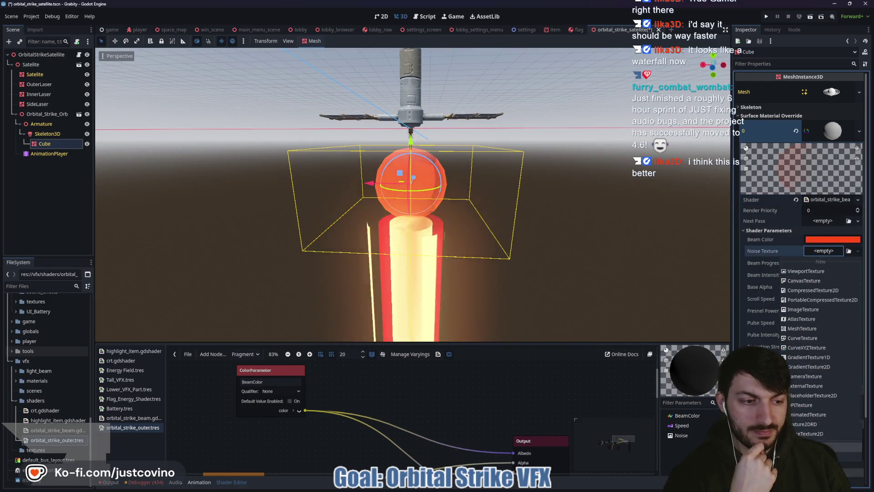
{"action": "left_click", "coordinate": [814, 263]}
{"action": "left_click", "coordinate": [362, 172]}
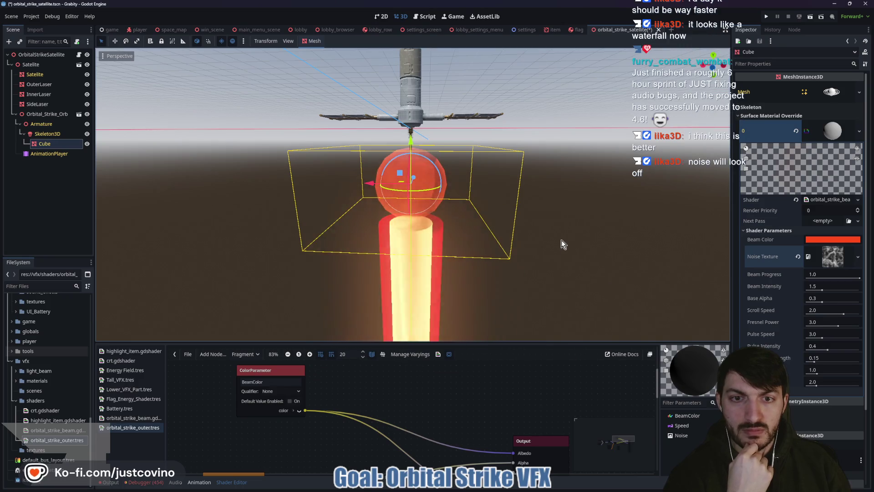
{"action": "left_click_drag", "start_coordinate": [567, 237], "coordinate": [564, 238]}
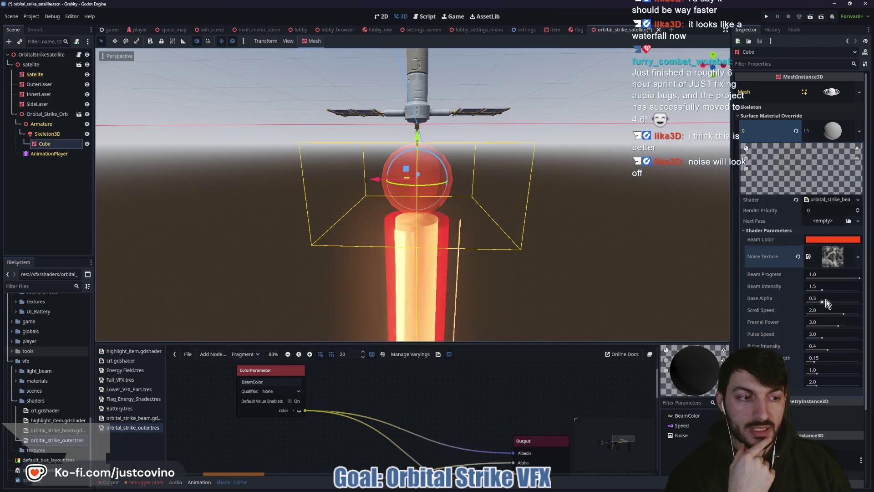
Step: Set the orb material's Base Alpha to 1.0
{"action": "left_click_drag", "start_coordinate": [821, 301], "coordinate": [792, 308]}
{"action": "type", "text": "1"}
{"action": "key", "text": "Return"}
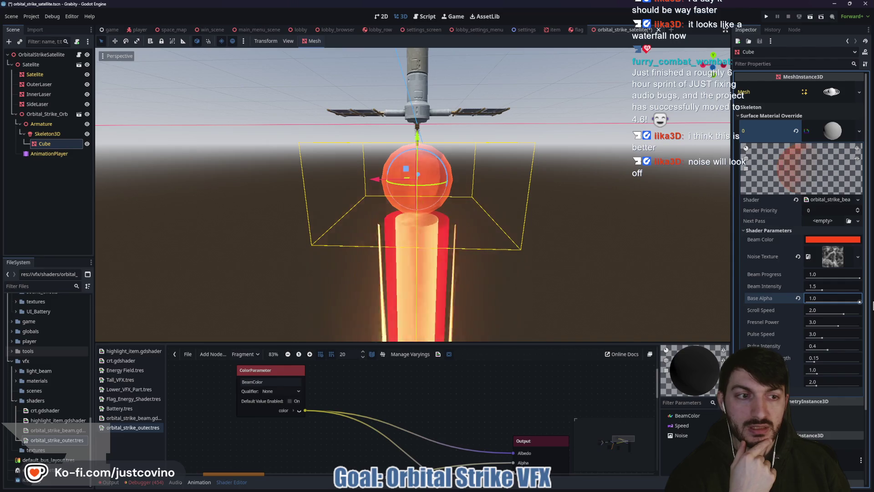
{"action": "scroll", "coordinate": [586, 253], "scroll_direction": "down", "scroll_amount": 3}
{"action": "left_click_drag", "start_coordinate": [585, 253], "coordinate": [594, 247]}
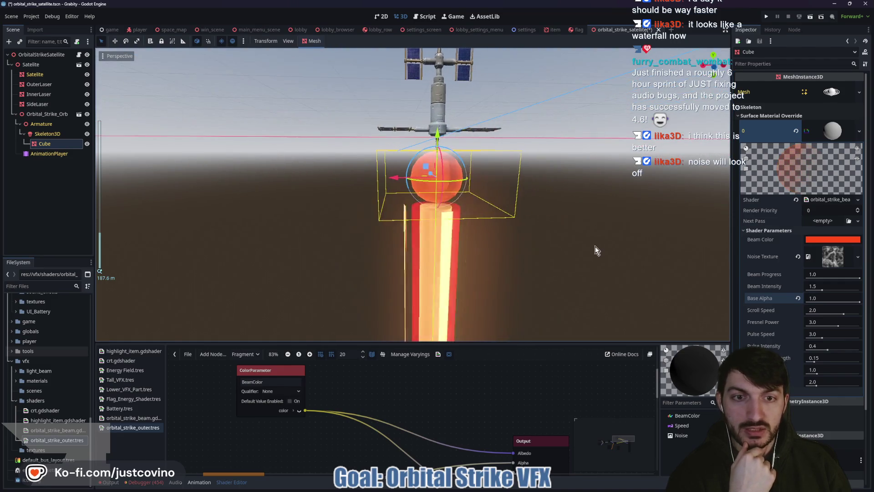
Step: Set Pulse Intensity to 0.4 and raise the bottom shader parameter to 10.0
{"action": "left_click_drag", "start_coordinate": [827, 347], "coordinate": [873, 348]}
{"action": "type", "text": "0.4"}
{"action": "key", "text": "Return"}
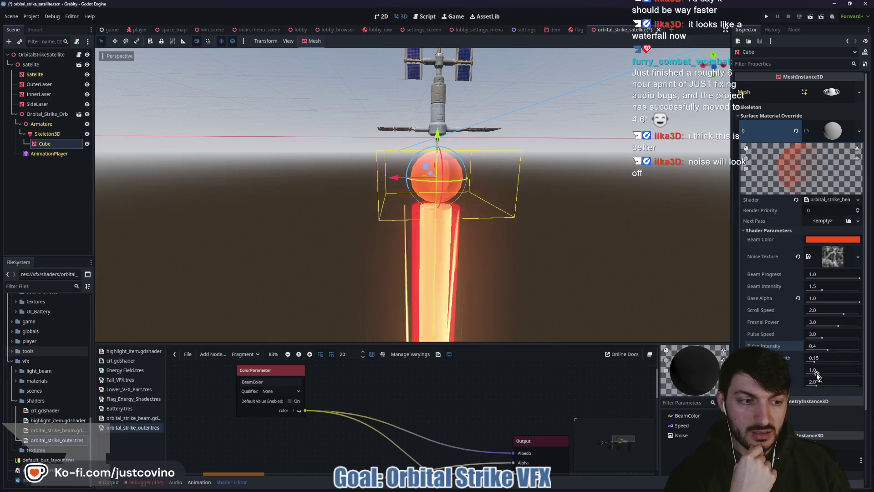
{"action": "mouse_move", "coordinate": [817, 385]}
{"action": "left_mouse_down"}
{"action": "mouse_move", "coordinate": [851, 385]}
{"action": "mouse_move", "coordinate": [845, 370]}
{"action": "left_mouse_up"}
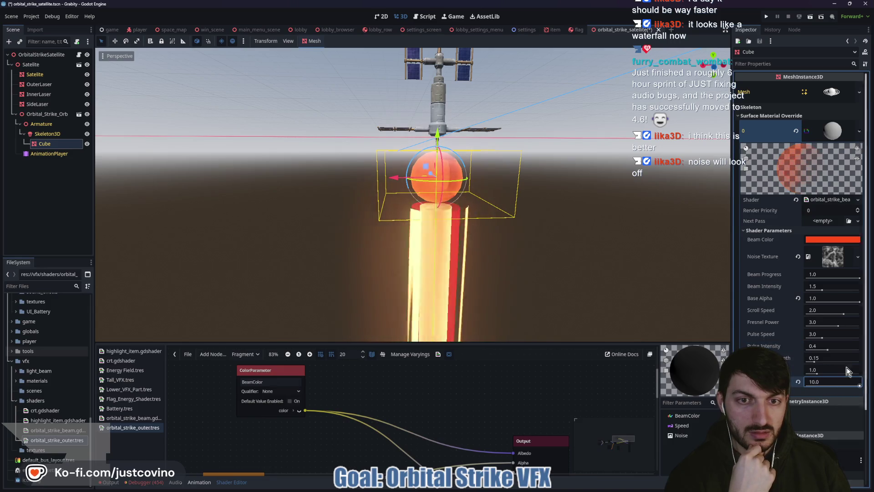
{"action": "mouse_move", "coordinate": [665, 307]}
{"action": "left_mouse_down"}
{"action": "mouse_move", "coordinate": [614, 274]}
{"action": "mouse_move", "coordinate": [544, 271]}
{"action": "mouse_move", "coordinate": [613, 279]}
{"action": "left_mouse_up"}
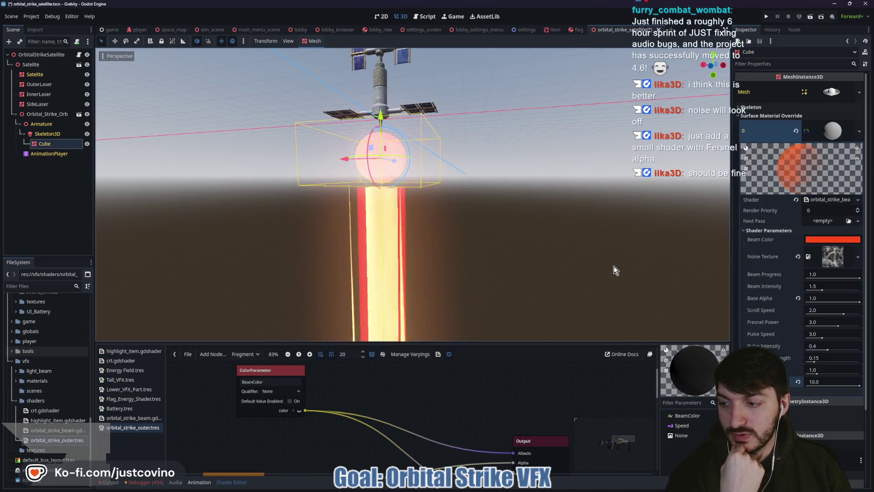
Step: Clear the orb material's Shader field and select the SideLaser node
{"action": "left_click", "coordinate": [795, 199]}
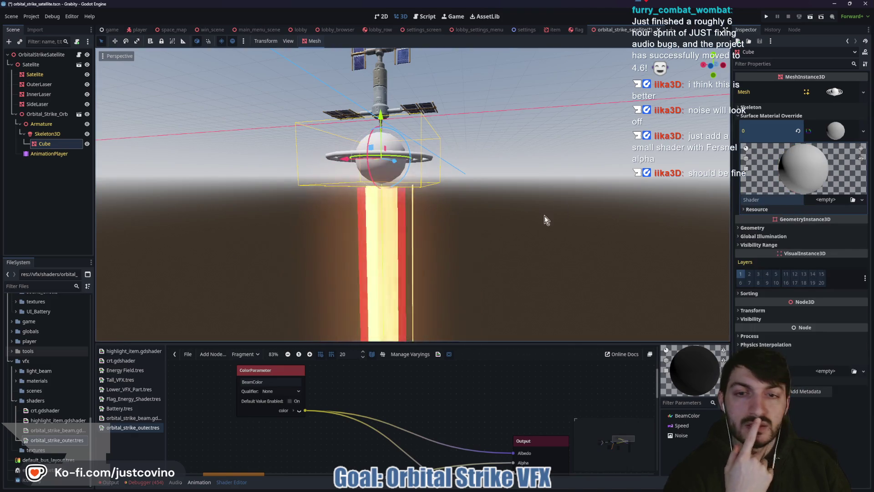
{"action": "left_click_drag", "start_coordinate": [493, 242], "coordinate": [522, 250]}
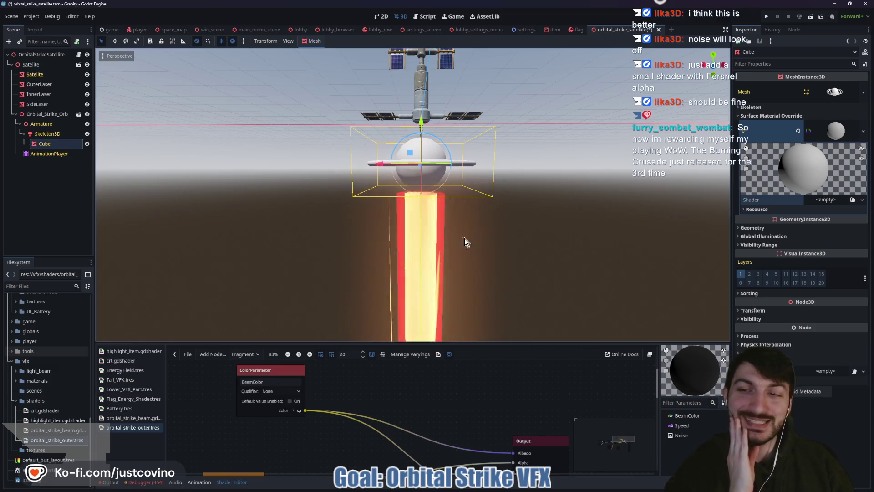
{"action": "left_click", "coordinate": [47, 105]}
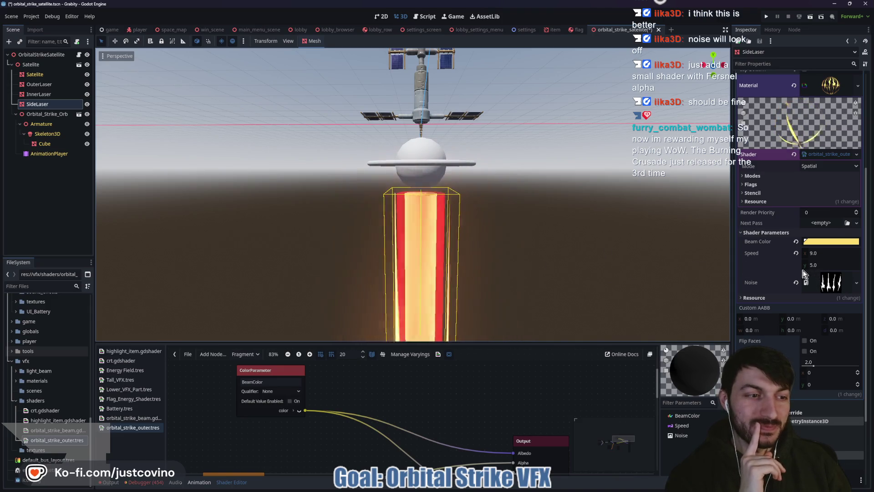
Step: Select InnerLaser and raise its pulse speed toward 6.5
{"action": "left_click", "coordinate": [42, 92]}
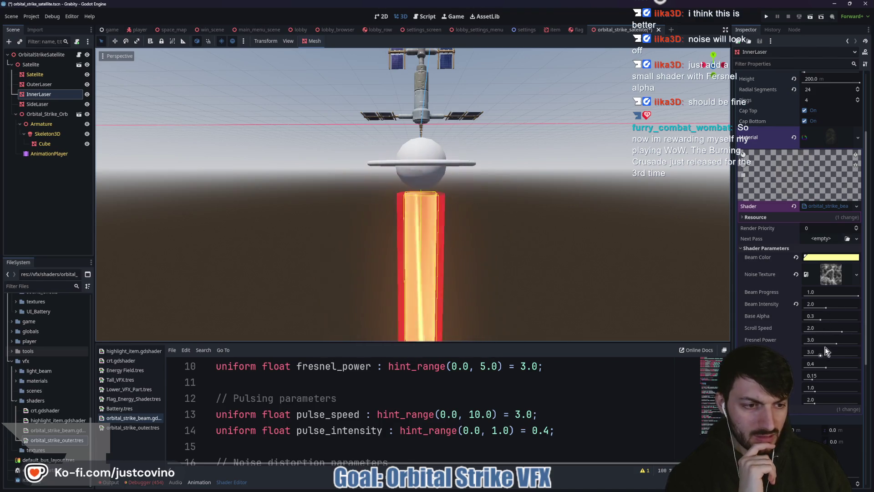
{"action": "left_click_drag", "start_coordinate": [820, 354], "coordinate": [836, 354]}
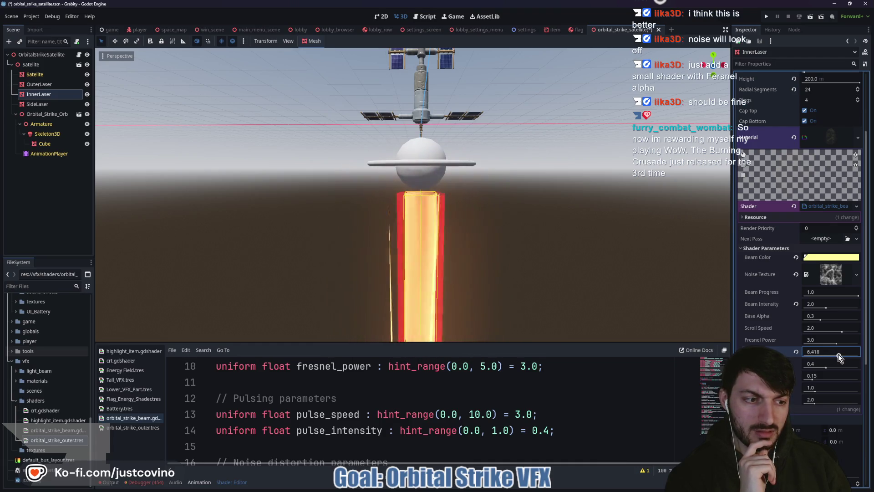
{"action": "key", "text": "BackSpace"}
{"action": "key", "text": "BackSpace"}
{"action": "key", "text": "BackSpace"}
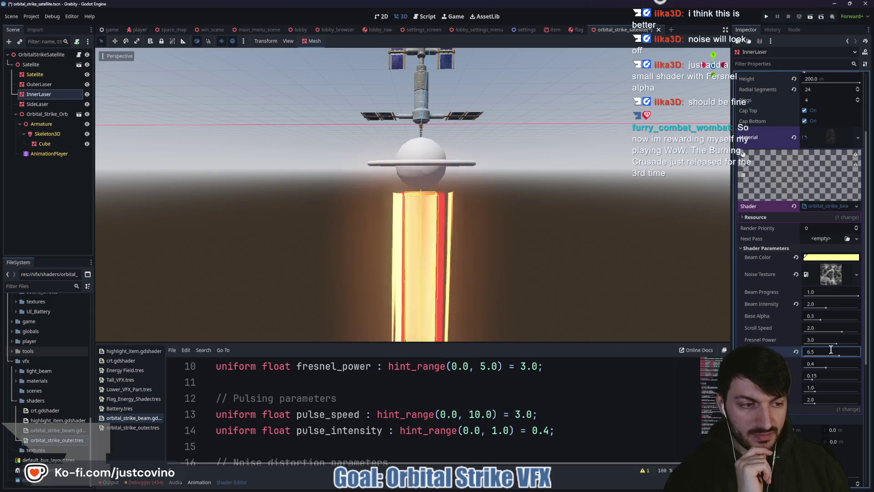
Step: Push OuterLaser's Pulse Speed to its 10.0 maximum and deselect everything
{"action": "left_click", "coordinate": [40, 84]}
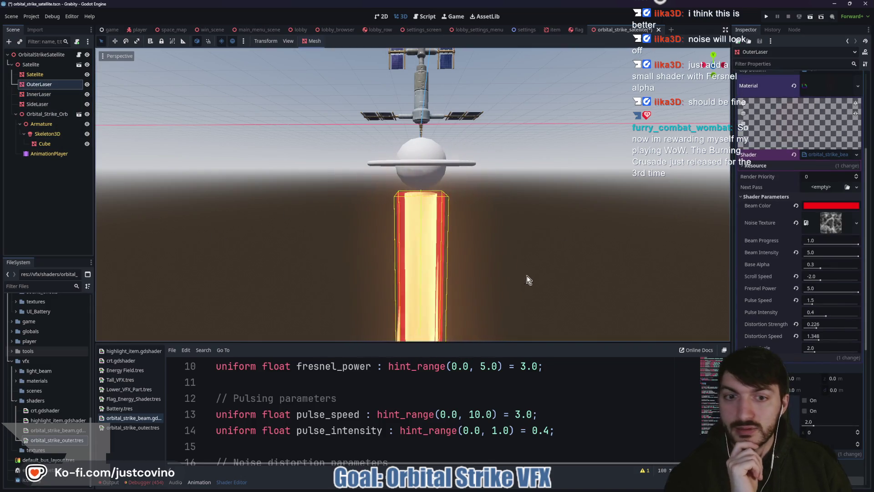
{"action": "left_click", "coordinate": [820, 301]}
{"action": "type", "text": "6.5"}
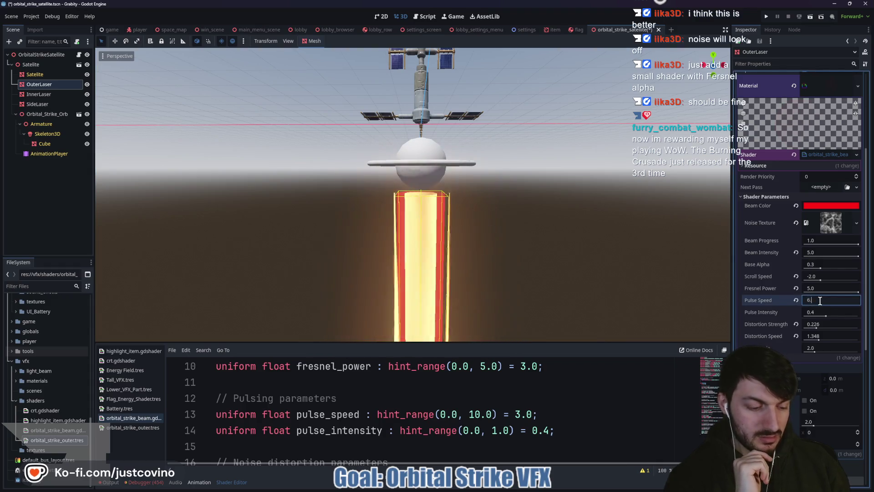
{"action": "scroll", "coordinate": [621, 273], "scroll_direction": "down", "scroll_amount": 5}
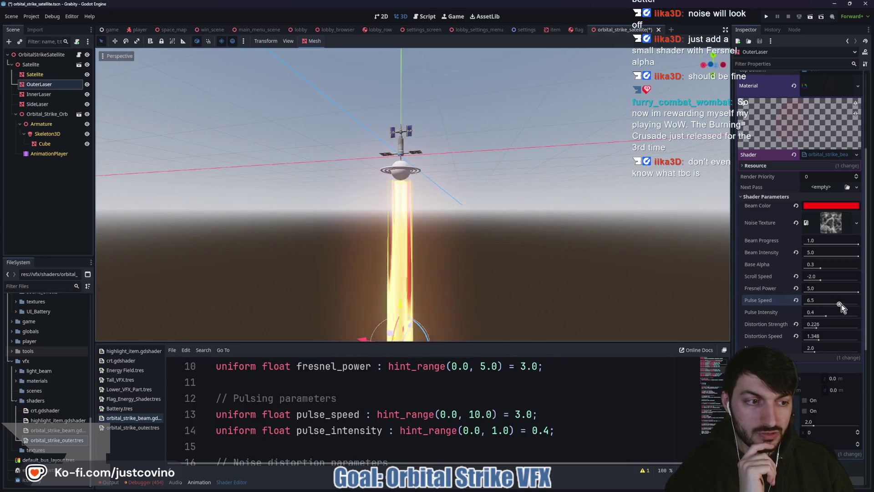
{"action": "left_click_drag", "start_coordinate": [838, 304], "coordinate": [873, 311]}
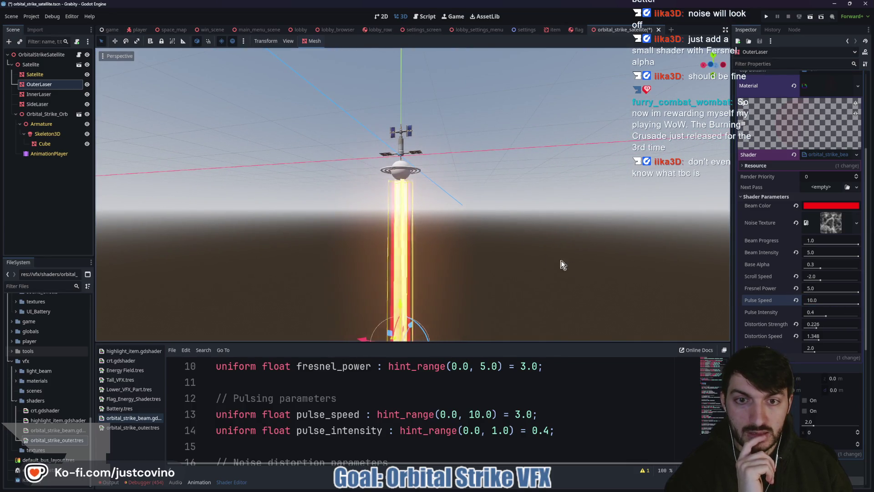
{"action": "scroll", "coordinate": [530, 250], "scroll_direction": "up", "scroll_amount": 3}
{"action": "left_click", "coordinate": [519, 245]}
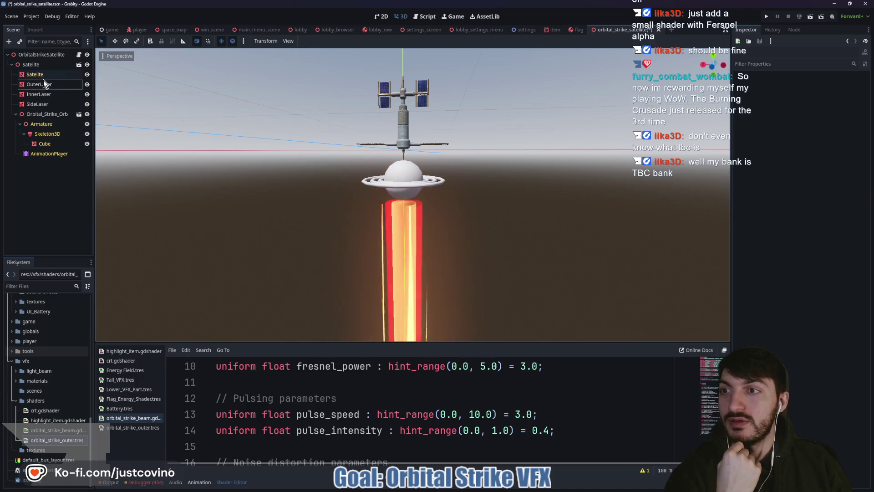
Step: Select the orb's Cube mesh and start a new VisualShader for its Shader field
{"action": "left_click", "coordinate": [50, 114]}
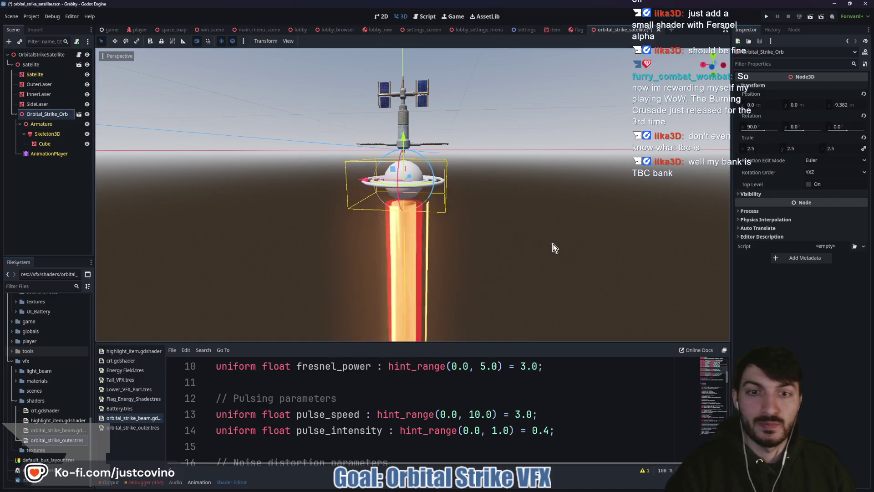
{"action": "left_click", "coordinate": [44, 144]}
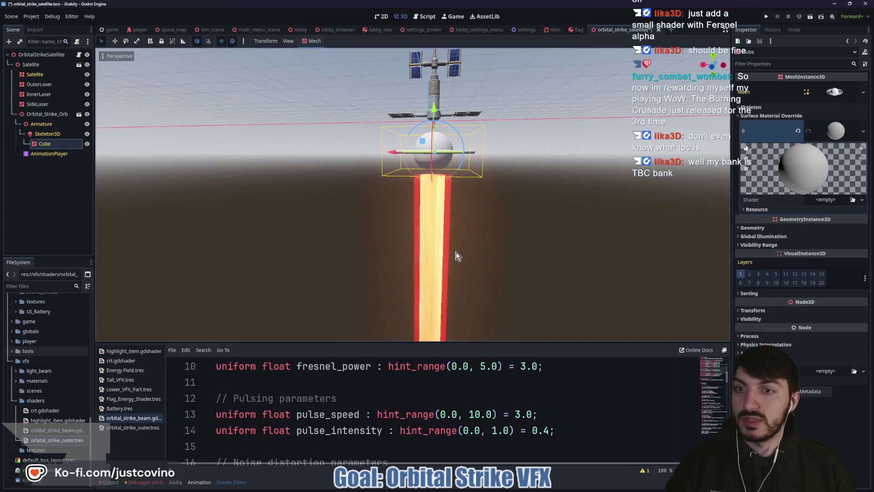
{"action": "left_click", "coordinate": [826, 200]}
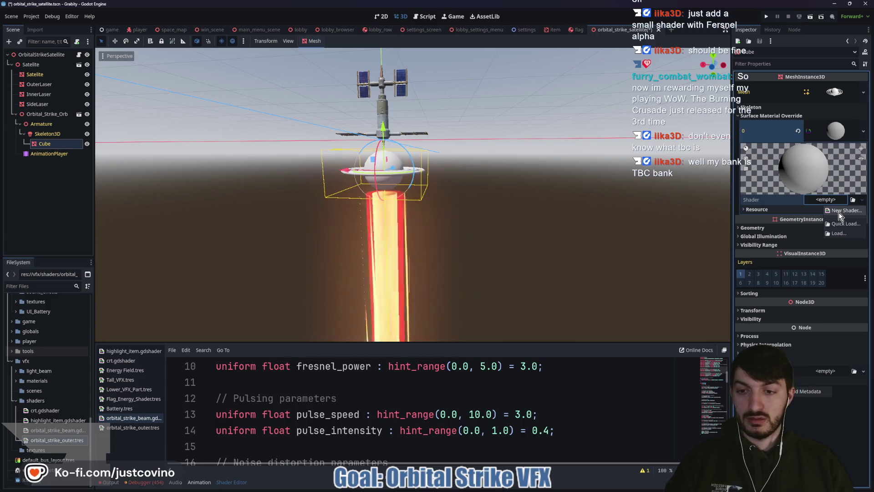
{"action": "left_click", "coordinate": [842, 210]}
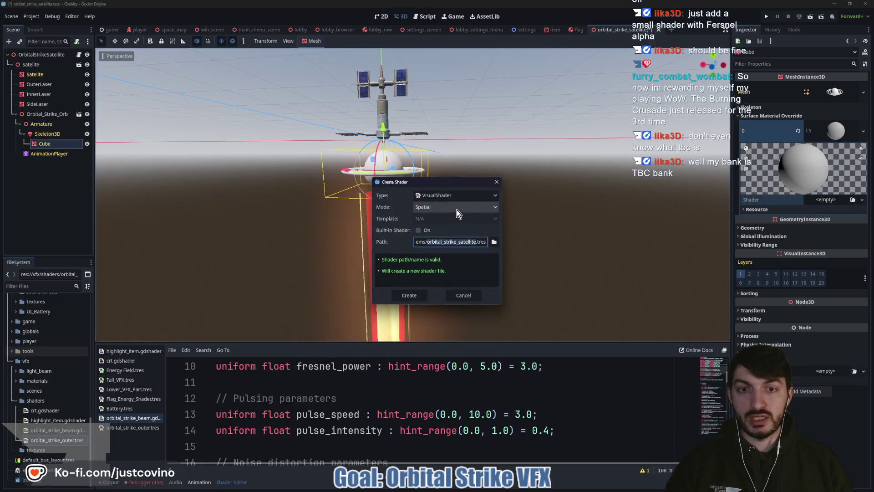
Step: Save the visual shader as res://vfx/shaders/orbital_strike_orb.tres and open it for editing
{"action": "left_click", "coordinate": [494, 241]}
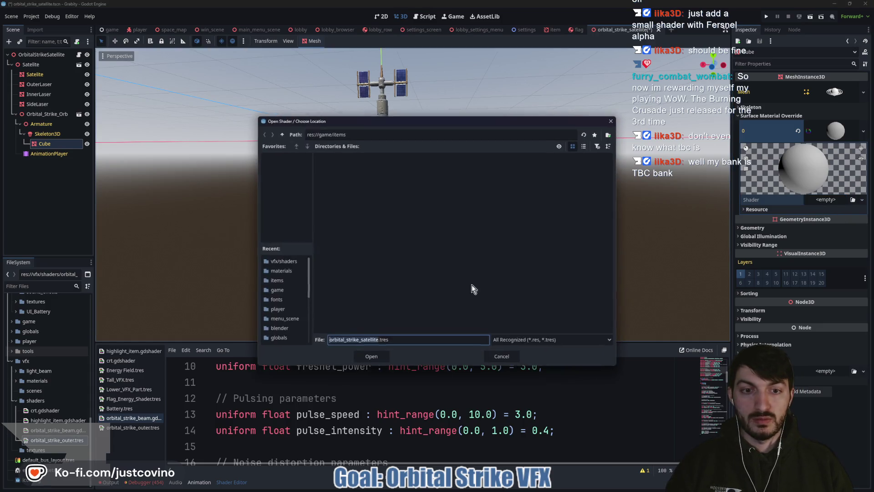
{"action": "left_click", "coordinate": [282, 134]}
{"action": "left_click", "coordinate": [283, 135]}
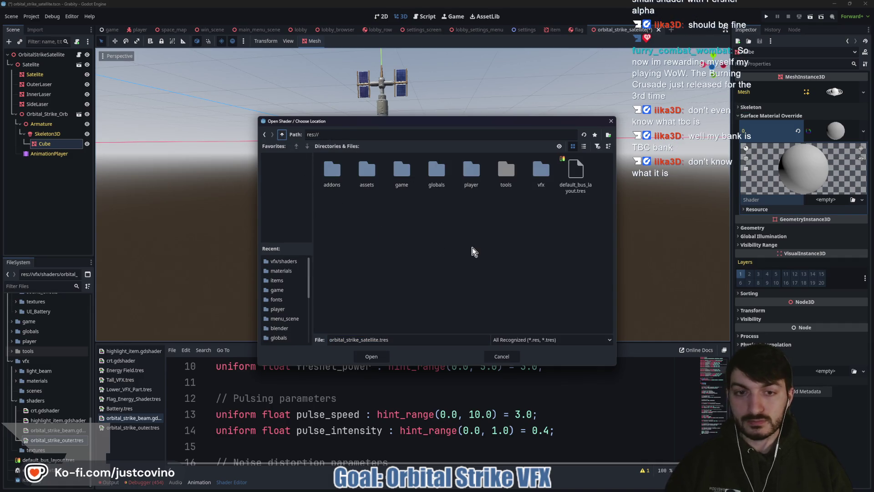
{"action": "double_click", "coordinate": [540, 173]}
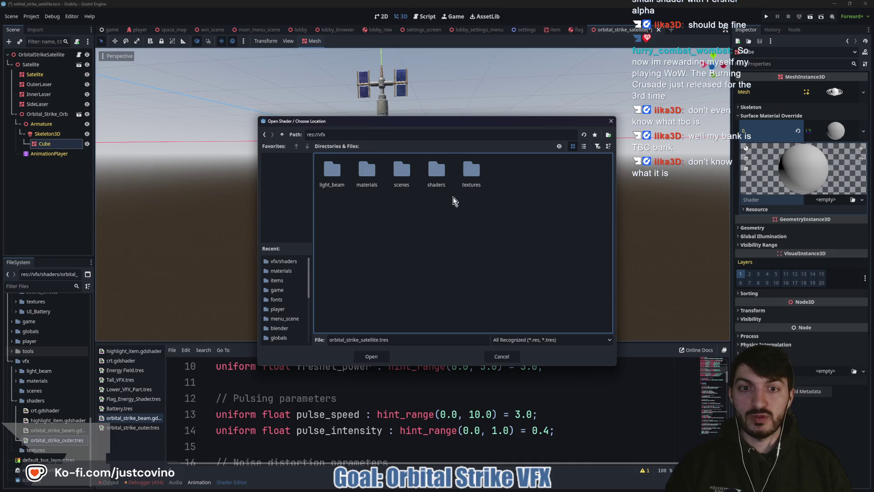
{"action": "double_click", "coordinate": [431, 176]}
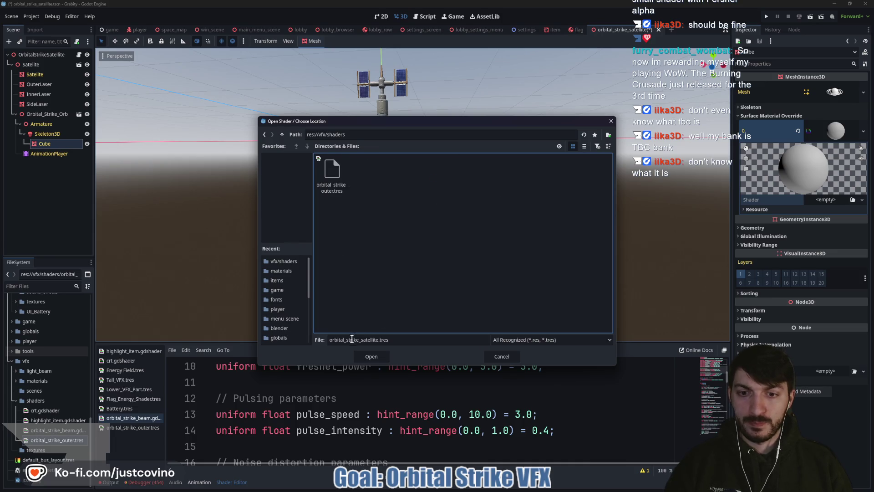
{"action": "left_click", "coordinate": [377, 339]}
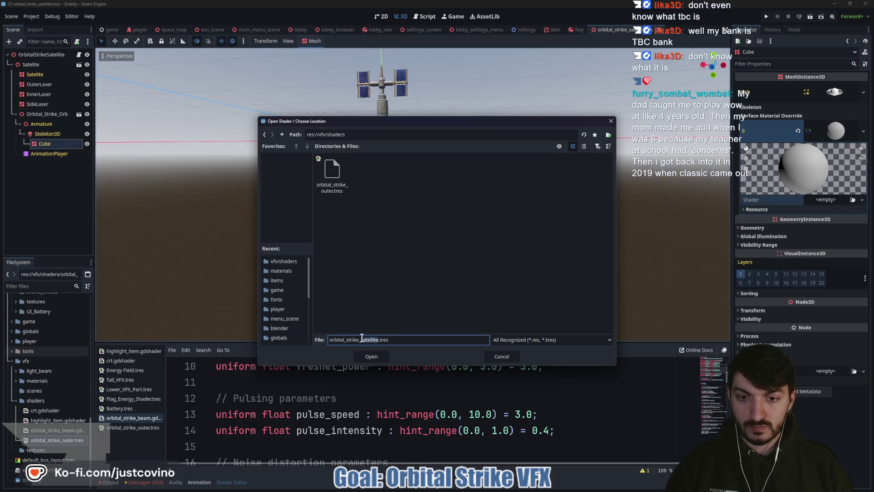
{"action": "type", "text": "orb"}
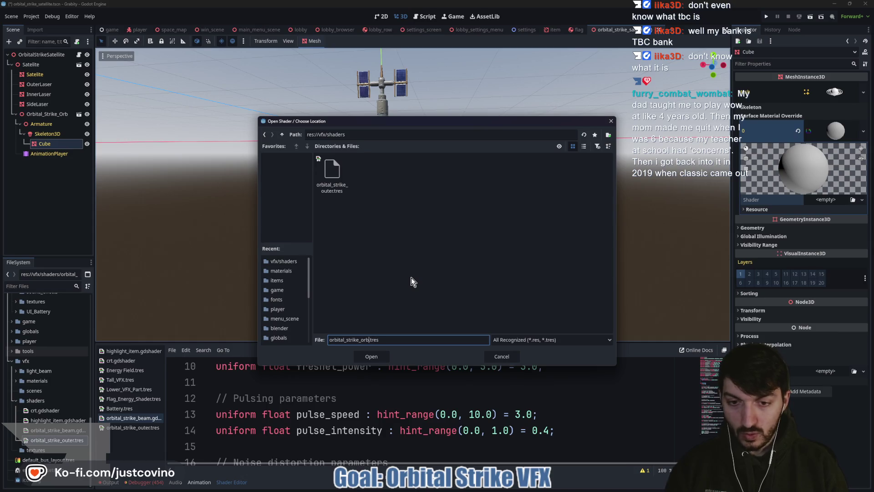
{"action": "left_click", "coordinate": [372, 358]}
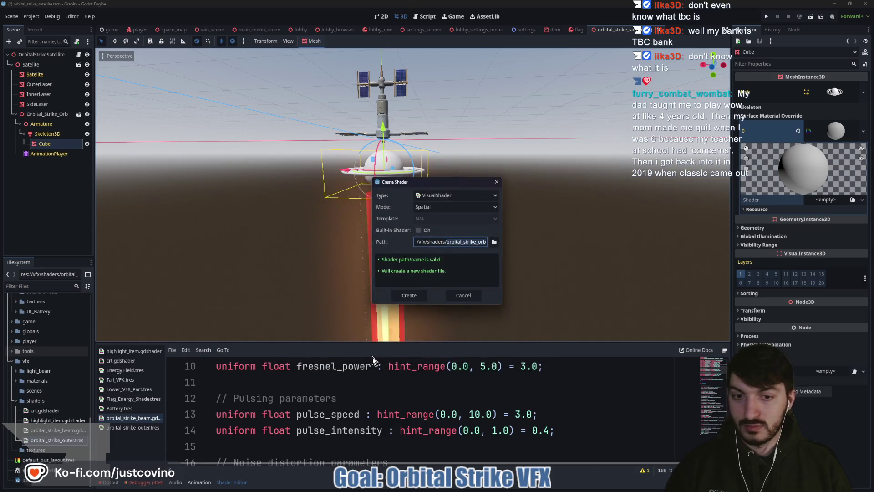
{"action": "left_click", "coordinate": [413, 292]}
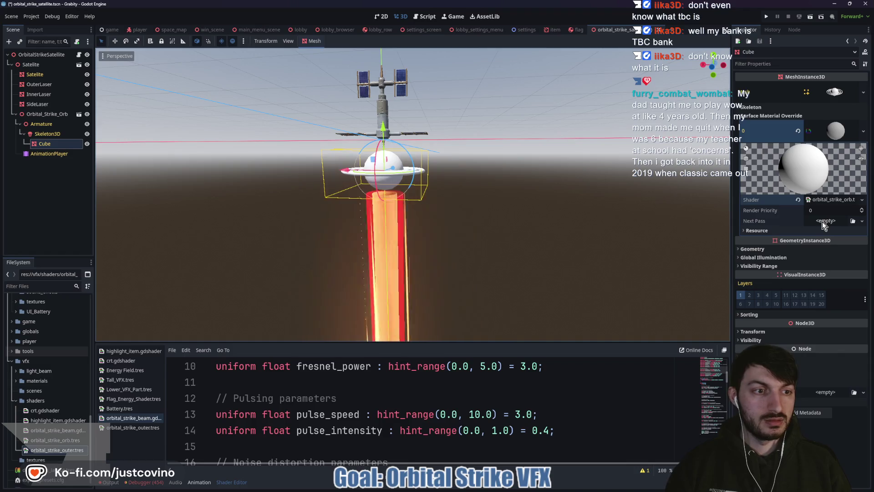
{"action": "left_click", "coordinate": [823, 198]}
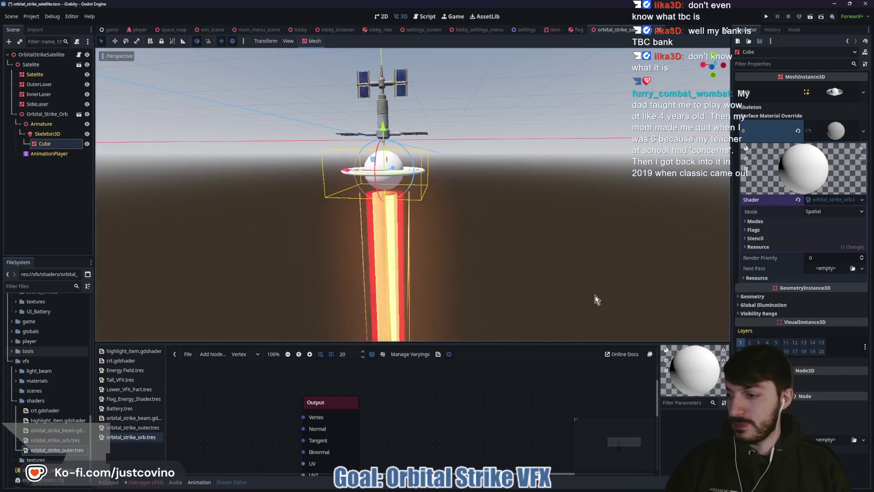
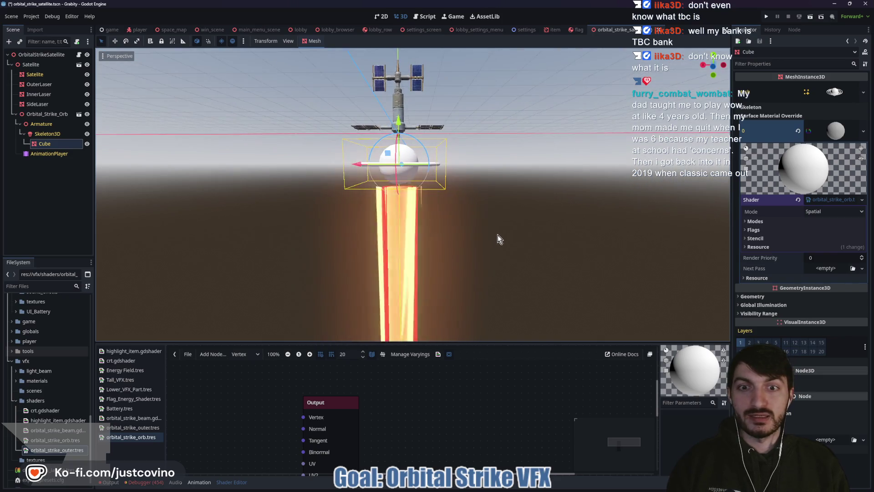
Step: Save the scene and enlarge the visual shader editor by collapsing the Shader inspector
{"action": "key", "text": "ctrl+s"}
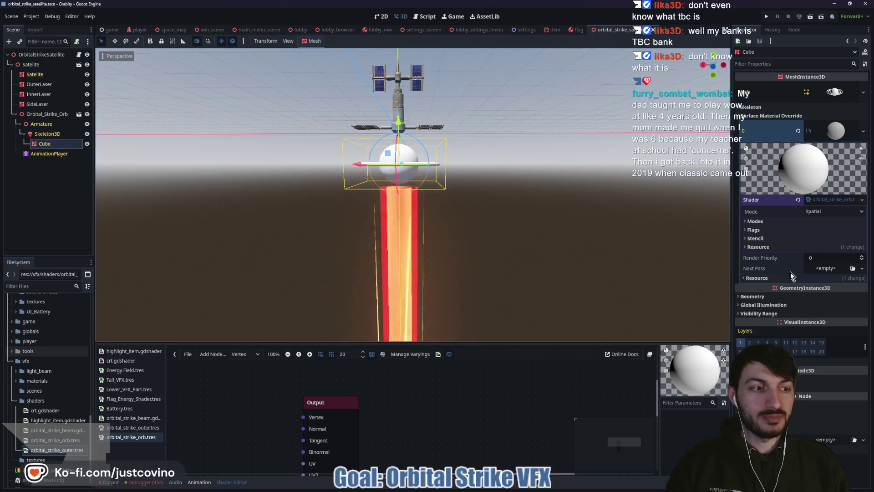
{"action": "left_click", "coordinate": [825, 199]}
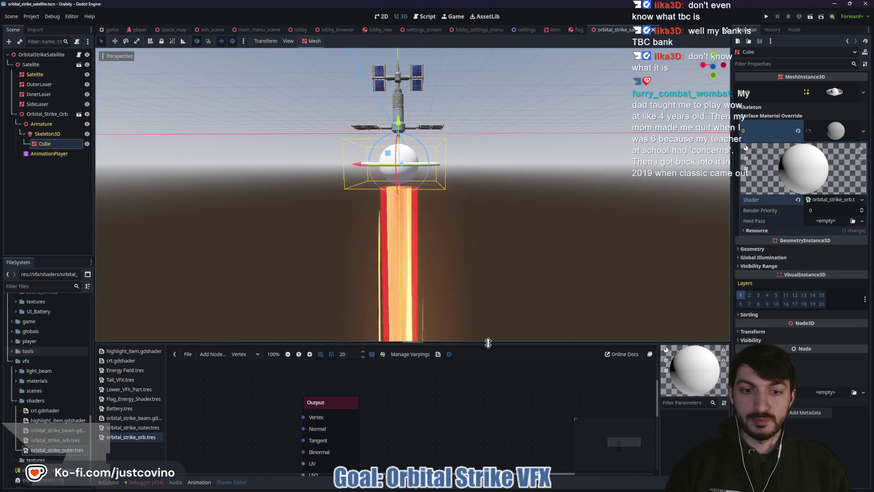
{"action": "left_click_drag", "start_coordinate": [487, 342], "coordinate": [490, 237]}
{"action": "scroll", "coordinate": [463, 182], "scroll_direction": "up", "scroll_amount": 5}
{"action": "scroll", "coordinate": [462, 183], "scroll_direction": "down", "scroll_amount": 3}
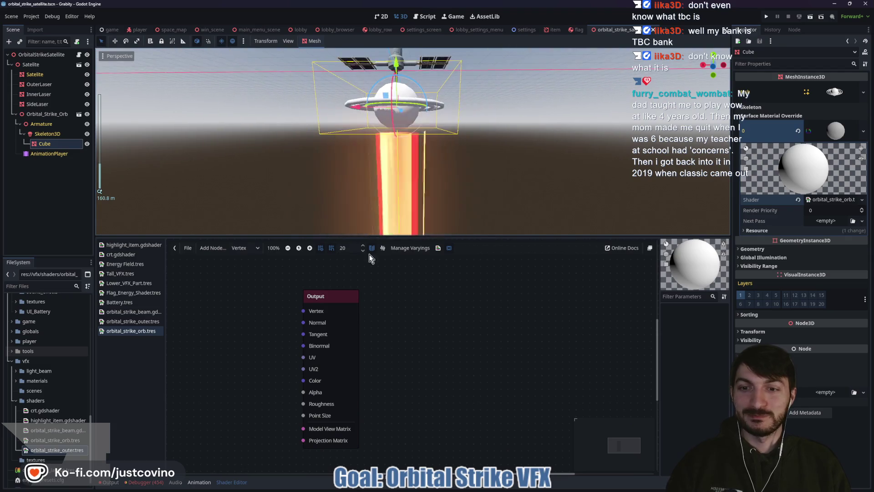
Step: Switch the orb shader graph to the Fragment stage and bring up the add-node search
{"action": "left_click", "coordinate": [255, 248]}
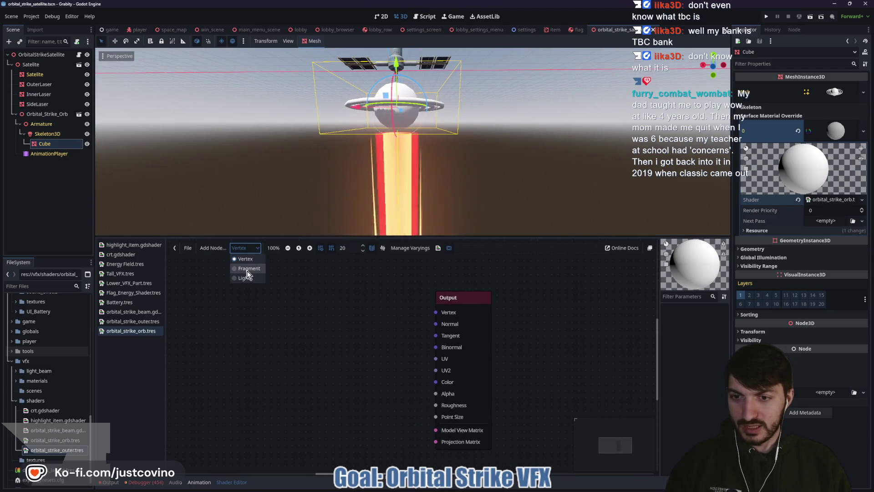
{"action": "left_click", "coordinate": [249, 268]}
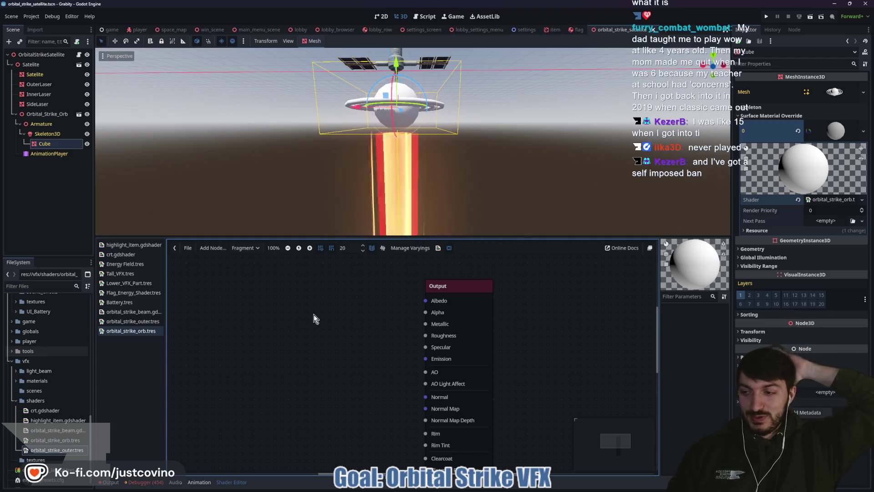
{"action": "scroll", "coordinate": [318, 315], "scroll_direction": "down", "scroll_amount": 2}
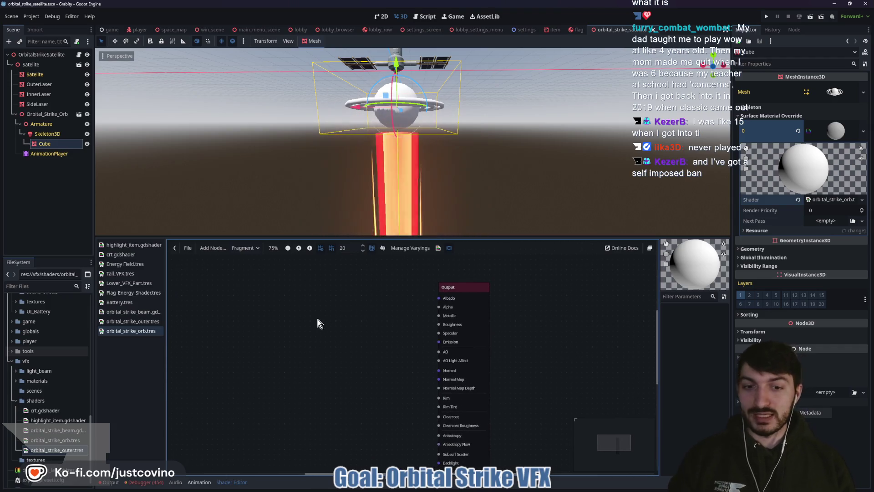
{"action": "right_click", "coordinate": [297, 340]}
Step: Add a Fresnel node to the orb shader, placed left of the Output node
{"action": "type", "text": "fres"}
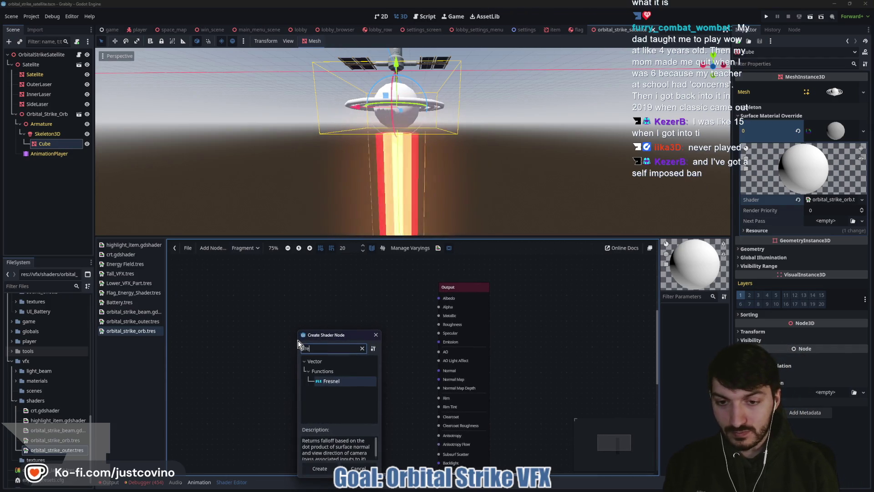
{"action": "key", "text": "Return"}
{"action": "left_click_drag", "start_coordinate": [359, 341], "coordinate": [321, 337]}
{"action": "left_click_drag", "start_coordinate": [350, 308], "coordinate": [433, 297]}
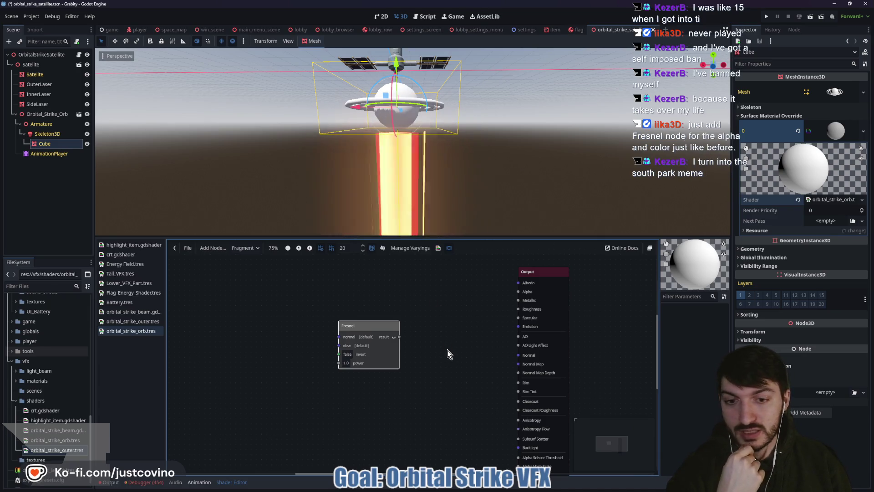
Step: Connect the Fresnel result to both Albedo and Alpha on the Output node
{"action": "mouse_move", "coordinate": [400, 337]}
{"action": "left_mouse_down"}
{"action": "mouse_move", "coordinate": [481, 287]}
{"action": "mouse_move", "coordinate": [517, 283]}
{"action": "left_mouse_up"}
{"action": "mouse_move", "coordinate": [399, 337]}
{"action": "left_mouse_down"}
{"action": "mouse_move", "coordinate": [414, 346]}
{"action": "mouse_move", "coordinate": [502, 299]}
{"action": "left_mouse_up"}
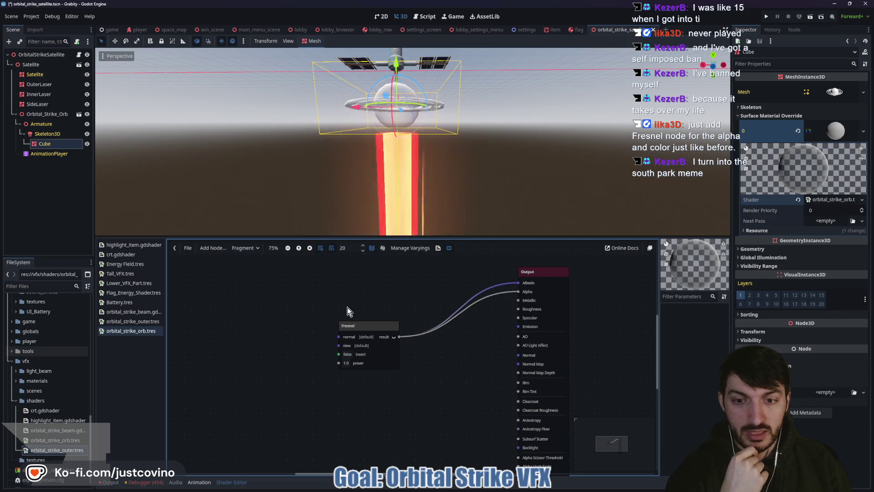
{"action": "right_click", "coordinate": [307, 277]}
{"action": "type", "text": "fres"}
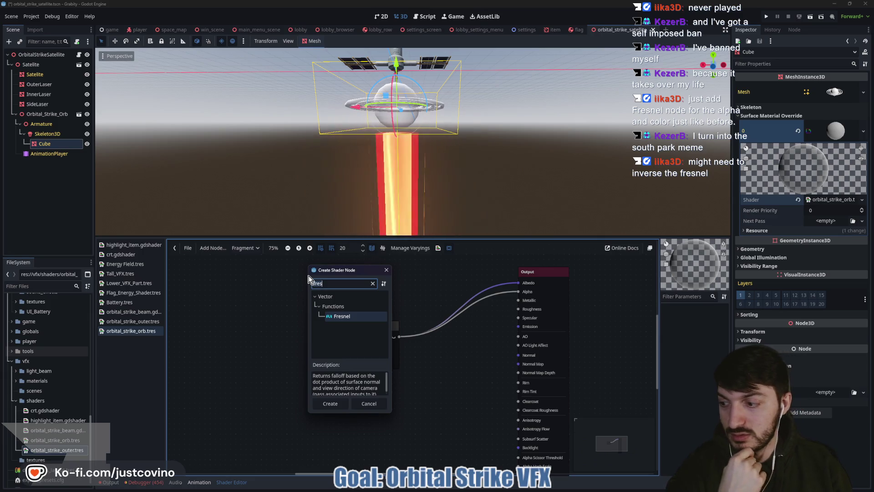
Step: Add a ColorParameter node above the Fresnel node and name it OrbColor
{"action": "key", "text": "ctrl+a"}
{"action": "type", "text": "colorparam"}
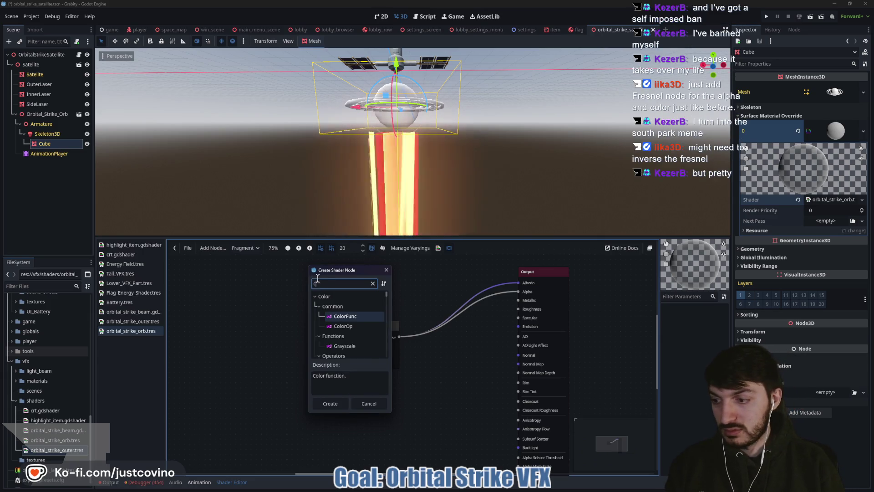
{"action": "key", "text": "Return"}
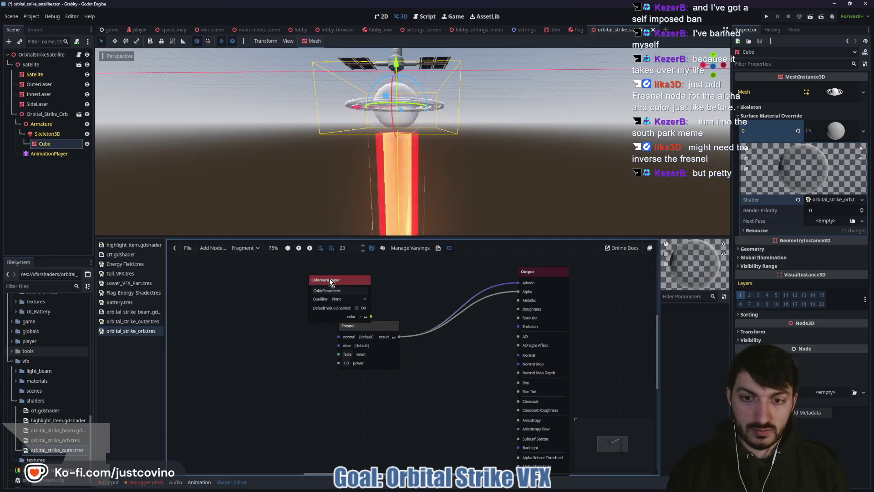
{"action": "left_click_drag", "start_coordinate": [330, 281], "coordinate": [298, 266]}
{"action": "double_click", "coordinate": [301, 274]}
{"action": "type", "text": "Or"}
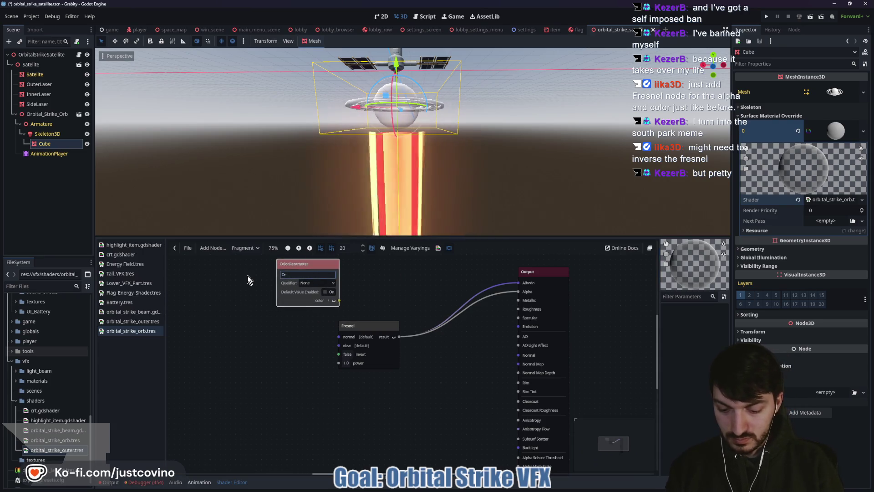
{"action": "type", "text": "bColor"}
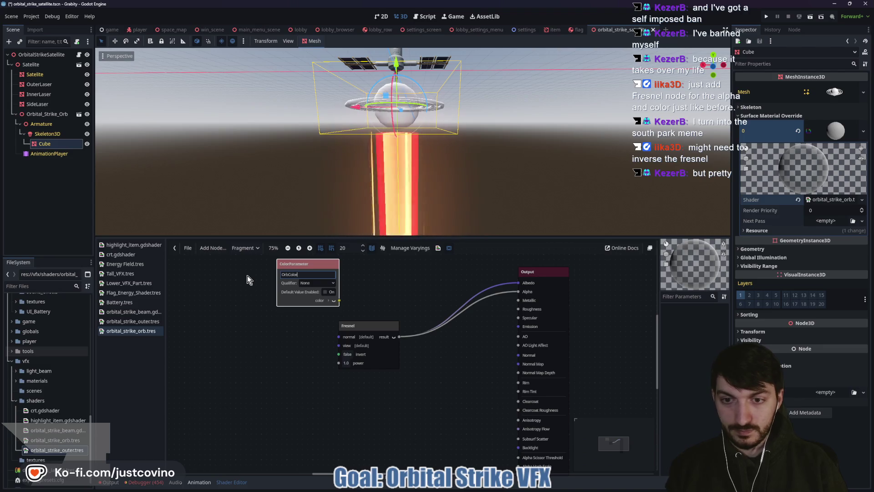
{"action": "left_click", "coordinate": [247, 275]}
Step: Unplug Fresnel from Albedo and wire OrbColor's colour output into Albedo instead
{"action": "scroll", "coordinate": [385, 294], "scroll_direction": "down", "scroll_amount": 1}
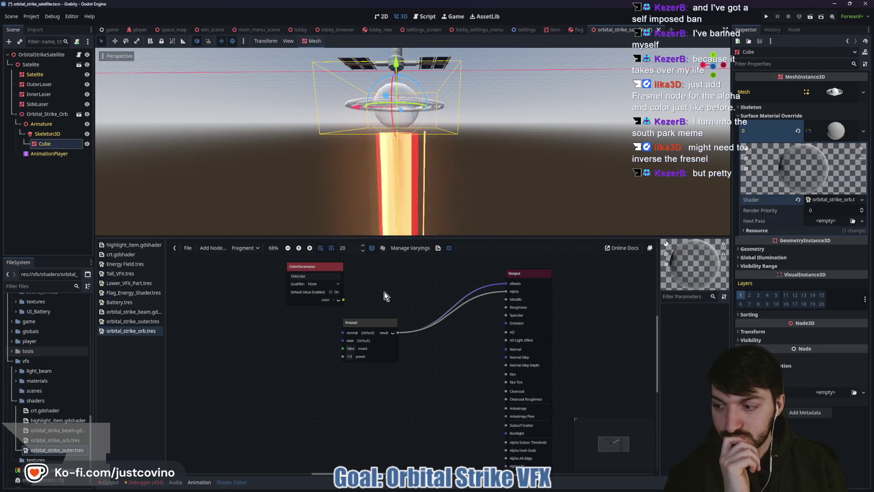
{"action": "scroll", "coordinate": [381, 295], "scroll_direction": "up", "scroll_amount": 1}
{"action": "left_click_drag", "start_coordinate": [351, 297], "coordinate": [341, 277]}
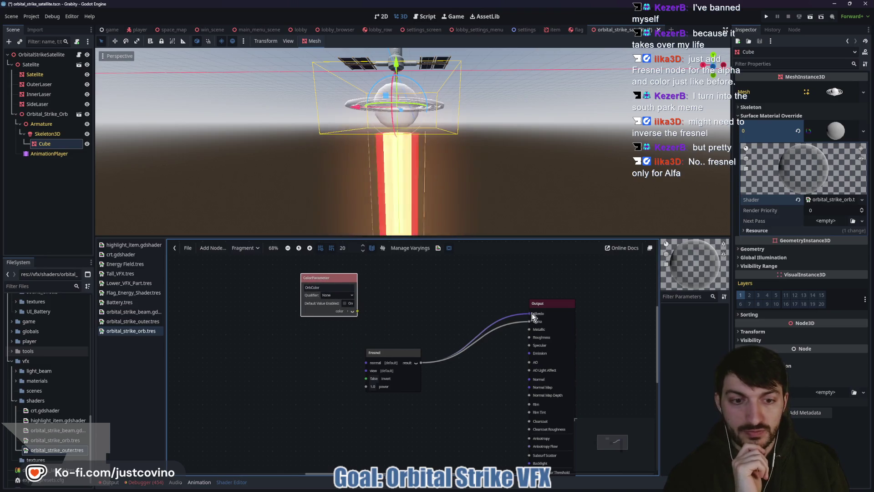
{"action": "left_click_drag", "start_coordinate": [532, 313], "coordinate": [449, 327]}
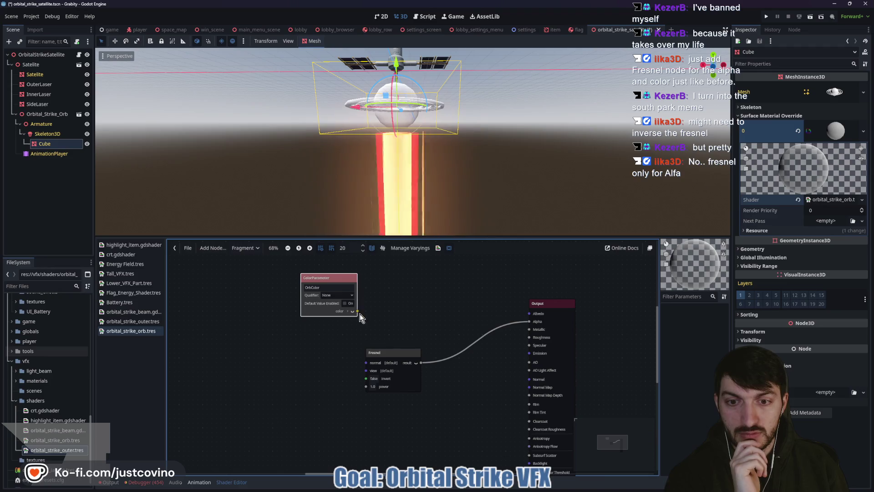
{"action": "mouse_move", "coordinate": [357, 310]}
{"action": "left_mouse_down"}
{"action": "mouse_move", "coordinate": [510, 304]}
{"action": "mouse_move", "coordinate": [527, 314]}
{"action": "left_mouse_up"}
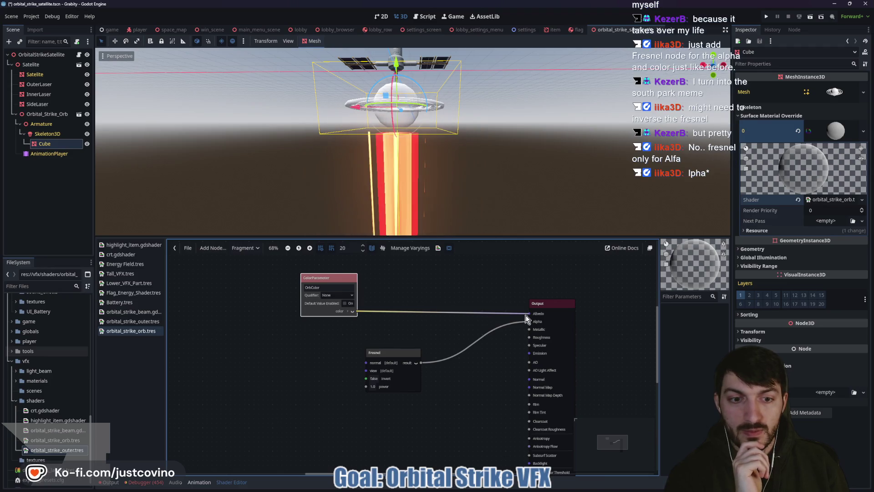
Step: Set the material's Orb Color parameter to red
{"action": "left_click", "coordinate": [435, 331]}
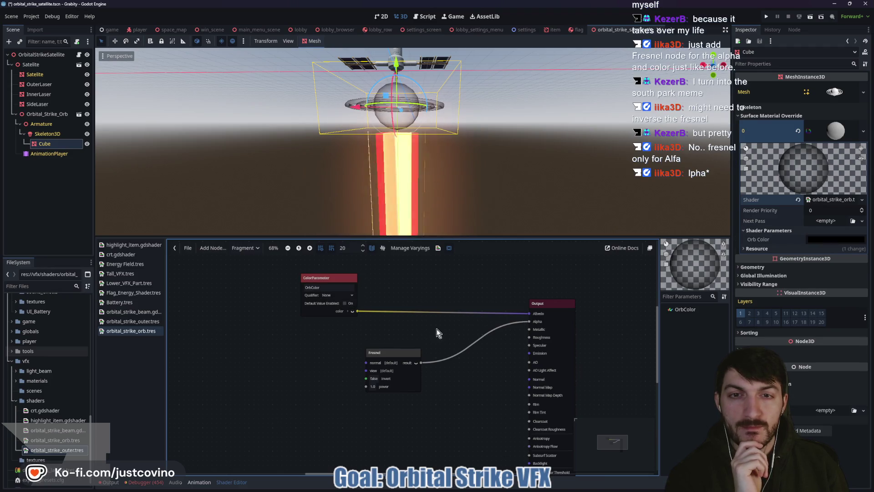
{"action": "left_click", "coordinate": [817, 241]}
{"action": "left_click_drag", "start_coordinate": [842, 272], "coordinate": [857, 271]}
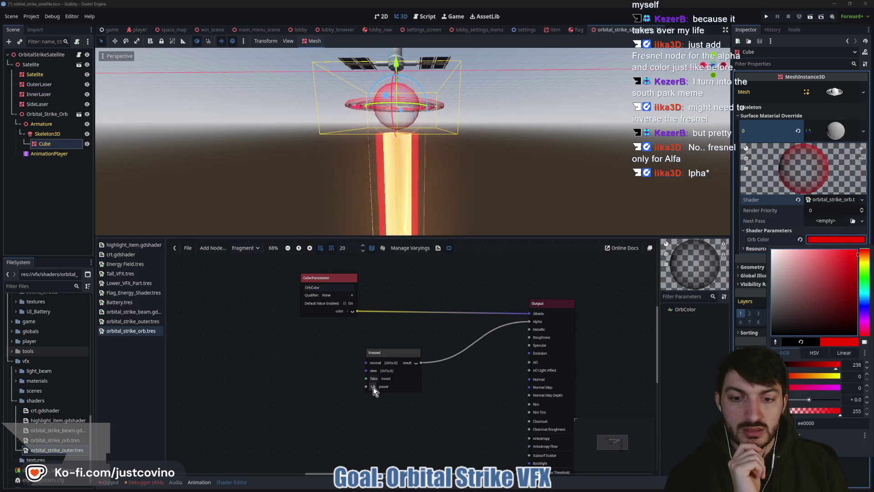
{"action": "left_click", "coordinate": [304, 386]}
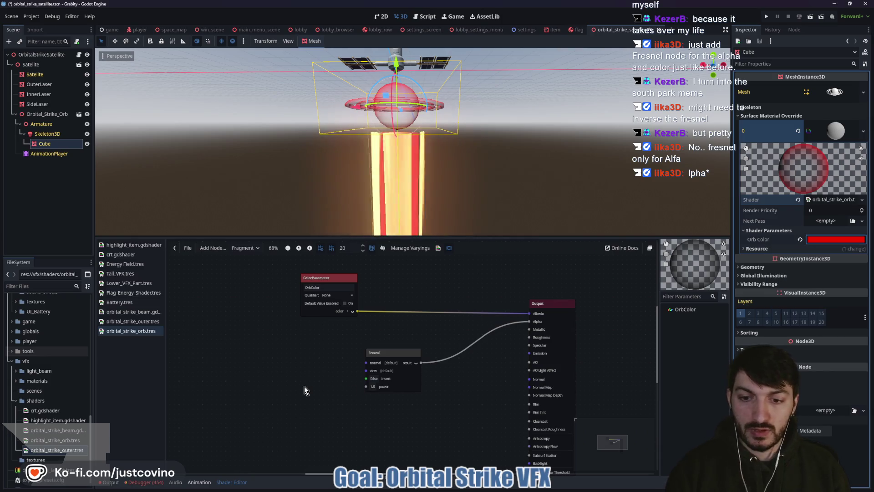
Step: Add a FloatParameter named FresnelPower, placed left of the Fresnel node
{"action": "right_click", "coordinate": [304, 386]}
{"action": "type", "text": "float"}
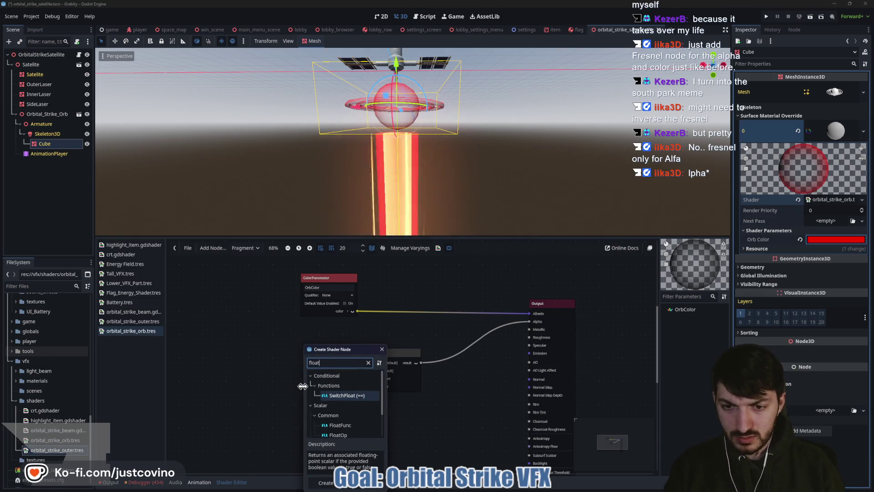
{"action": "type", "text": "p"}
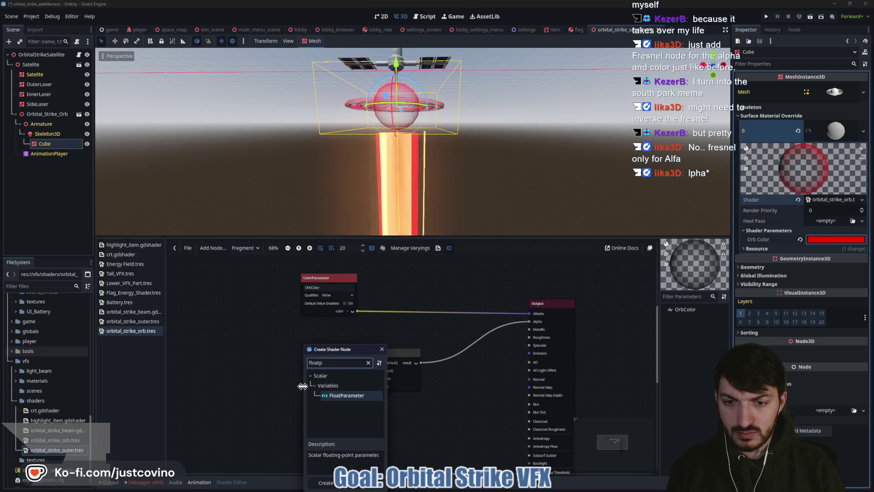
{"action": "key", "text": "Return"}
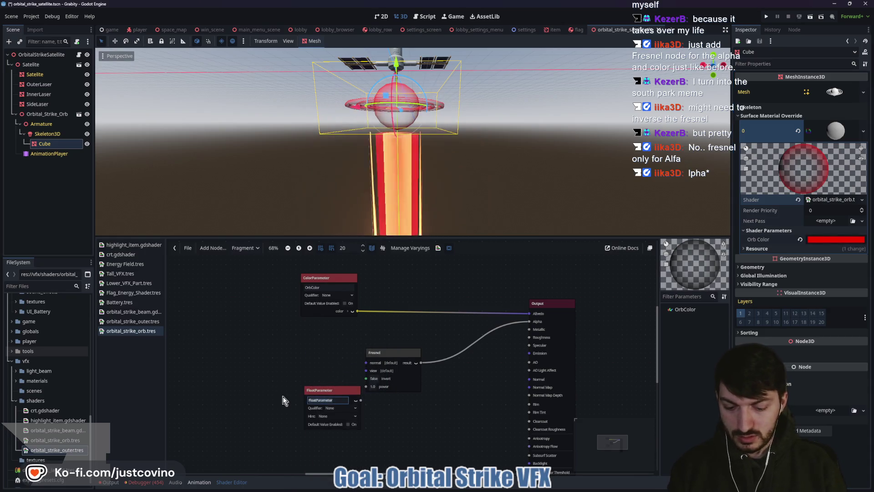
{"action": "type", "text": "f"}
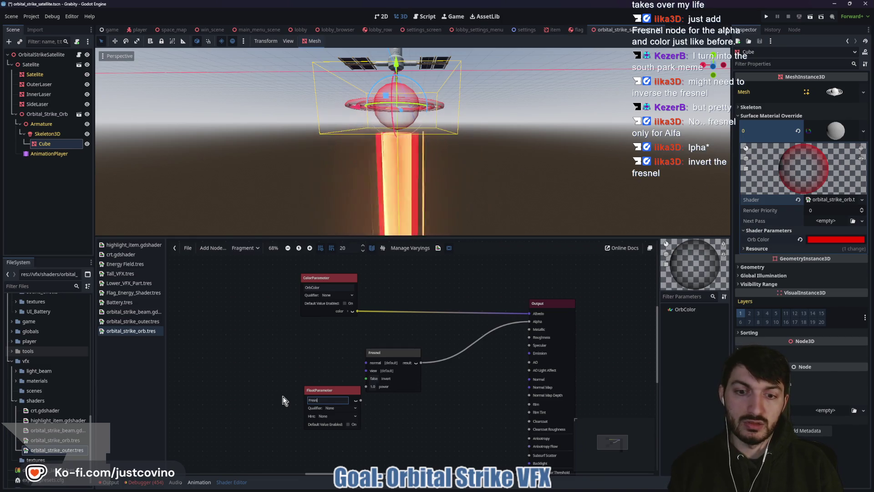
{"action": "type", "text": "wer"}
{"action": "key", "text": "Return"}
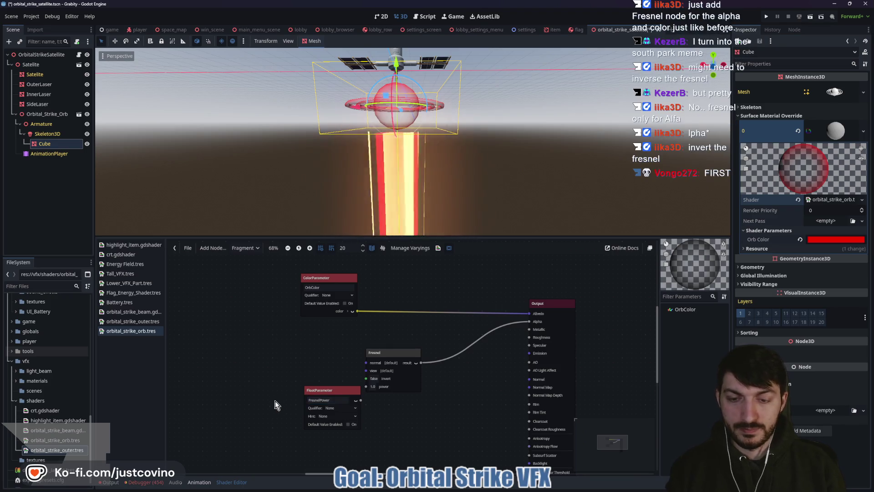
{"action": "left_click_drag", "start_coordinate": [346, 390], "coordinate": [287, 370]}
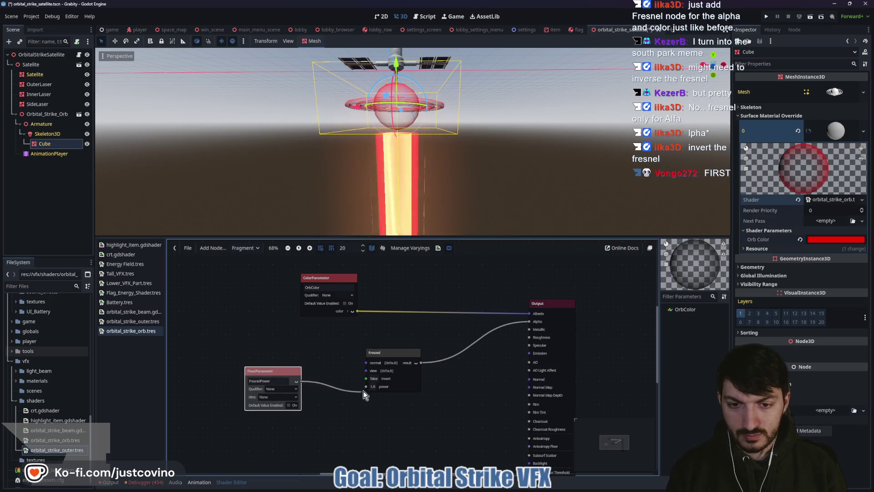
Step: Wire FresnelPower into the Fresnel power input and set Fresnel Power to about 0.18
{"action": "left_click", "coordinate": [457, 383]}
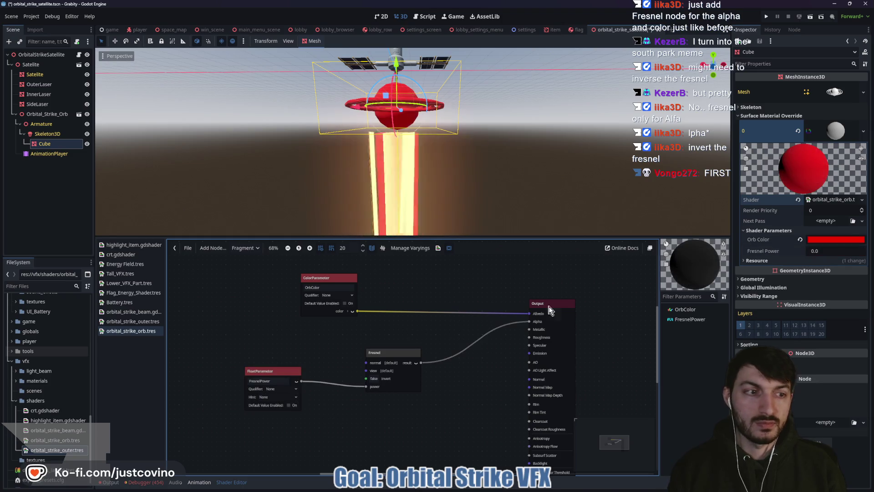
{"action": "left_click", "coordinate": [818, 253]}
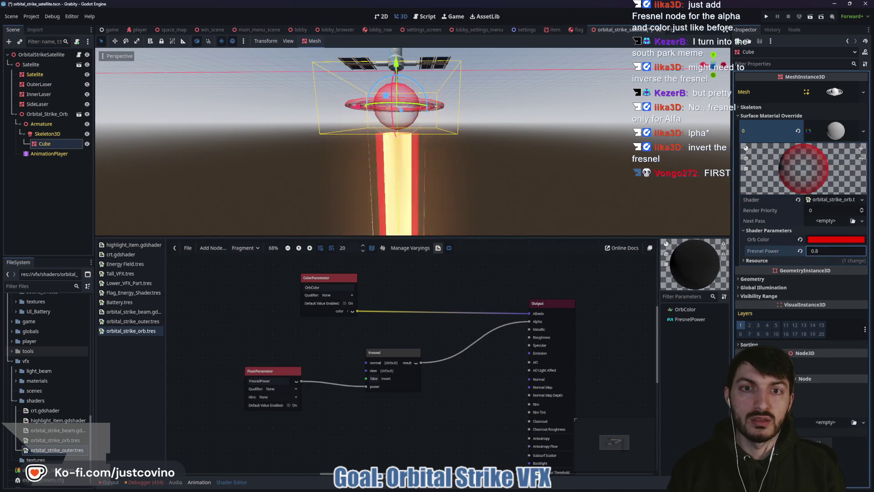
{"action": "left_click_drag", "start_coordinate": [819, 251], "coordinate": [826, 251]}
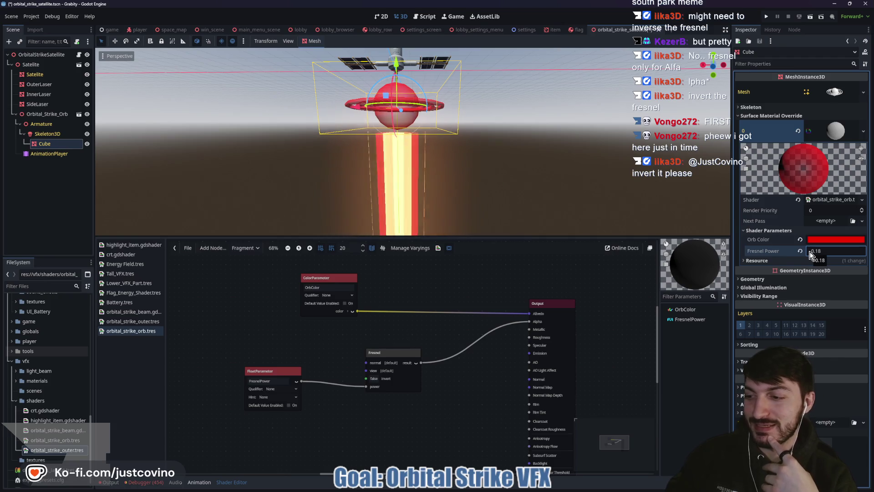
Step: Invert the Fresnel node and try Fresnel Power values -1.11, 1.54 and 0.08
{"action": "left_click", "coordinate": [374, 378]}
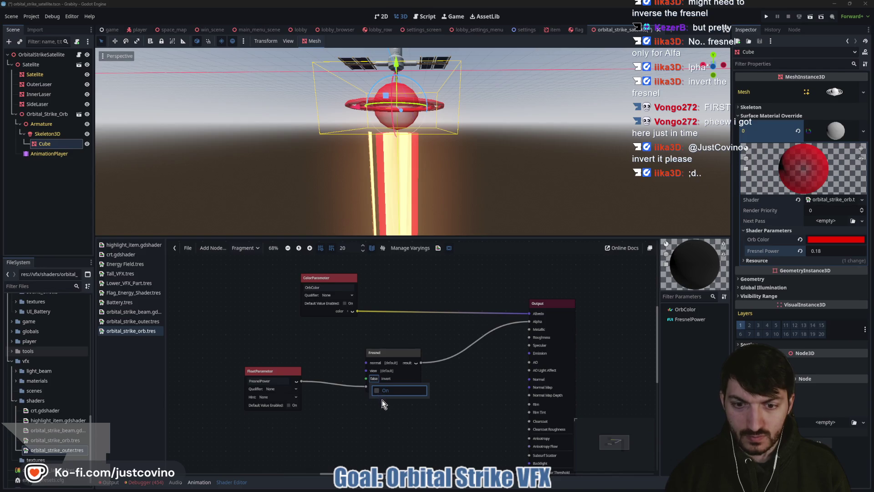
{"action": "left_click", "coordinate": [510, 378]}
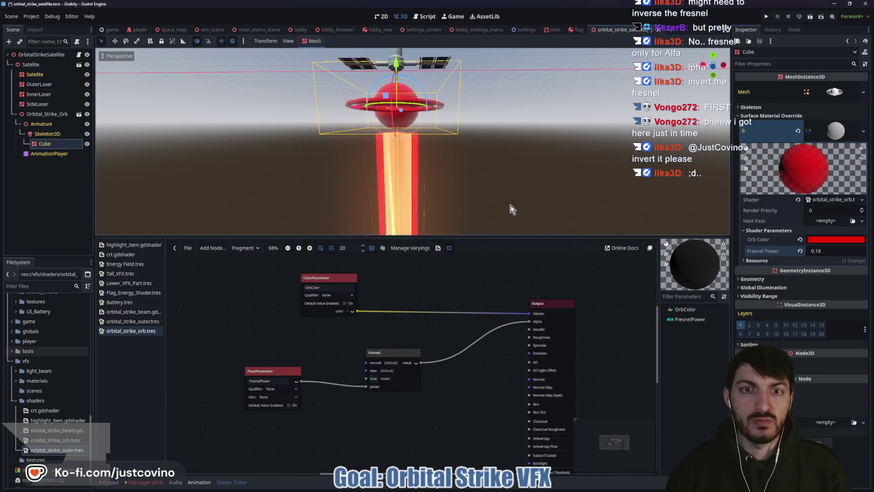
{"action": "left_click_drag", "start_coordinate": [819, 257], "coordinate": [835, 256]}
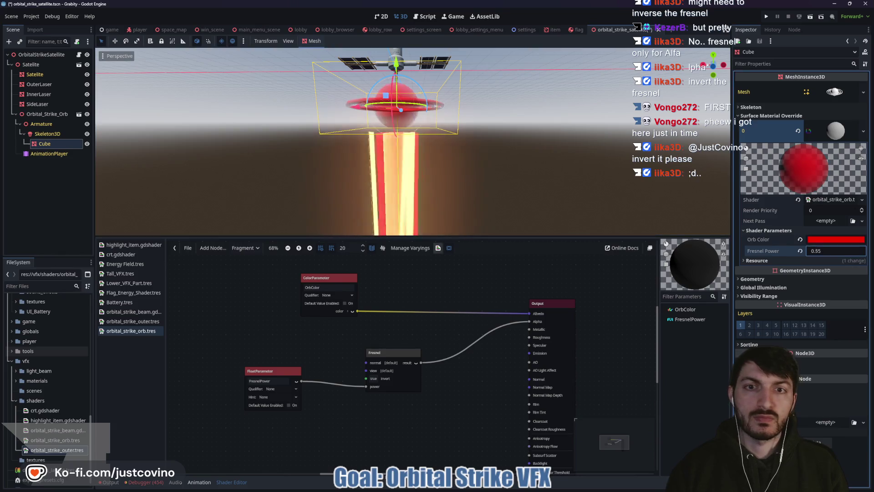
{"action": "type", "text": "-1.11"}
{"action": "key", "text": "Return"}
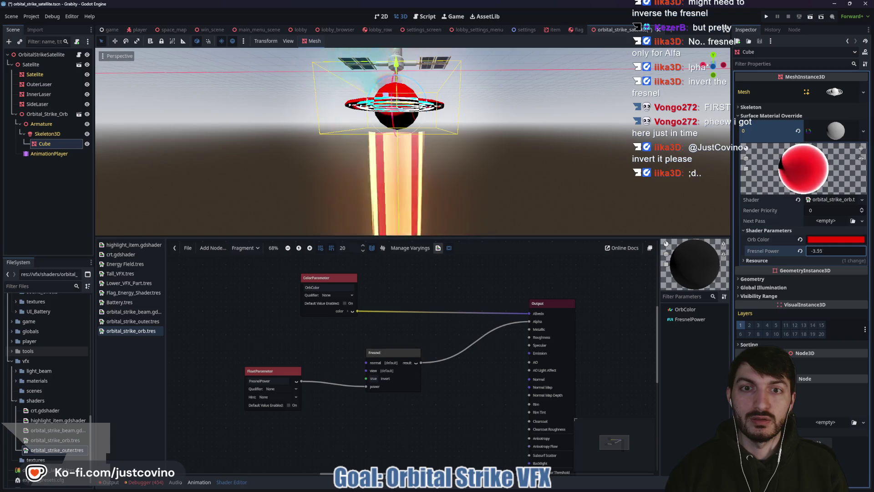
{"action": "type", "text": "1.54"}
{"action": "key", "text": "Return"}
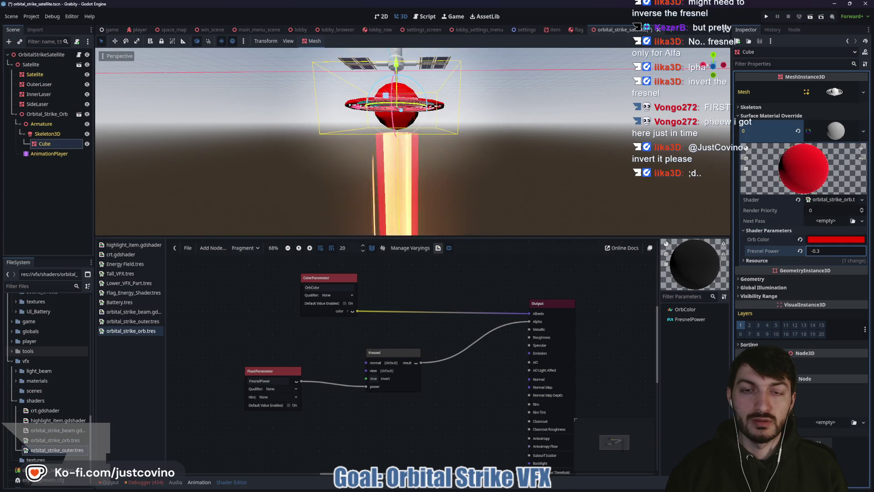
{"action": "type", "text": "0.08"}
{"action": "key", "text": "Return"}
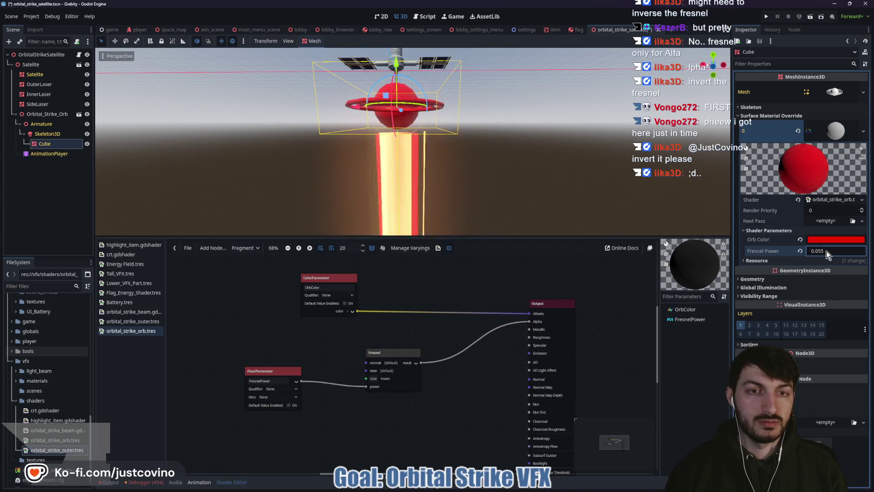
Step: Inspect the orb in the viewport and readjust the Orb Color red in the picker
{"action": "mouse_move", "coordinate": [702, 203]}
{"action": "left_mouse_down"}
{"action": "mouse_move", "coordinate": [556, 149]}
{"action": "mouse_move", "coordinate": [577, 146]}
{"action": "mouse_move", "coordinate": [573, 133]}
{"action": "left_mouse_up"}
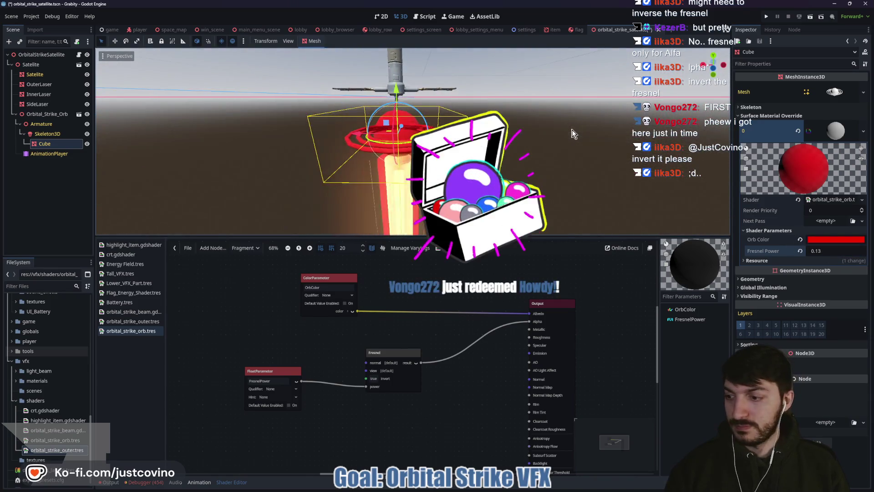
{"action": "scroll", "coordinate": [506, 162], "scroll_direction": "up", "scroll_amount": 3}
{"action": "left_click_drag", "start_coordinate": [507, 162], "coordinate": [519, 167]}
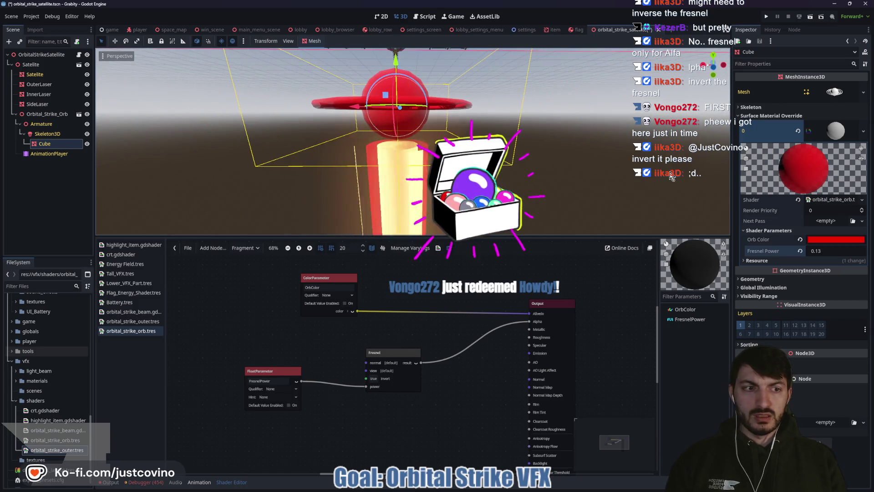
{"action": "left_click", "coordinate": [820, 238]}
{"action": "mouse_move", "coordinate": [842, 279]}
{"action": "left_mouse_down"}
{"action": "mouse_move", "coordinate": [864, 298]}
{"action": "mouse_move", "coordinate": [860, 255]}
{"action": "left_mouse_up"}
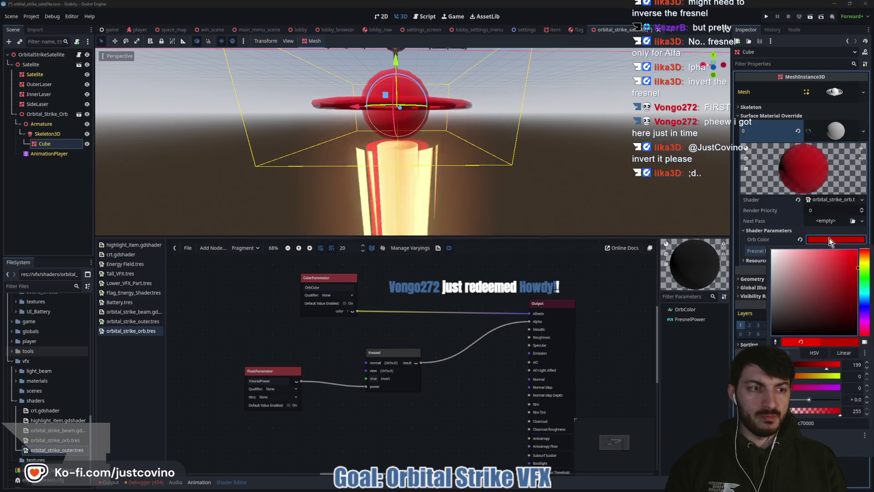
{"action": "left_click", "coordinate": [439, 286]}
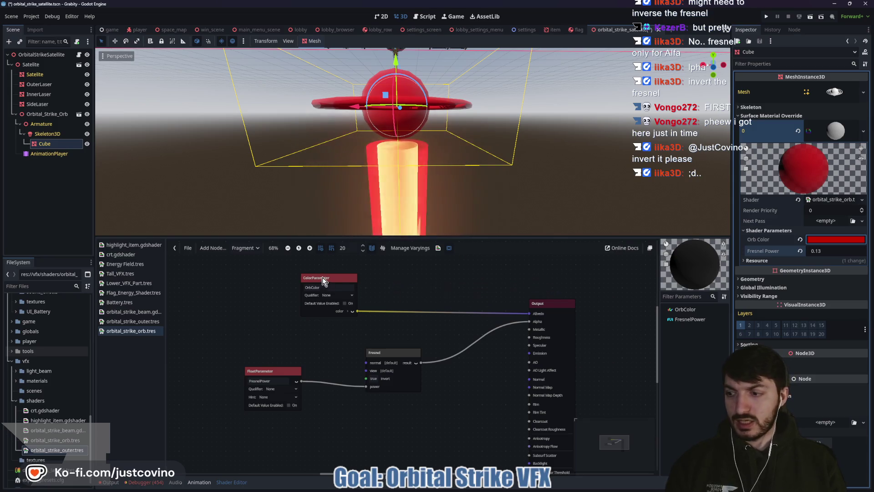
{"action": "left_click_drag", "start_coordinate": [324, 277], "coordinate": [355, 266]}
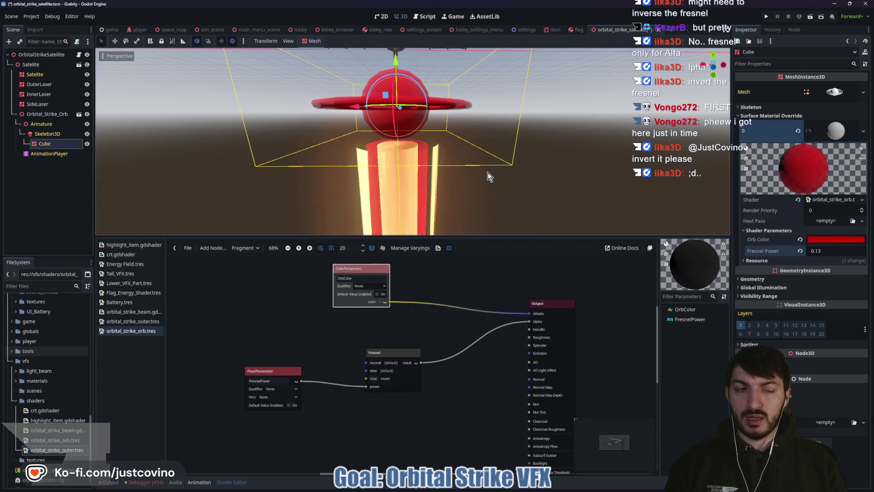
{"action": "scroll", "coordinate": [496, 200], "scroll_direction": "up", "scroll_amount": 3}
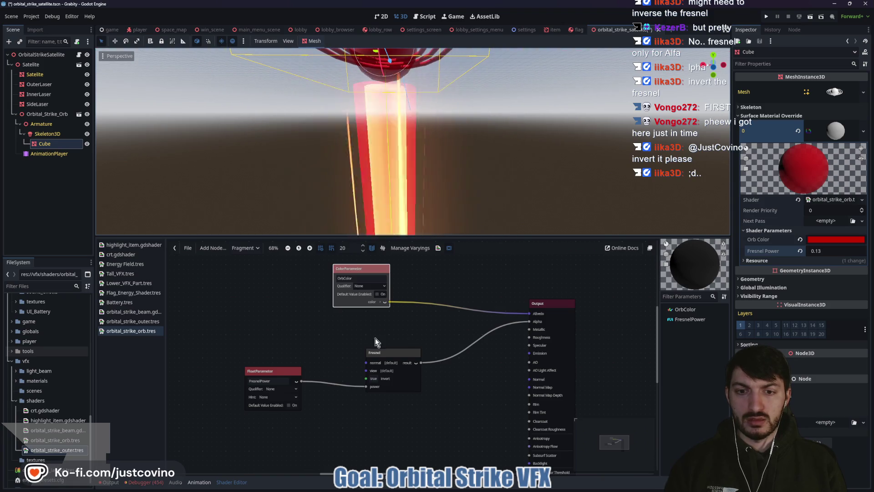
Step: Move the FresnelPower and Fresnel nodes down and add a Texture2DParameter named Texture
{"action": "left_click_drag", "start_coordinate": [245, 350], "coordinate": [458, 444]}
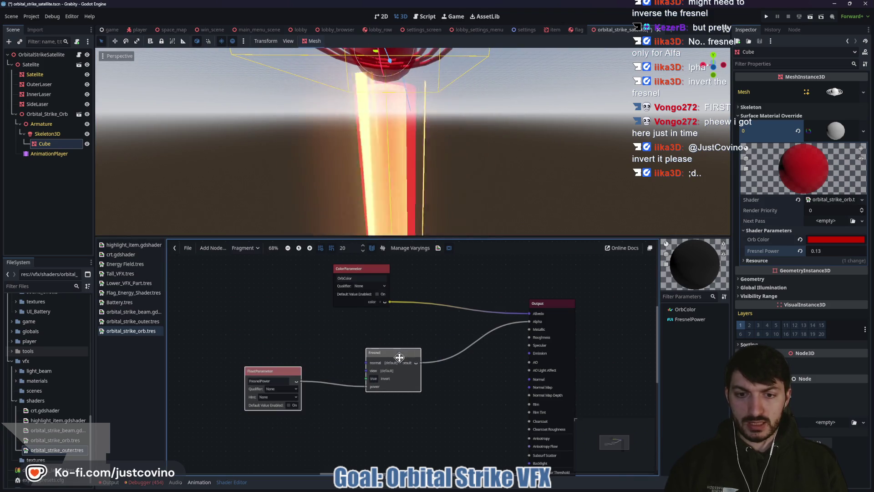
{"action": "left_click_drag", "start_coordinate": [401, 357], "coordinate": [400, 413]}
{"action": "right_click", "coordinate": [333, 342]}
{"action": "left_click", "coordinate": [337, 348]}
{"action": "type", "text": "floatp"}
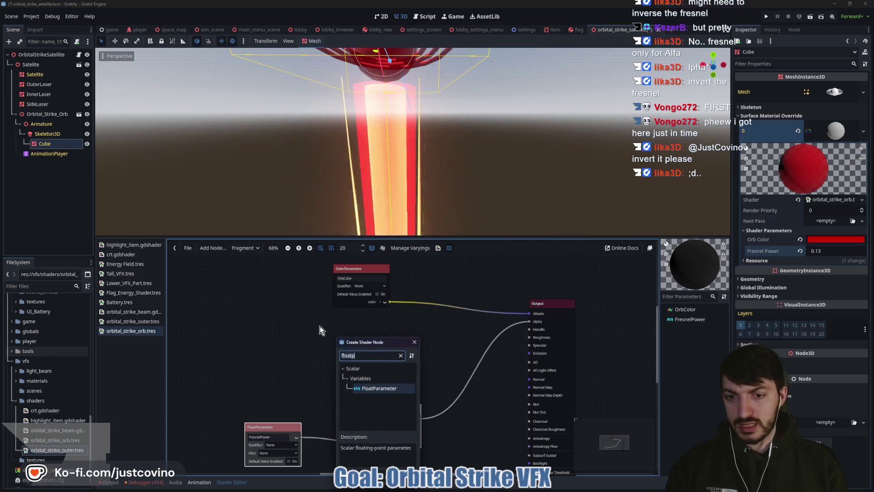
{"action": "key", "text": "BackSpace"}
{"action": "key", "text": "BackSpace"}
{"action": "key", "text": "BackSpace"}
{"action": "type", "text": "texture2dp"}
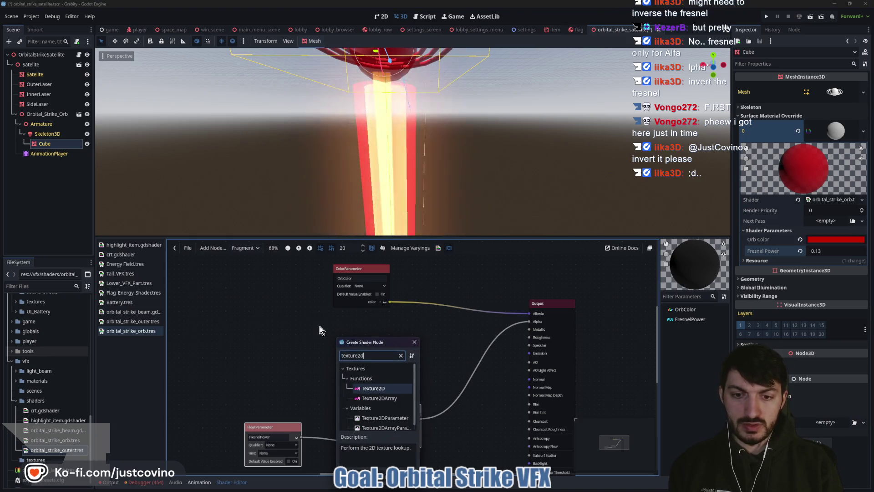
{"action": "key", "text": "Return"}
{"action": "left_click_drag", "start_coordinate": [398, 368], "coordinate": [331, 342]}
{"action": "left_click", "coordinate": [302, 334]}
{"action": "type", "text": "Texture"}
{"action": "left_click", "coordinate": [220, 337]}
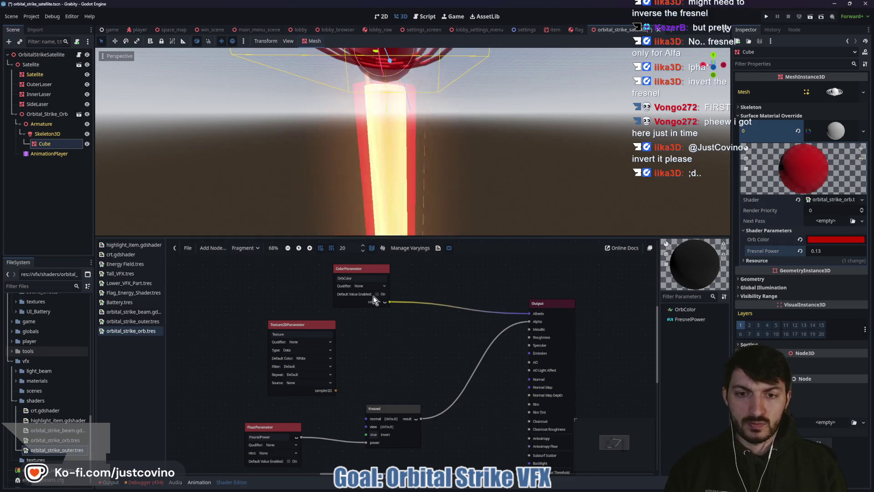
Step: Add a Texture2D node that samples the Texture parameter
{"action": "left_click_drag", "start_coordinate": [365, 268], "coordinate": [318, 268]}
{"action": "mouse_move", "coordinate": [336, 390]}
{"action": "left_mouse_down"}
{"action": "mouse_move", "coordinate": [362, 367]}
{"action": "mouse_move", "coordinate": [362, 348]}
{"action": "left_mouse_up"}
{"action": "type", "text": "textu"}
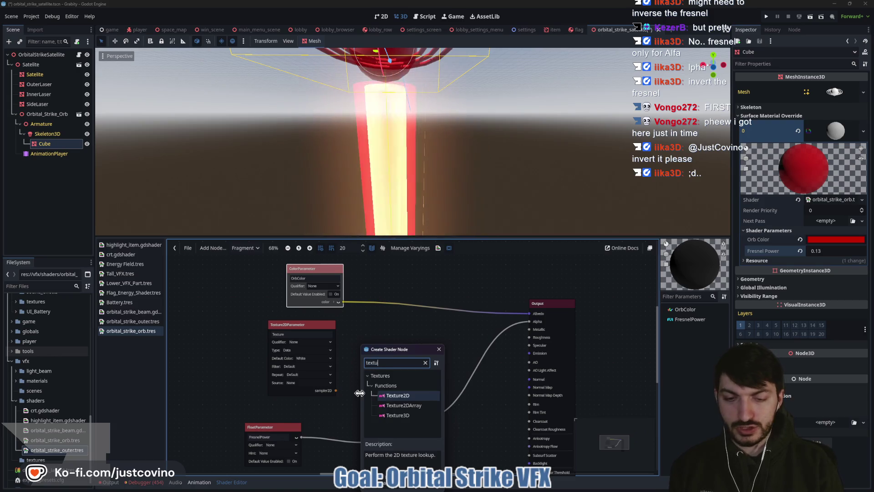
{"action": "key", "text": "Return"}
{"action": "left_click", "coordinate": [310, 327]}
{"action": "left_click_drag", "start_coordinate": [310, 326], "coordinate": [277, 317]}
Step: Add a VectorOp node before Output that adds Orb Color and the texture colour
{"action": "right_click", "coordinate": [459, 290]}
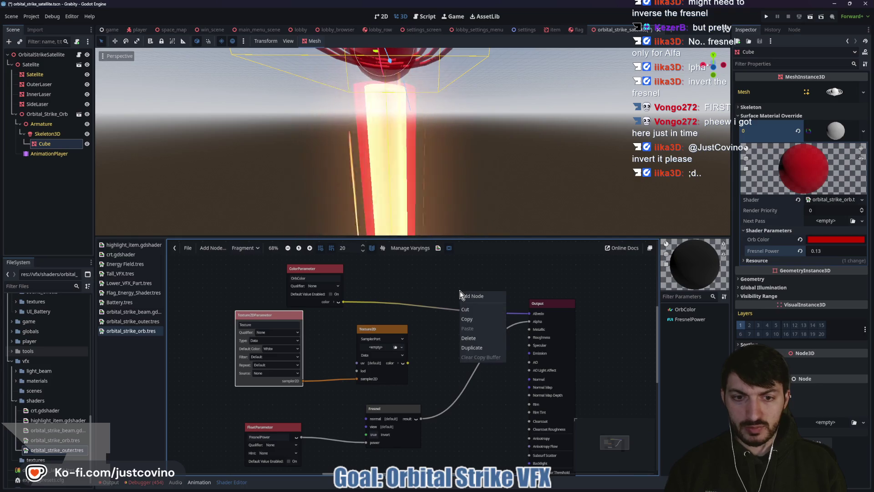
{"action": "left_click", "coordinate": [469, 295]}
{"action": "type", "text": "ove"}
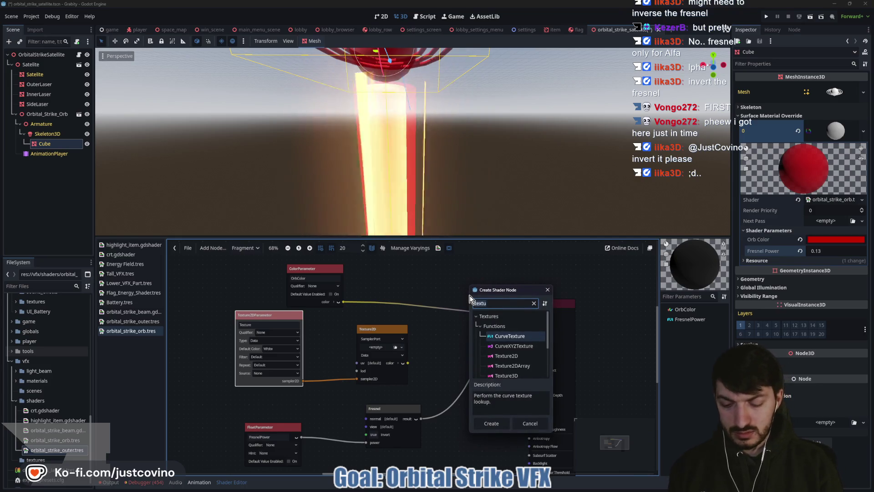
{"action": "key", "text": "BackSpace"}
{"action": "key", "text": "BackSpace"}
{"action": "key", "text": "BackSpace"}
{"action": "type", "text": "vector"}
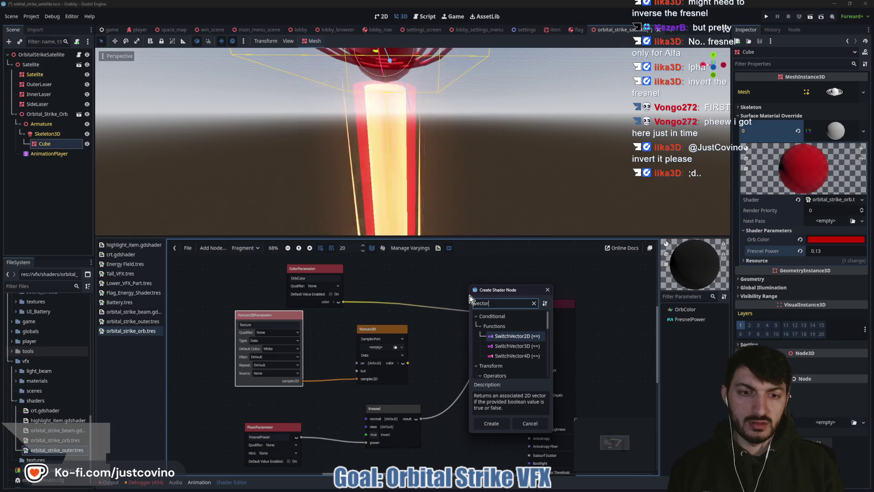
{"action": "type", "text": "op"}
{"action": "key", "text": "Return"}
{"action": "left_click_drag", "start_coordinate": [470, 298], "coordinate": [437, 291]}
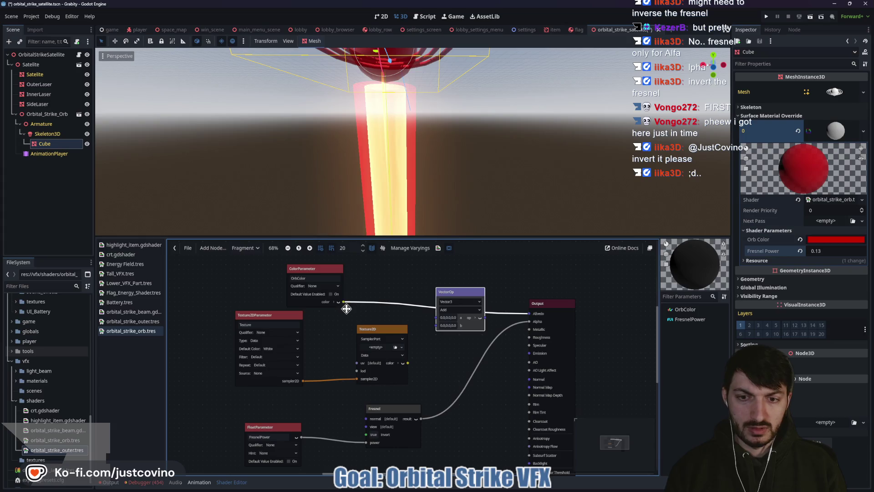
{"action": "left_click_drag", "start_coordinate": [344, 304], "coordinate": [339, 302]}
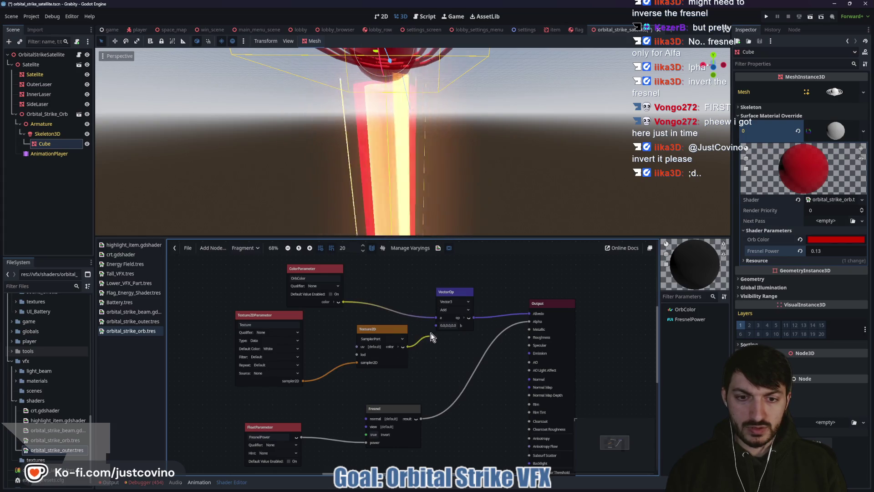
{"action": "left_click_drag", "start_coordinate": [430, 333], "coordinate": [436, 325]}
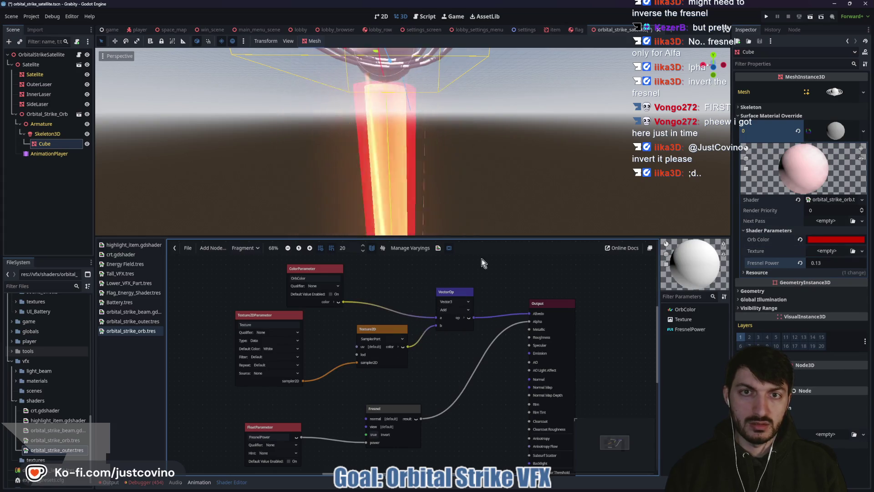
{"action": "left_click", "coordinate": [826, 250]}
Step: Assign the noise texture file to the orb's Texture parameter
{"action": "left_click", "coordinate": [815, 451]}
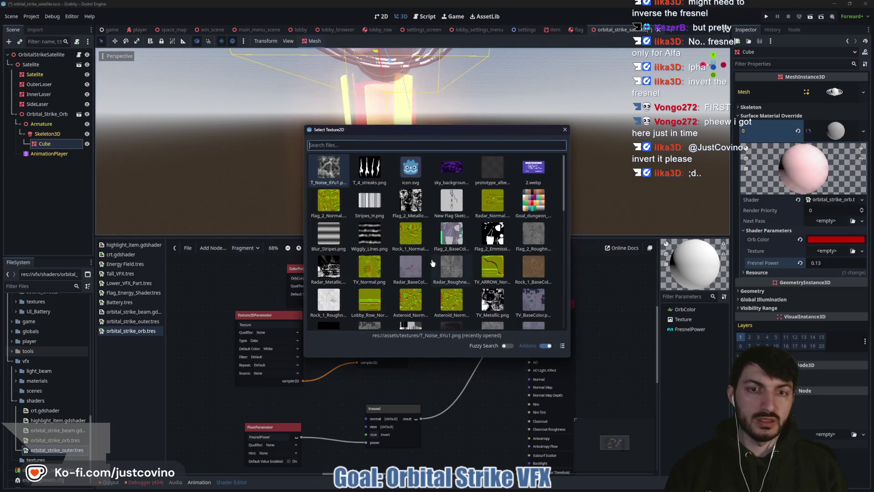
{"action": "double_click", "coordinate": [343, 183]}
{"action": "scroll", "coordinate": [503, 123], "scroll_direction": "down", "scroll_amount": 5}
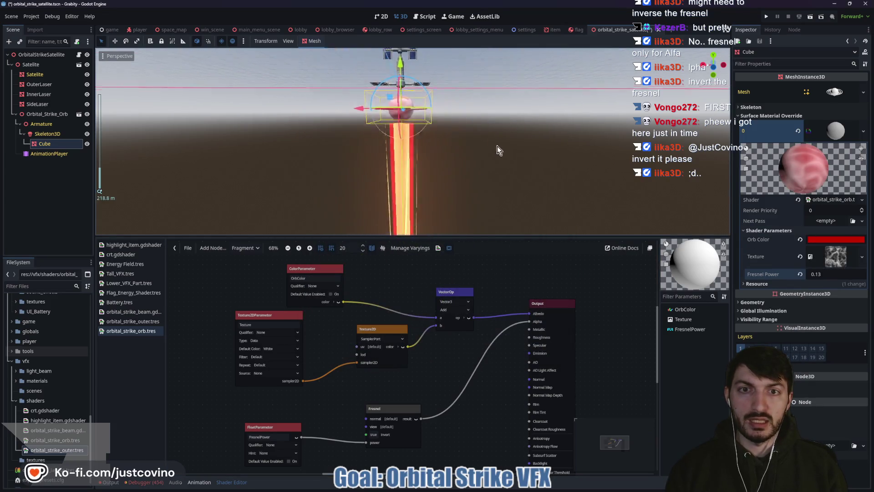
{"action": "scroll", "coordinate": [475, 178], "scroll_direction": "up", "scroll_amount": 3}
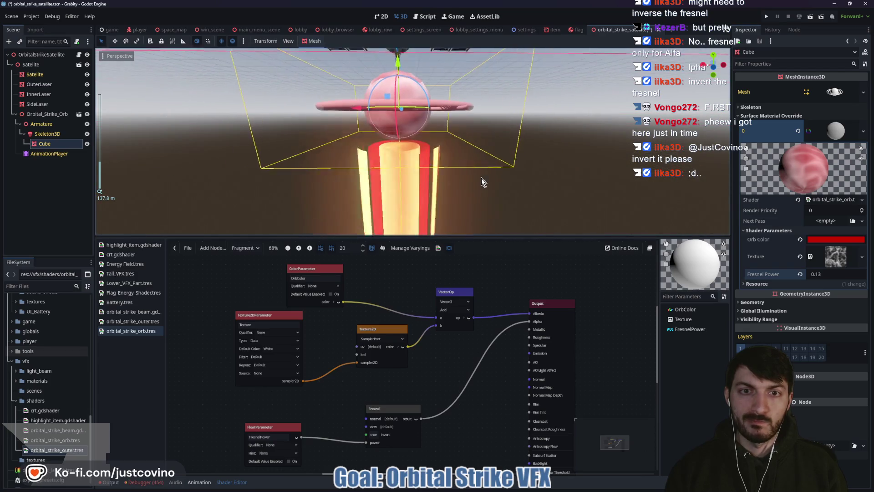
Step: Try a green Orb Color and also feed the VectorOp result into Emission
{"action": "left_click", "coordinate": [825, 237]}
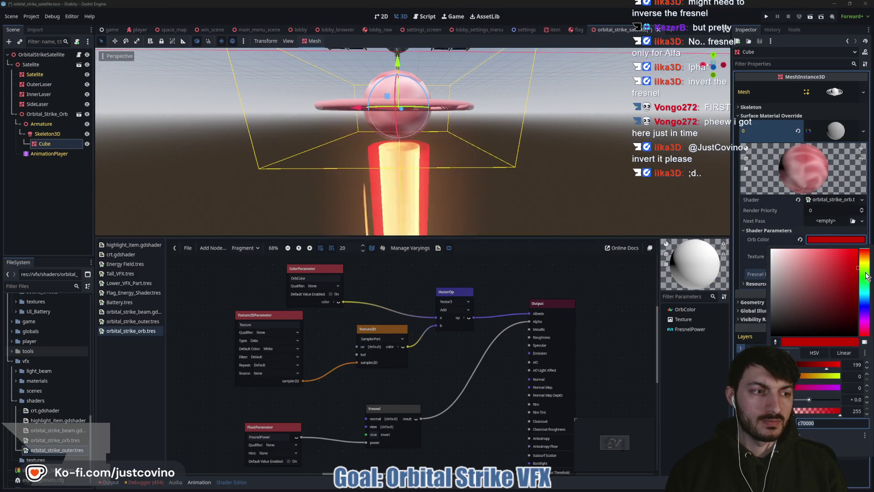
{"action": "left_click", "coordinate": [866, 284]}
{"action": "left_click", "coordinate": [465, 305]}
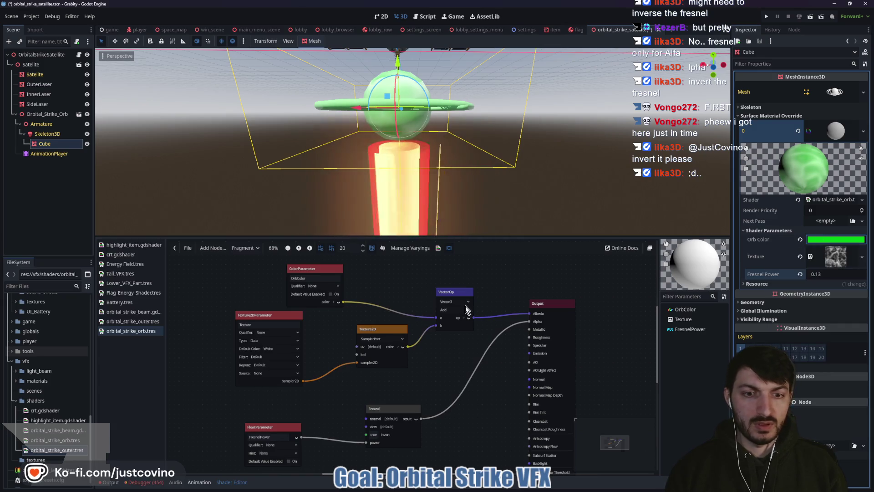
{"action": "left_click_drag", "start_coordinate": [473, 318], "coordinate": [522, 351]}
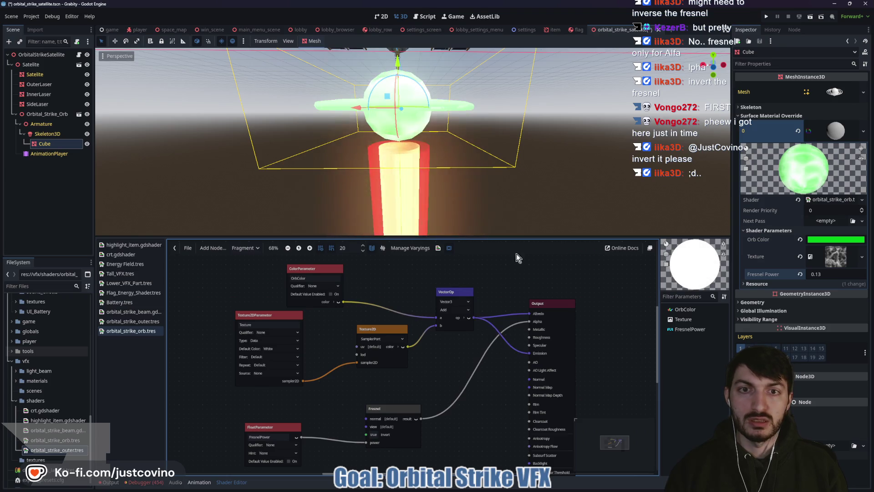
Step: Set Orb Color to hex c70000 and change the VectorOp operator from Add to Multiply
{"action": "left_click", "coordinate": [832, 239]}
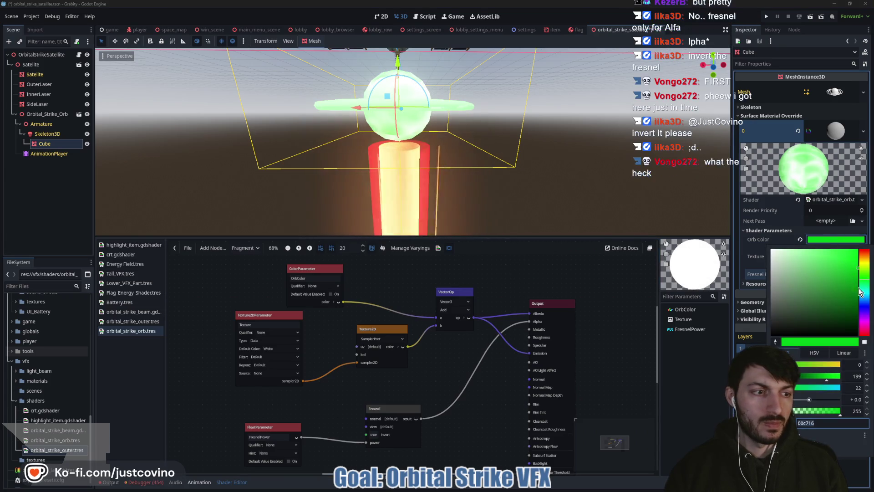
{"action": "type", "text": "c70000"}
{"action": "key", "text": "Return"}
{"action": "left_click", "coordinate": [827, 241]}
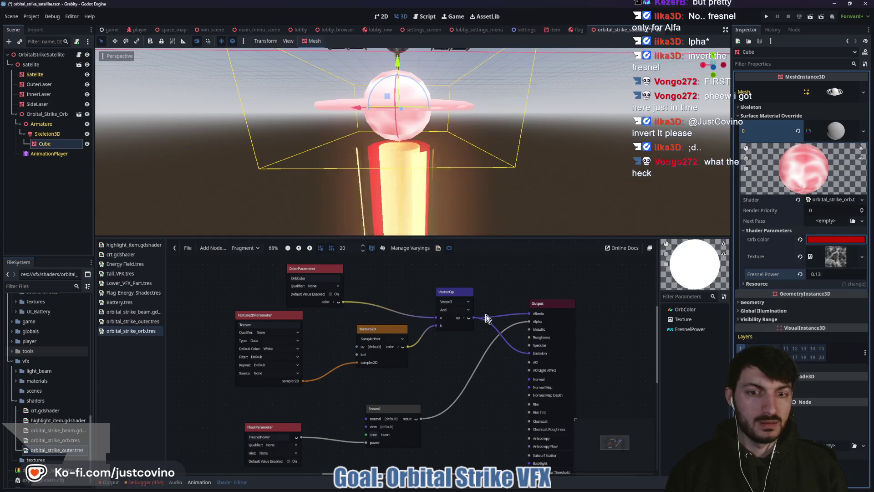
{"action": "left_click", "coordinate": [452, 309]}
{"action": "left_click", "coordinate": [457, 329]}
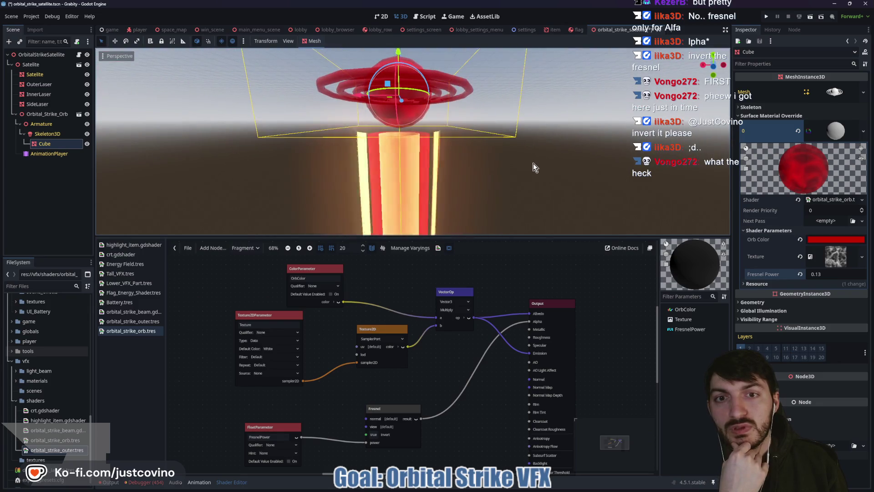
Step: Save the satellite scene
{"action": "scroll", "coordinate": [533, 163], "scroll_direction": "down", "scroll_amount": 3}
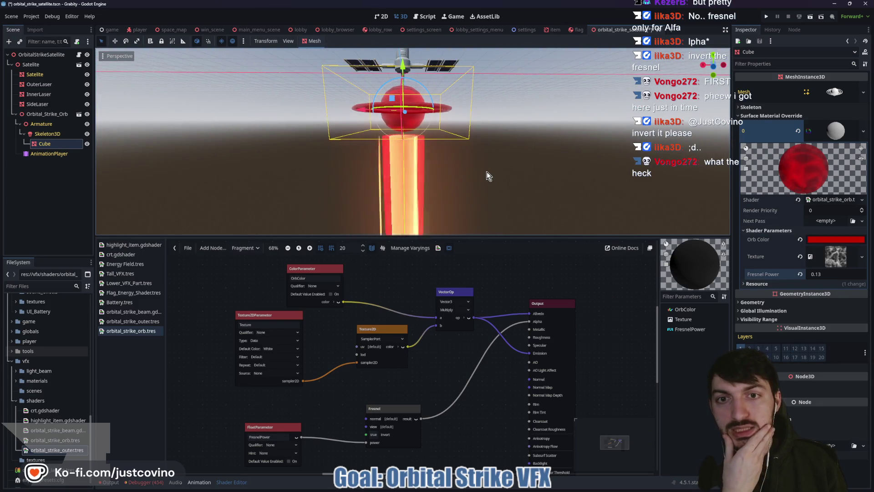
{"action": "scroll", "coordinate": [487, 183], "scroll_direction": "down", "scroll_amount": 3}
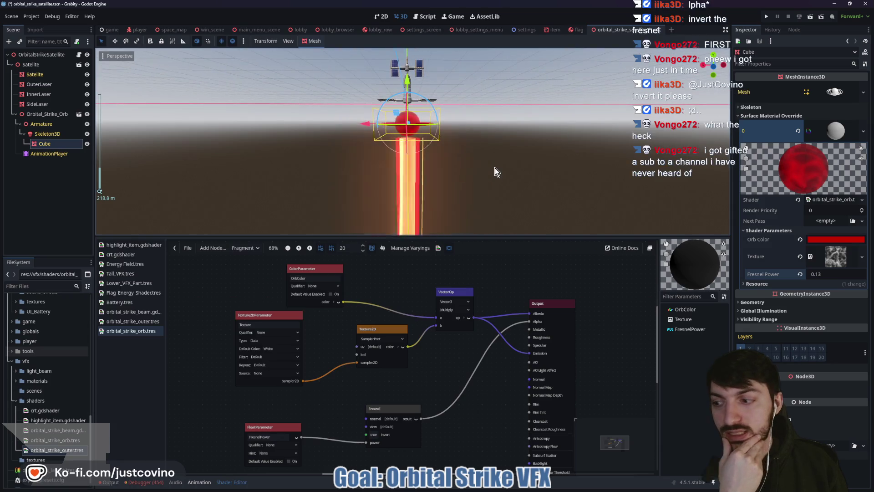
{"action": "scroll", "coordinate": [496, 168], "scroll_direction": "up", "scroll_amount": 2}
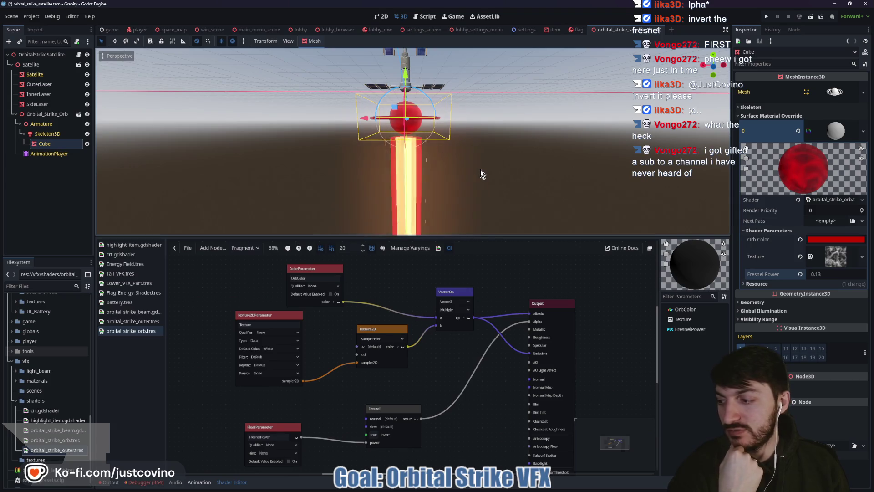
{"action": "key", "text": "ctrl+s"}
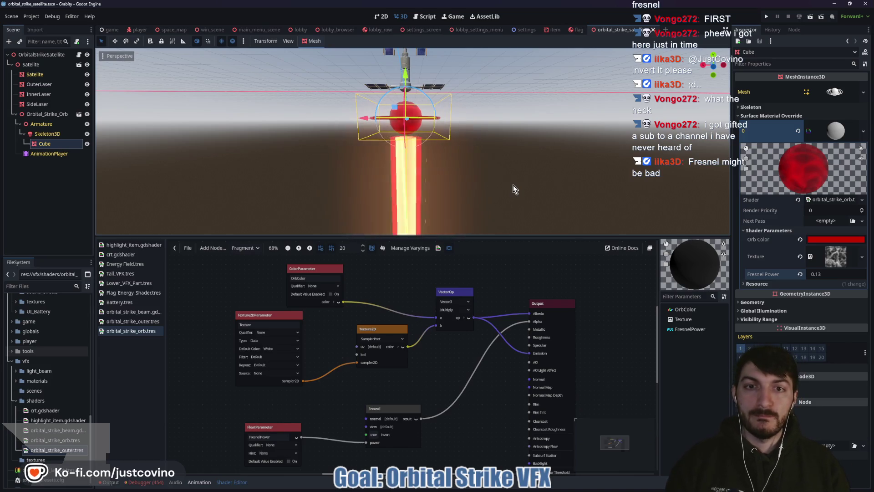
Step: Disconnect Fresnel from the Output's Alpha and orbit the viewport to check the solid red orb
{"action": "scroll", "coordinate": [512, 184], "scroll_direction": "up", "scroll_amount": 5}
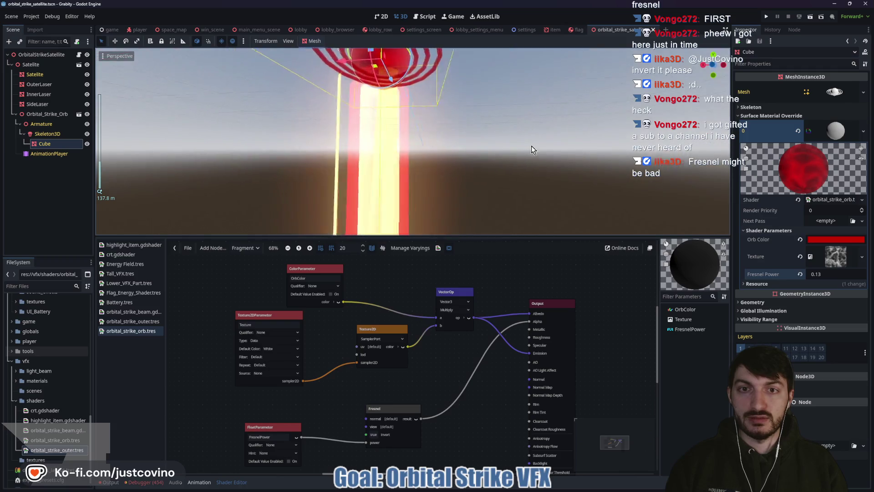
{"action": "scroll", "coordinate": [532, 157], "scroll_direction": "down", "scroll_amount": 5}
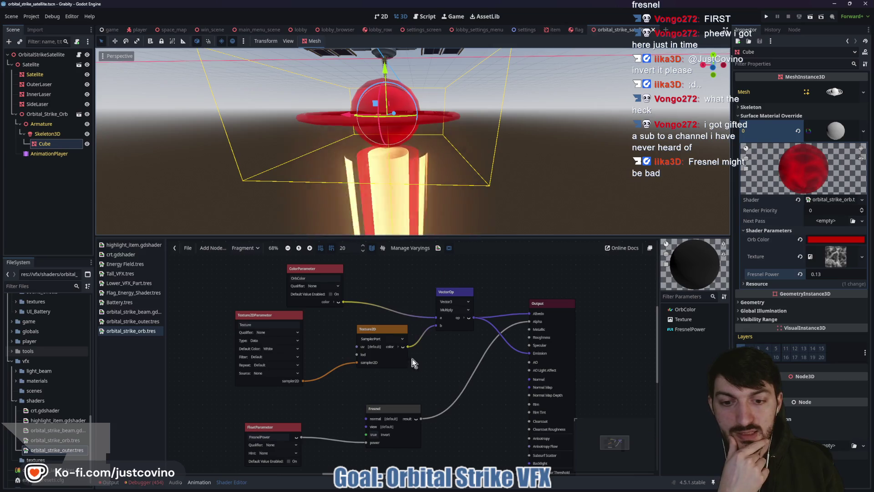
{"action": "left_click_drag", "start_coordinate": [490, 379], "coordinate": [474, 383]}
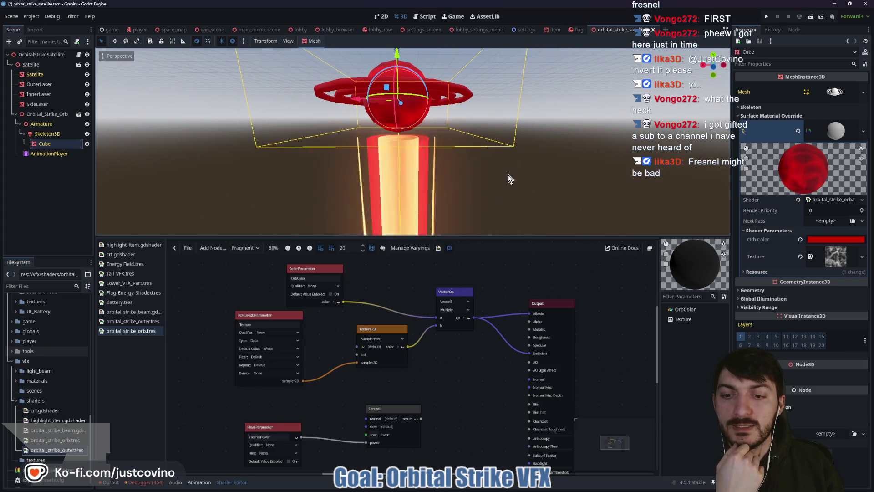
{"action": "scroll", "coordinate": [509, 178], "scroll_direction": "down", "scroll_amount": 3}
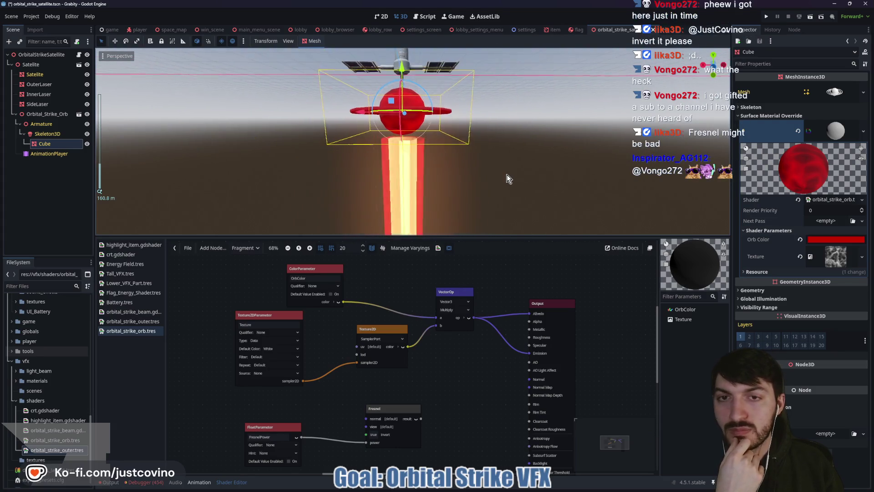
{"action": "mouse_move", "coordinate": [507, 174]}
{"action": "left_mouse_down"}
{"action": "mouse_move", "coordinate": [519, 155]}
{"action": "mouse_move", "coordinate": [505, 160]}
{"action": "left_mouse_up"}
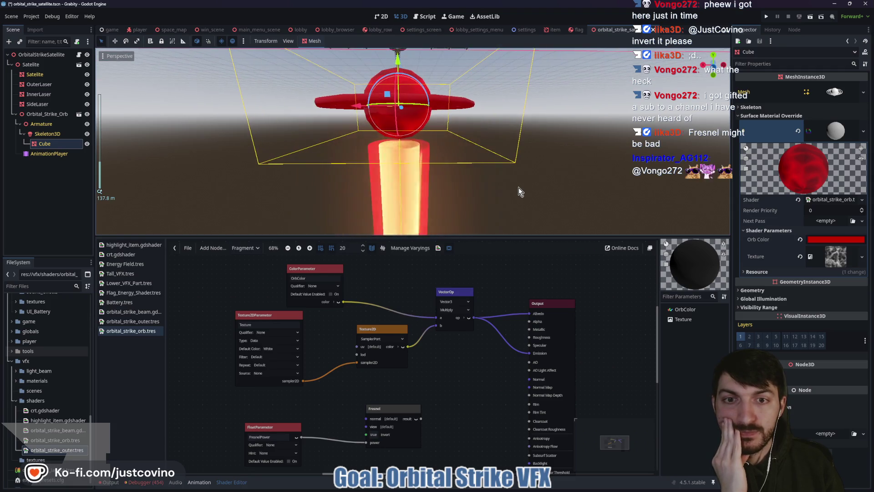
{"action": "scroll", "coordinate": [518, 197], "scroll_direction": "down", "scroll_amount": 3}
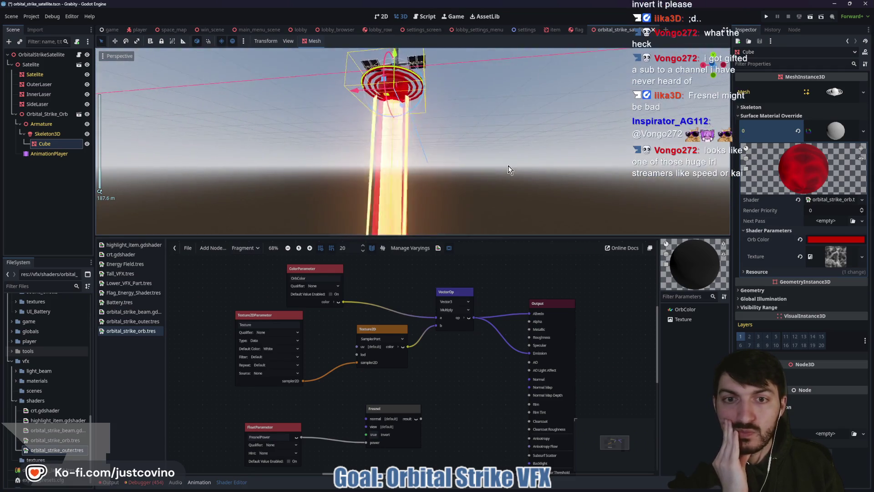
{"action": "left_click_drag", "start_coordinate": [511, 168], "coordinate": [513, 195]}
{"action": "scroll", "coordinate": [513, 198], "scroll_direction": "up", "scroll_amount": 2}
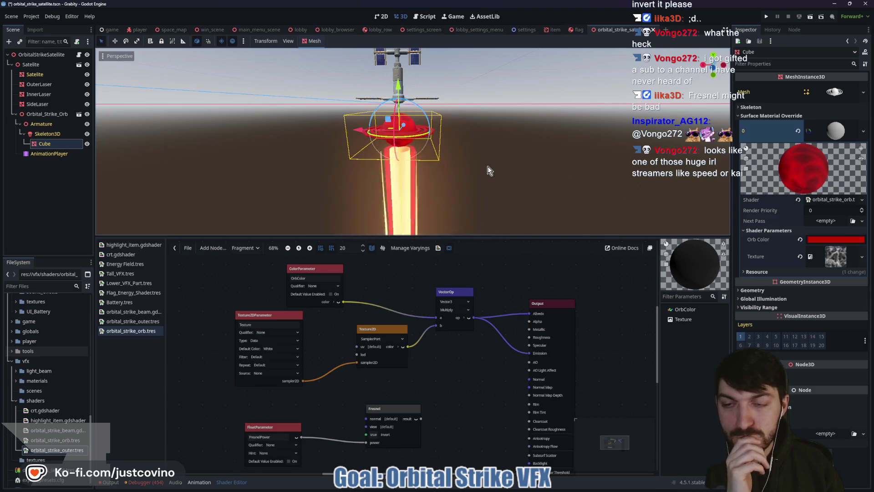
{"action": "scroll", "coordinate": [485, 158], "scroll_direction": "up", "scroll_amount": 3}
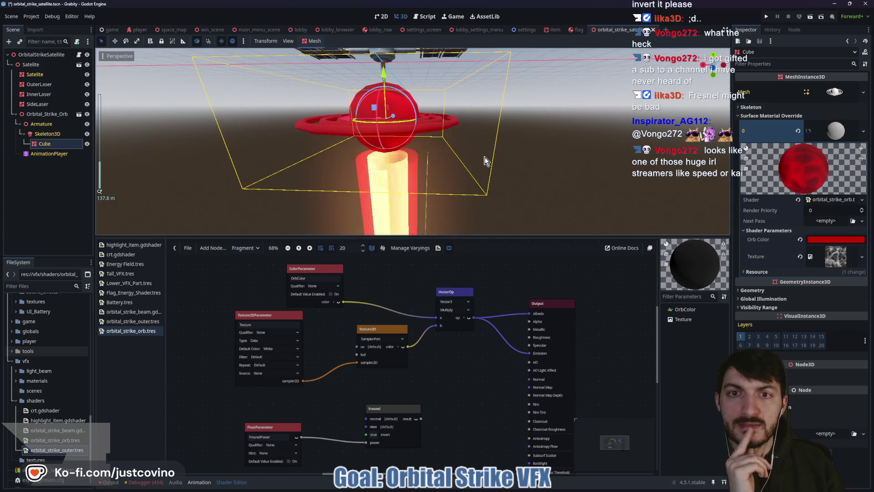
Step: Save the scene again and pull a new connection from the Fresnel result
{"action": "key", "text": "ctrl+s"}
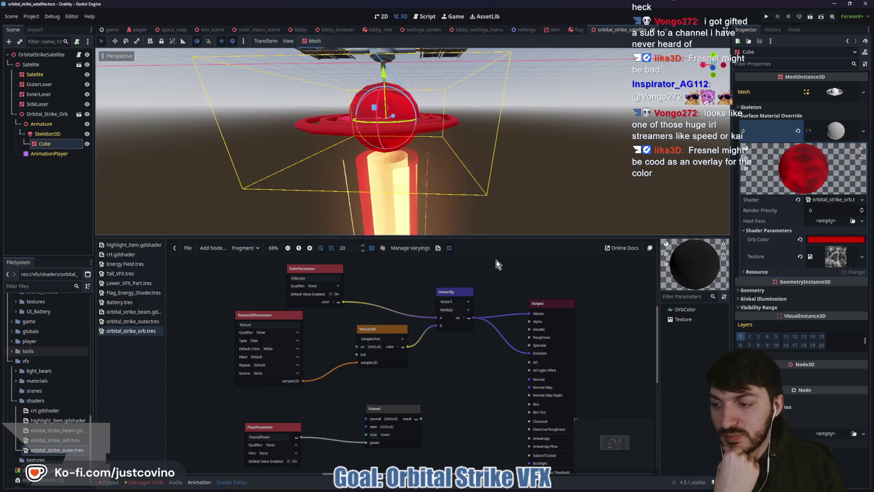
{"action": "scroll", "coordinate": [454, 391], "scroll_direction": "down", "scroll_amount": 3}
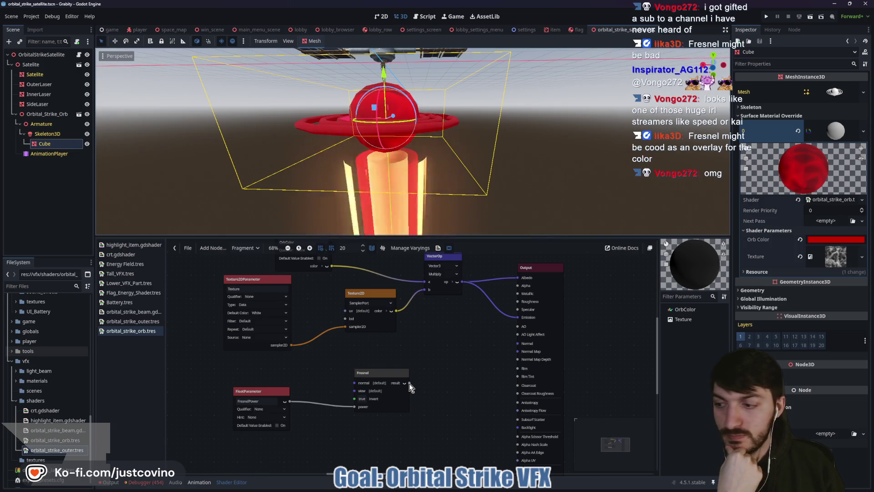
{"action": "mouse_move", "coordinate": [409, 383]}
{"action": "left_mouse_down"}
{"action": "mouse_move", "coordinate": [441, 367]}
{"action": "mouse_move", "coordinate": [468, 300]}
{"action": "left_mouse_up"}
Step: Add a VectorOp node fed by the multiplied colour and place it beside Multiply
{"action": "type", "text": "vectorop"}
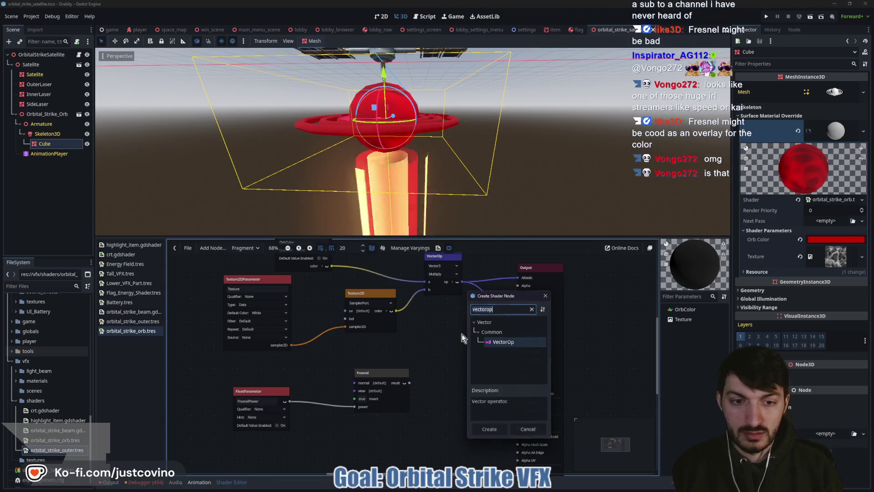
{"action": "key", "text": "Return"}
{"action": "mouse_move", "coordinate": [463, 282]}
{"action": "left_mouse_down"}
{"action": "mouse_move", "coordinate": [467, 338]}
{"action": "mouse_move", "coordinate": [518, 316]}
{"action": "left_mouse_up"}
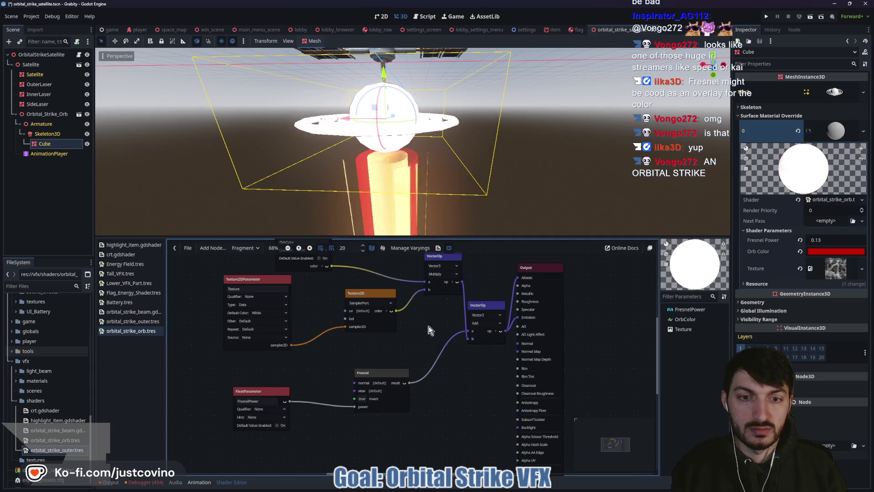
{"action": "scroll", "coordinate": [430, 330], "scroll_direction": "up", "scroll_amount": 2}
{"action": "left_click_drag", "start_coordinate": [515, 332], "coordinate": [496, 281]}
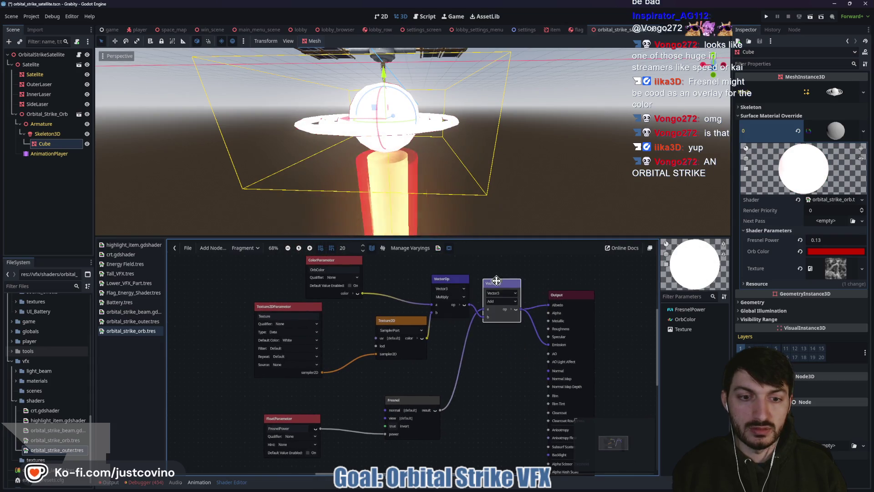
Step: Rewire Fresnel into the new Add node's b input and lower Fresnel Power
{"action": "left_click_drag", "start_coordinate": [486, 326], "coordinate": [479, 318]}
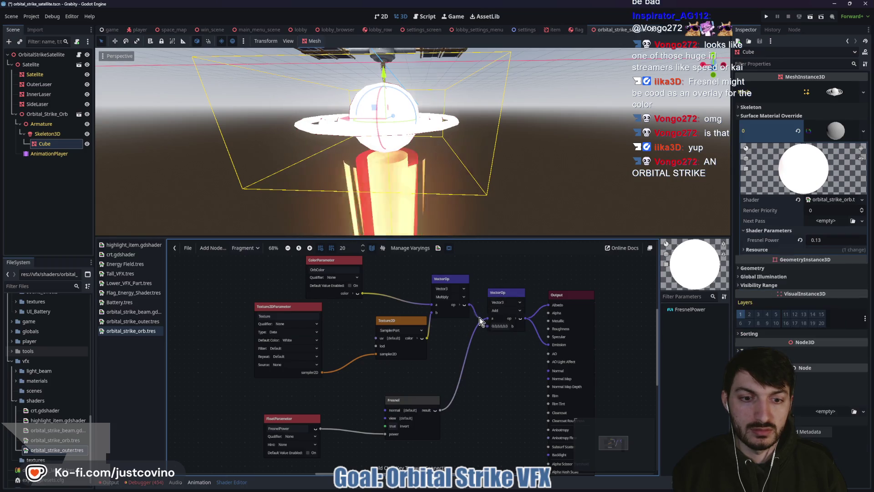
{"action": "left_click_drag", "start_coordinate": [437, 410], "coordinate": [486, 327]}
{"action": "left_click_drag", "start_coordinate": [504, 362], "coordinate": [496, 364]}
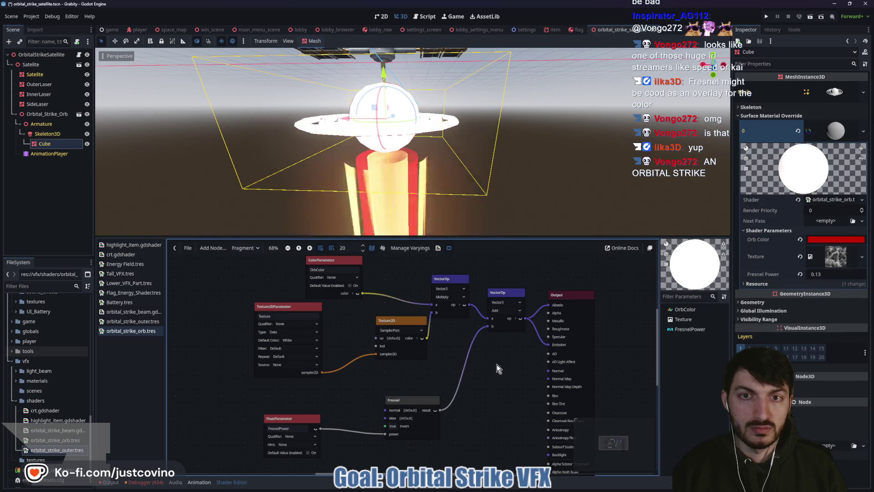
{"action": "left_click", "coordinate": [821, 275]}
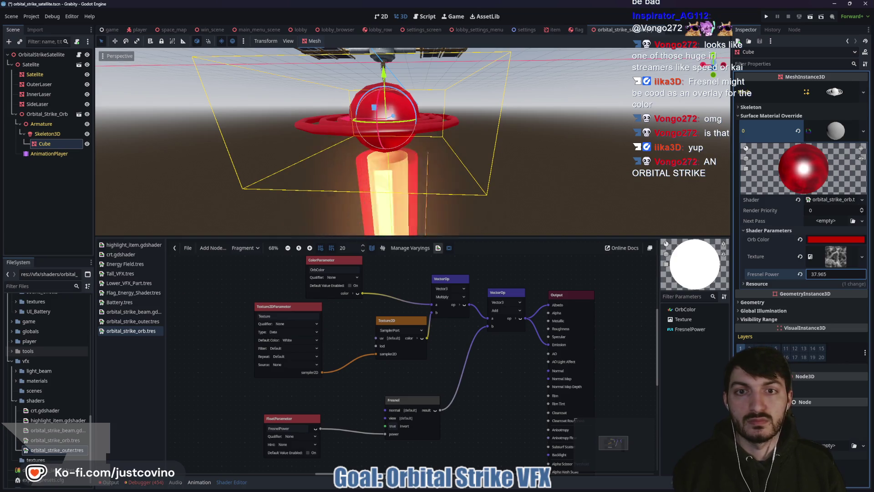
{"action": "left_click_drag", "start_coordinate": [822, 274], "coordinate": [814, 274]}
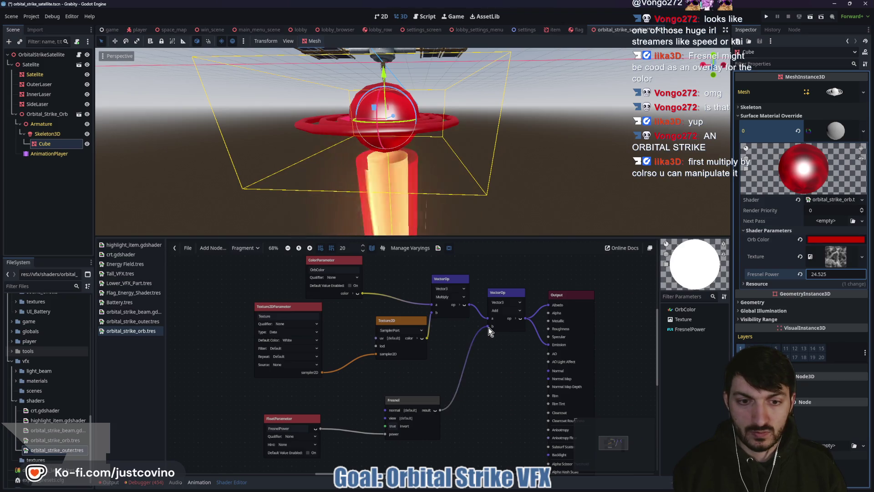
{"action": "left_click_drag", "start_coordinate": [484, 327], "coordinate": [486, 326]}
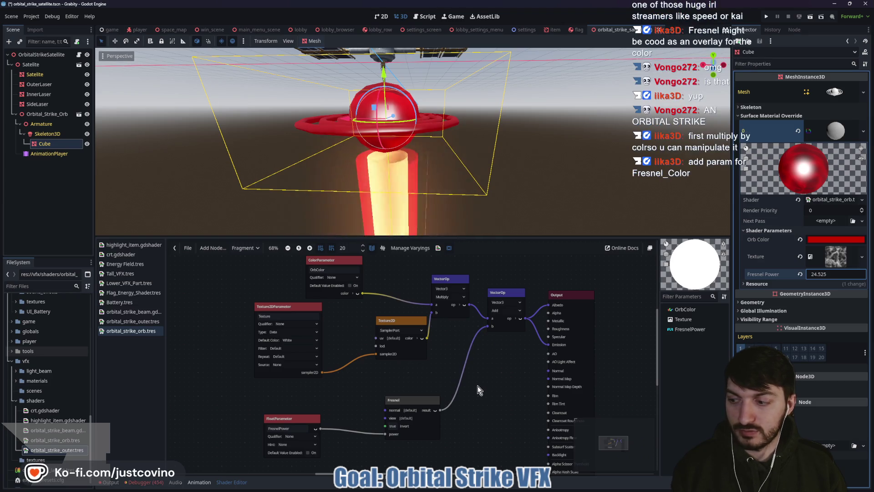
Step: Rearrange the Fresnel and FloatParameter nodes and move the Add node down beside Fresnel
{"action": "scroll", "coordinate": [477, 386], "scroll_direction": "down", "scroll_amount": 5}
{"action": "mouse_move", "coordinate": [434, 342]}
{"action": "left_mouse_down"}
{"action": "mouse_move", "coordinate": [412, 350]}
{"action": "mouse_move", "coordinate": [415, 365]}
{"action": "left_mouse_up"}
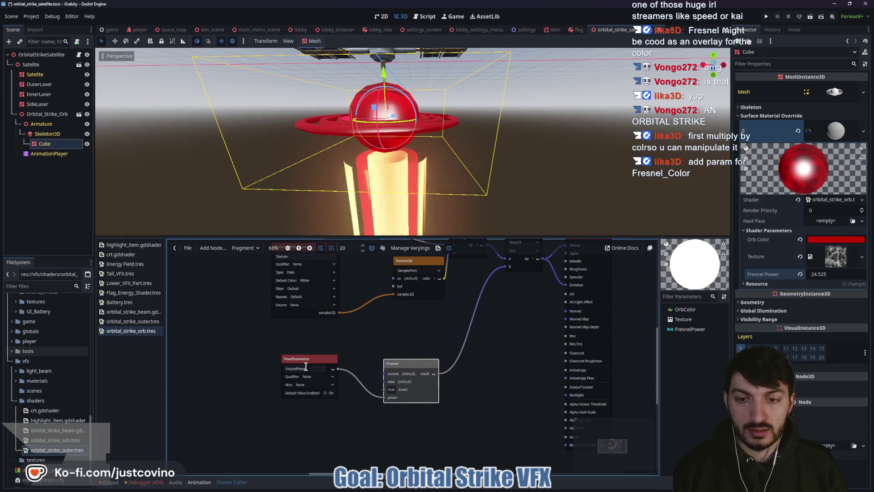
{"action": "left_click_drag", "start_coordinate": [317, 362], "coordinate": [312, 386]}
{"action": "mouse_move", "coordinate": [398, 362]}
{"action": "left_mouse_down"}
{"action": "mouse_move", "coordinate": [408, 366]}
{"action": "mouse_move", "coordinate": [379, 364]}
{"action": "left_mouse_up"}
{"action": "scroll", "coordinate": [510, 339], "scroll_direction": "up", "scroll_amount": 2}
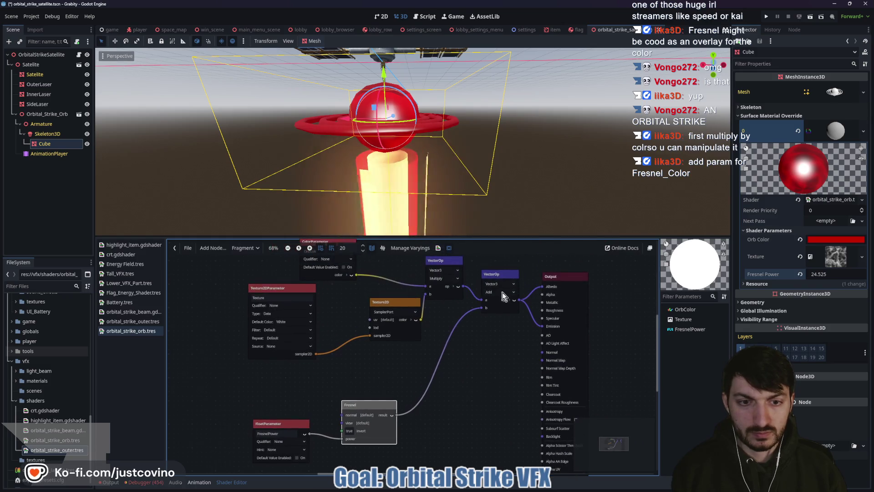
{"action": "left_click_drag", "start_coordinate": [499, 272], "coordinate": [472, 347]}
Step: Switch the lower VectorOp's operation to Multiply and detach the wire from its a input
{"action": "left_click", "coordinate": [477, 367]}
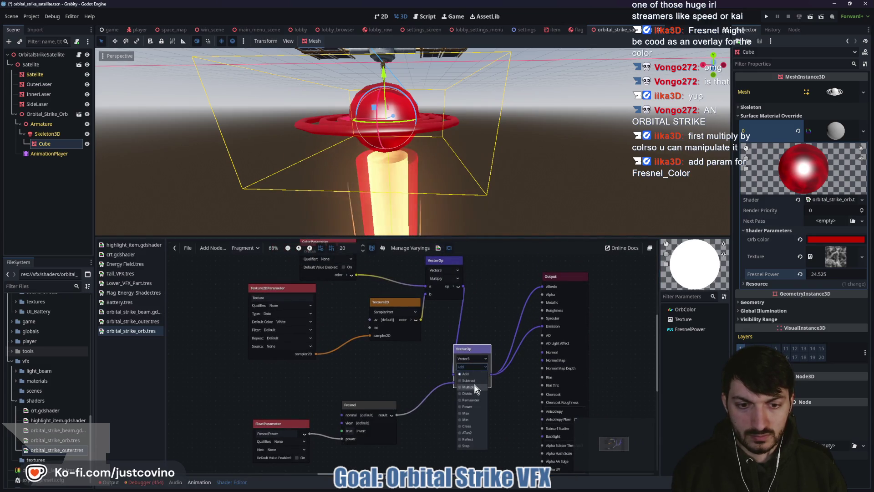
{"action": "left_click", "coordinate": [475, 386]}
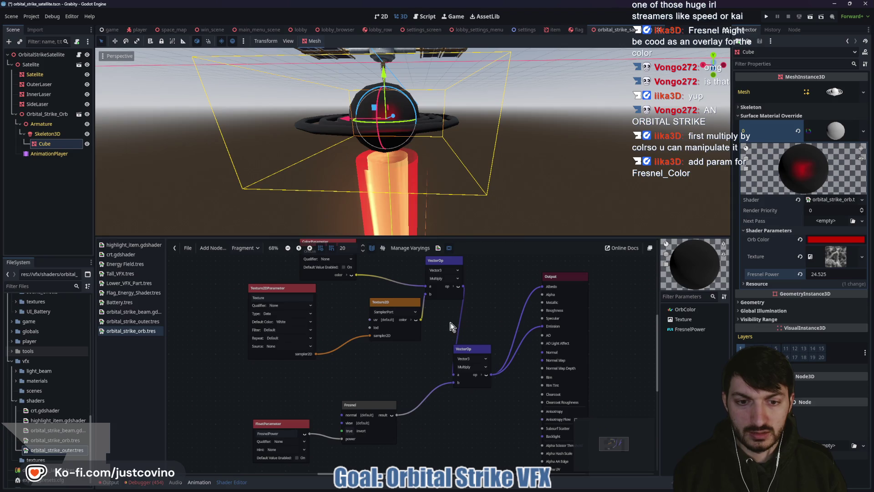
{"action": "left_click_drag", "start_coordinate": [454, 375], "coordinate": [463, 323]}
{"action": "mouse_move", "coordinate": [446, 381]}
{"action": "left_mouse_down"}
{"action": "mouse_move", "coordinate": [454, 375]}
{"action": "mouse_move", "coordinate": [403, 374]}
{"action": "left_mouse_up"}
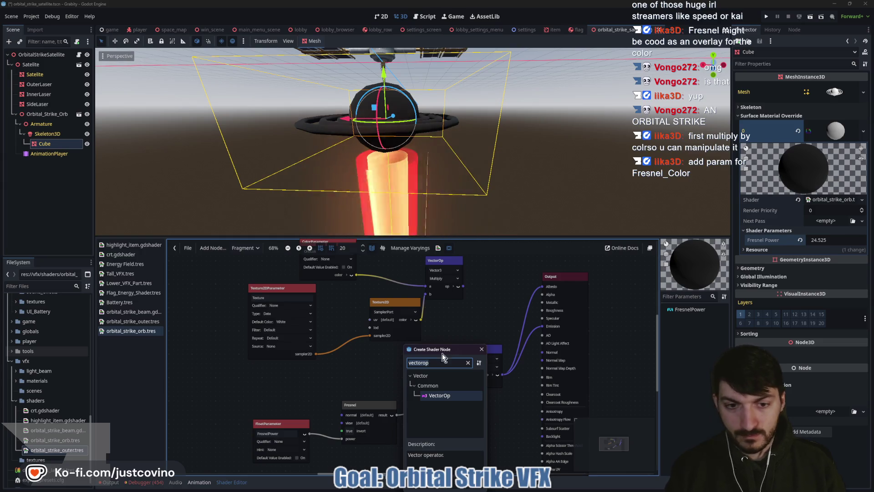
{"action": "key", "text": "Escape"}
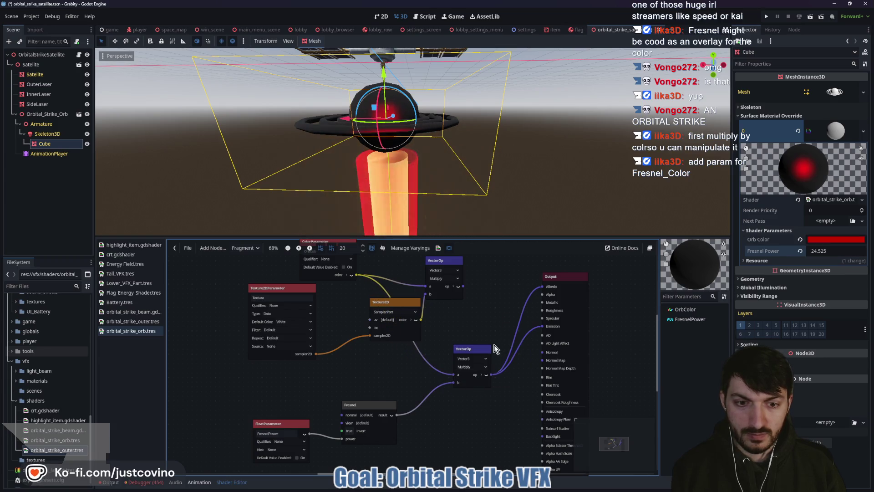
Step: Move the lower VectorOp node up-left and the upper VectorOp node to the right
{"action": "left_click_drag", "start_coordinate": [480, 351], "coordinate": [462, 336]}
{"action": "mouse_move", "coordinate": [448, 261]}
{"action": "left_mouse_down"}
{"action": "mouse_move", "coordinate": [490, 262]}
{"action": "mouse_move", "coordinate": [460, 264]}
{"action": "left_mouse_up"}
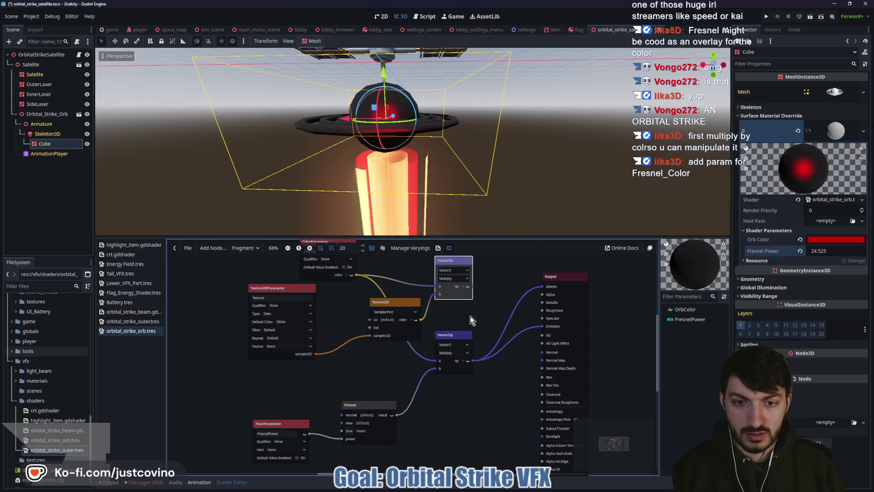
{"action": "right_click", "coordinate": [506, 279]}
Step: Create an Add VectorOp right of Multiply and feed Multiply's result into its a input
{"action": "left_click", "coordinate": [515, 288]}
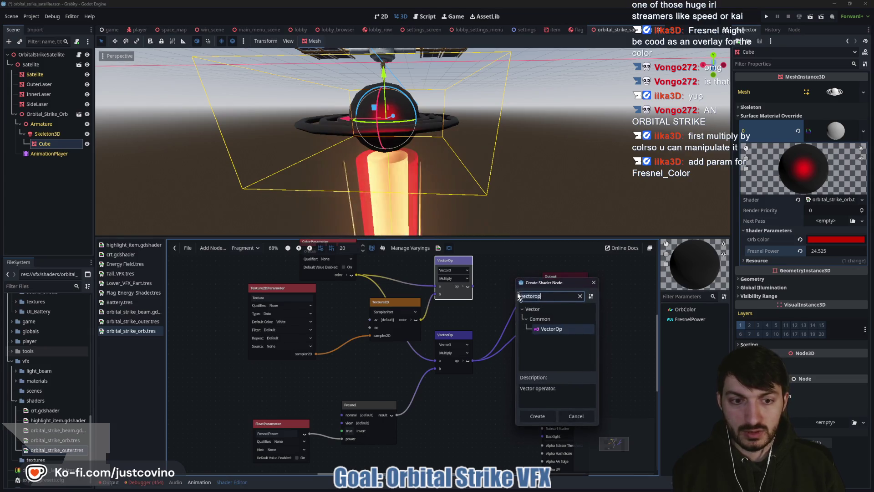
{"action": "key", "text": "Return"}
{"action": "left_click_drag", "start_coordinate": [541, 293], "coordinate": [507, 261]}
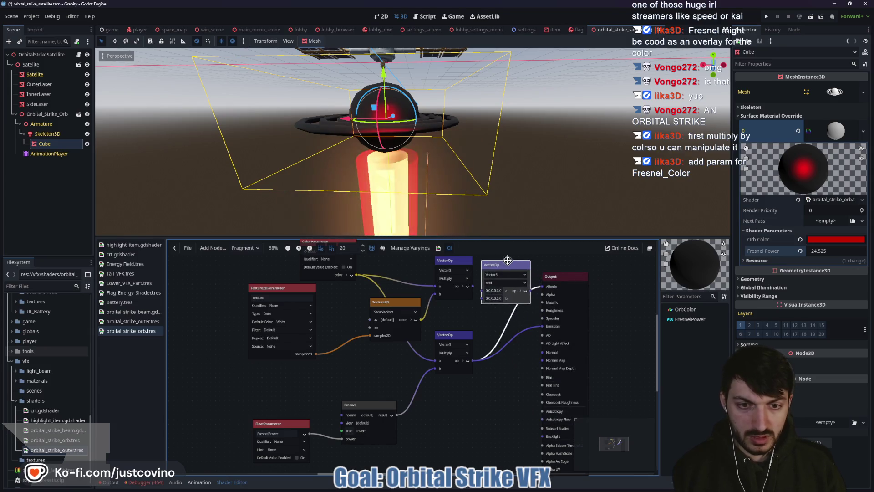
{"action": "left_click_drag", "start_coordinate": [472, 286], "coordinate": [480, 293]}
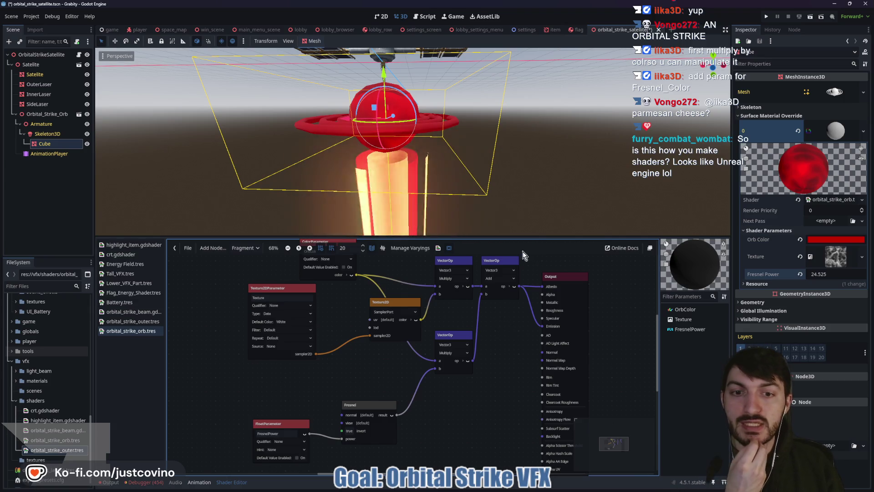
{"action": "scroll", "coordinate": [519, 182], "scroll_direction": "down", "scroll_amount": 1}
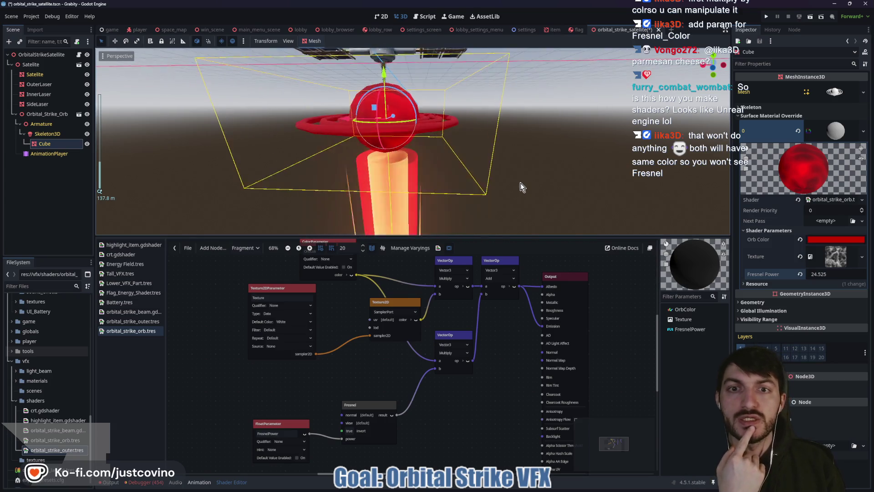
Step: Set Fresnel Power to 1.0 and brighten the Orb Color to d02828
{"action": "left_click", "coordinate": [801, 274]}
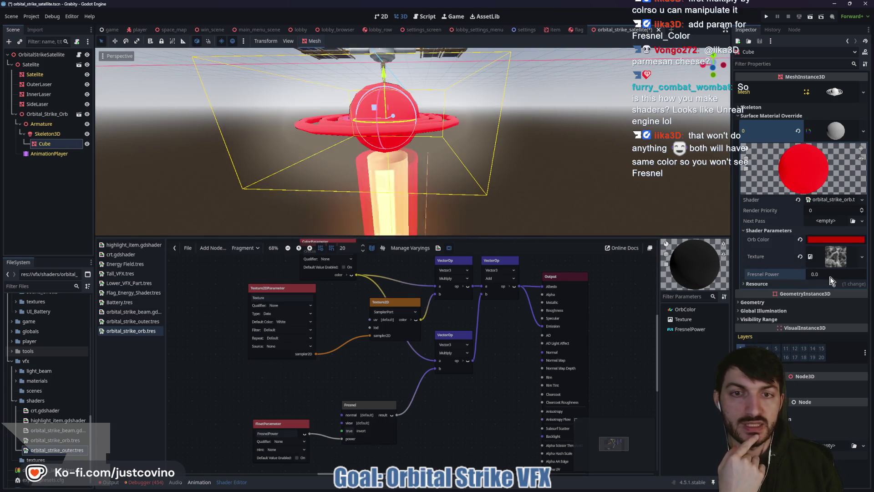
{"action": "type", "text": "1"}
{"action": "key", "text": "Return"}
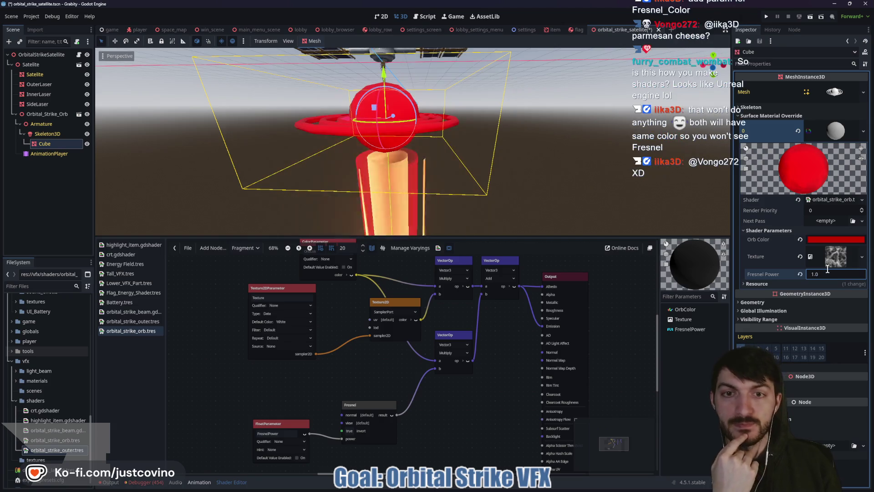
{"action": "left_click", "coordinate": [826, 241]}
{"action": "left_click_drag", "start_coordinate": [837, 280], "coordinate": [840, 265]}
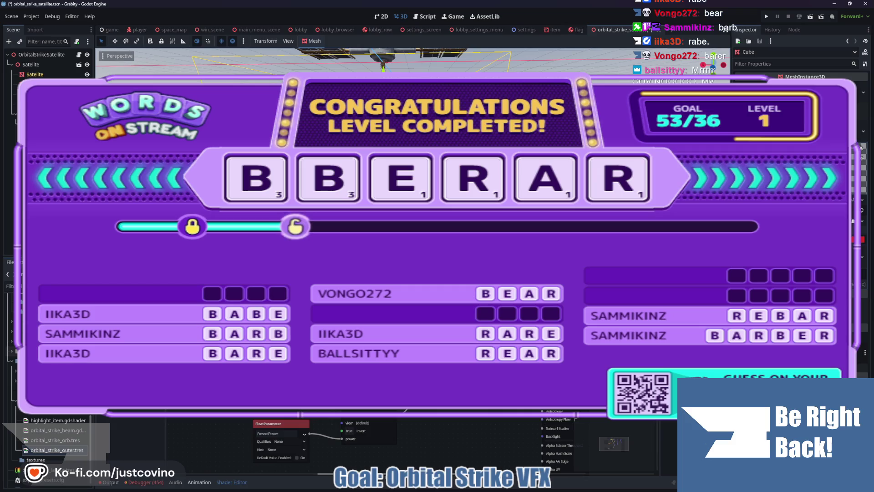
{"action": "key", "text": "alt+Tab"}
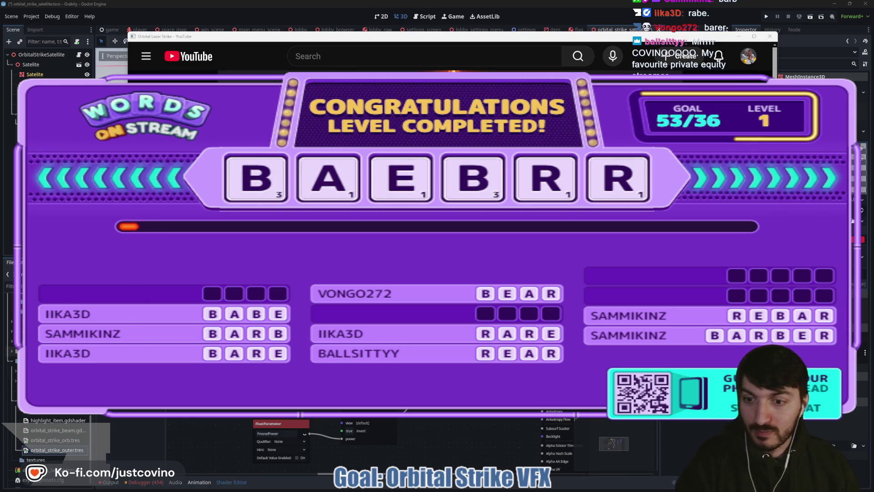
{"action": "left_click", "coordinate": [750, 36]}
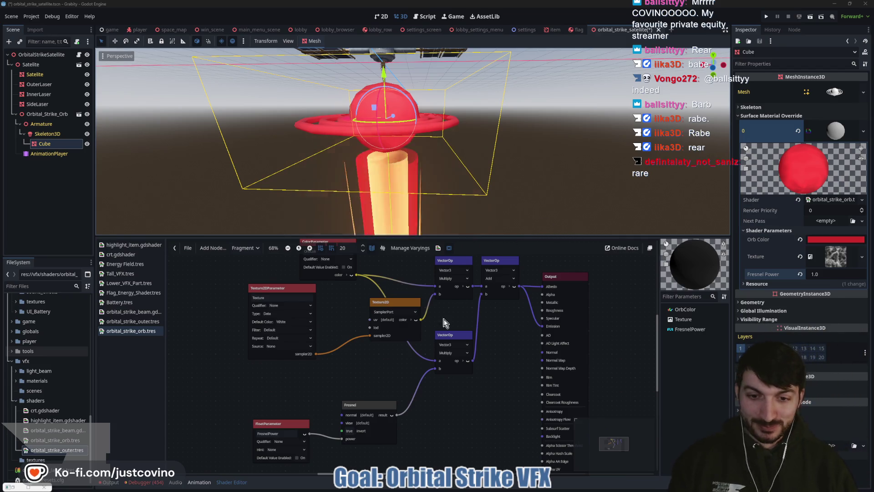
Step: Keep the second VectorOp on Multiply and lower Fresnel Power to 0.455
{"action": "scroll", "coordinate": [494, 359], "scroll_direction": "right", "scroll_amount": 1}
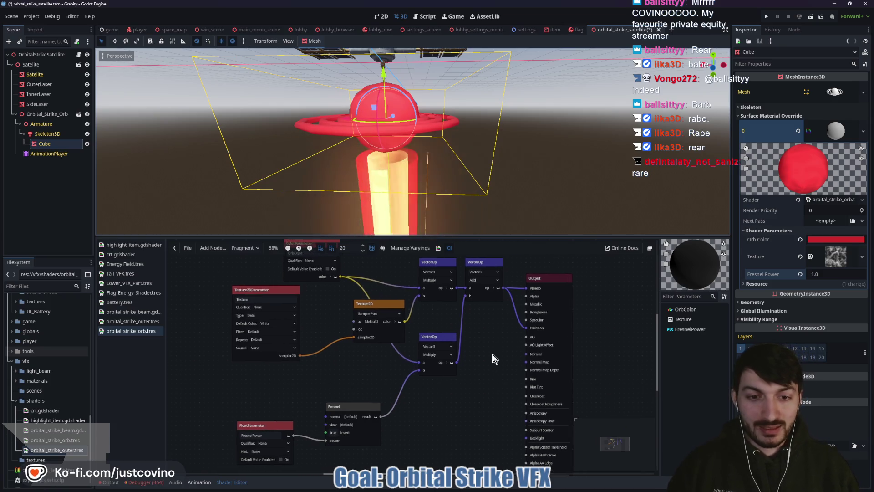
{"action": "left_click", "coordinate": [481, 281]}
{"action": "left_click", "coordinate": [487, 304]}
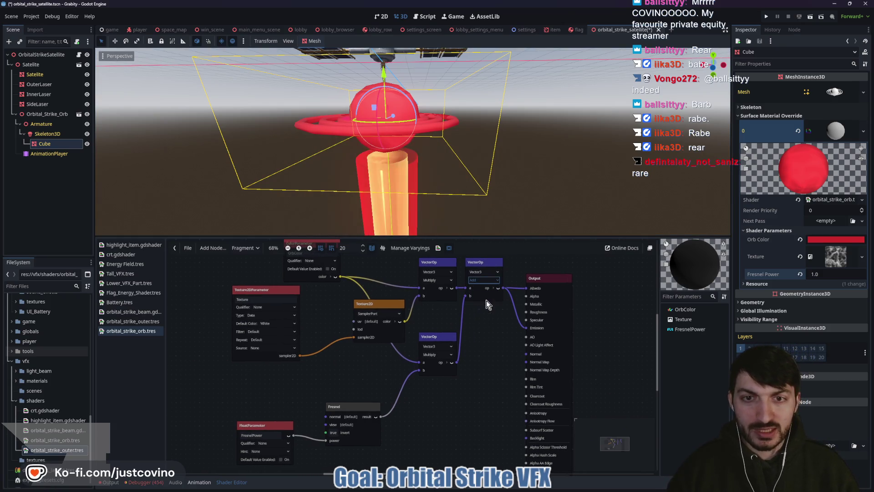
{"action": "key", "text": "ctrl+z"}
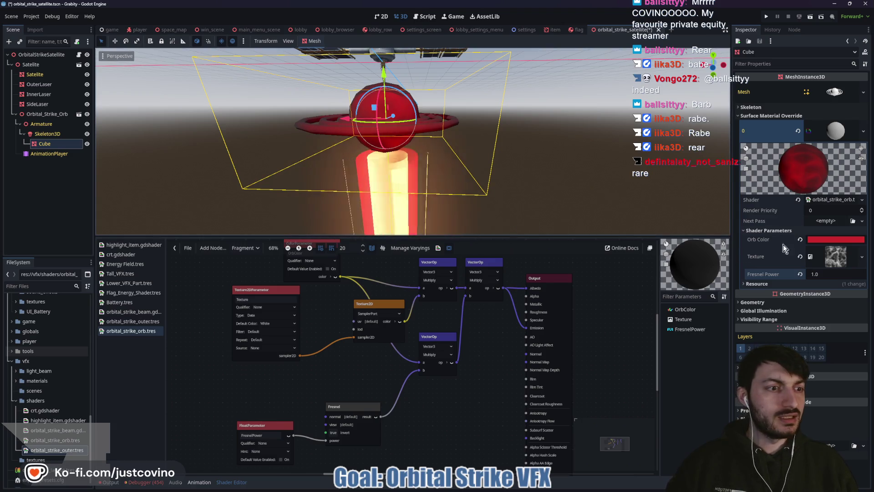
{"action": "mouse_move", "coordinate": [819, 274]}
{"action": "left_mouse_down"}
{"action": "mouse_move", "coordinate": [846, 274]}
{"action": "mouse_move", "coordinate": [811, 279]}
{"action": "left_mouse_up"}
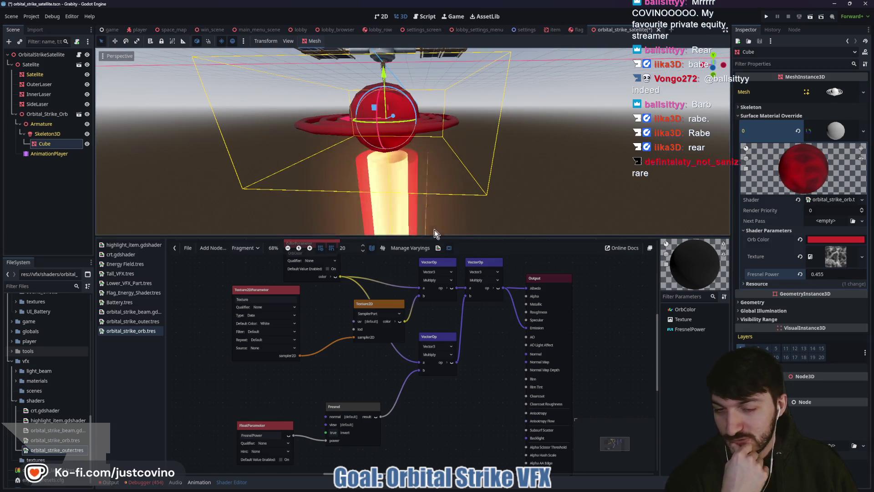
Step: Select the AnimationPlayer to show its animations in the animation editor
{"action": "scroll", "coordinate": [490, 186], "scroll_direction": "down", "scroll_amount": 3}
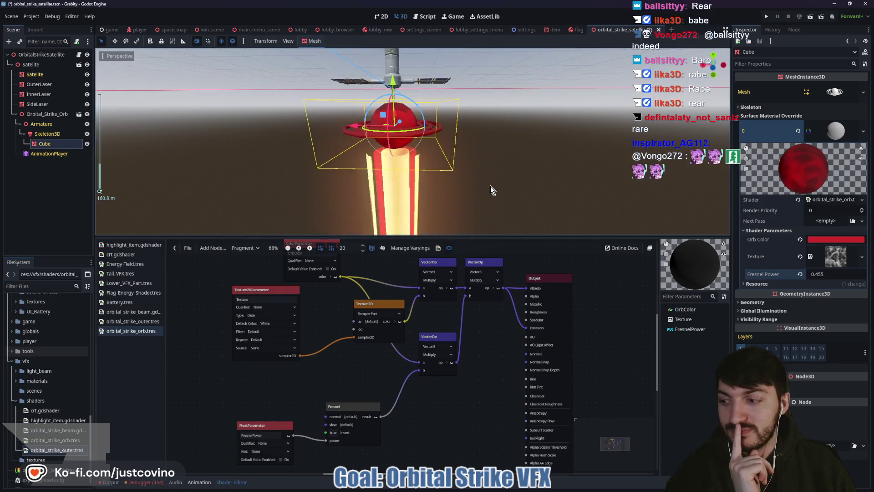
{"action": "scroll", "coordinate": [492, 182], "scroll_direction": "up", "scroll_amount": 4}
{"action": "scroll", "coordinate": [492, 184], "scroll_direction": "down", "scroll_amount": 3}
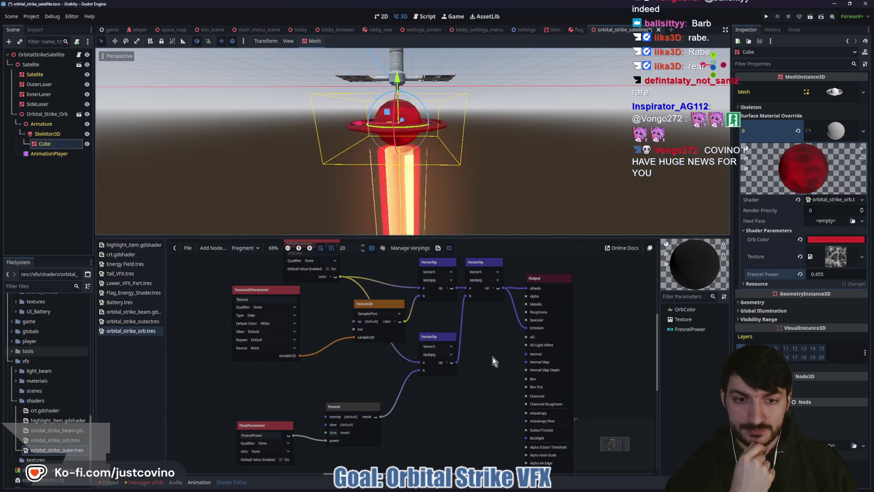
{"action": "scroll", "coordinate": [493, 356], "scroll_direction": "up", "scroll_amount": 1}
{"action": "scroll", "coordinate": [479, 357], "scroll_direction": "up", "scroll_amount": 1}
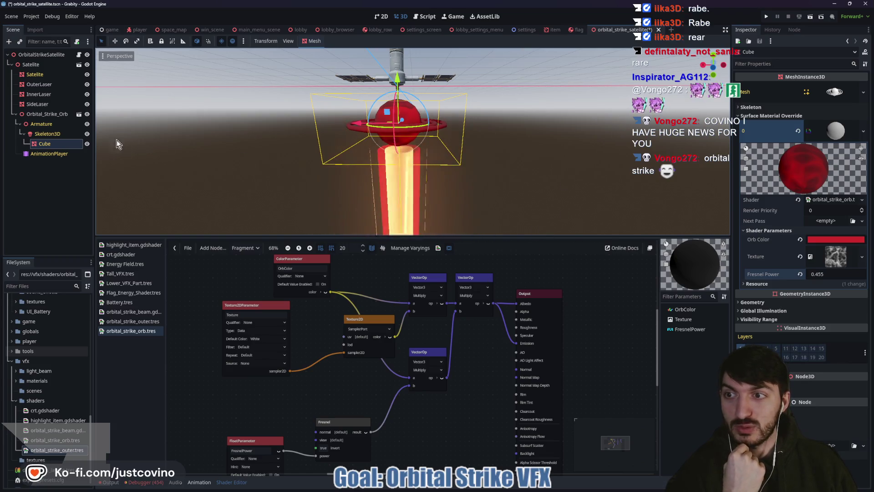
{"action": "left_click", "coordinate": [42, 151]}
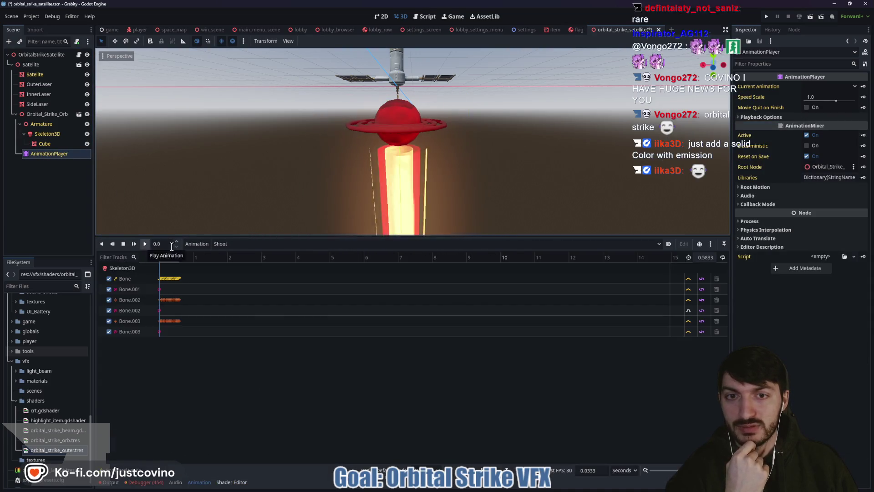
Step: Play the Shoot animation, then switch to and play Charge_Up, and select the orb's Cube mesh
{"action": "left_click", "coordinate": [144, 244]}
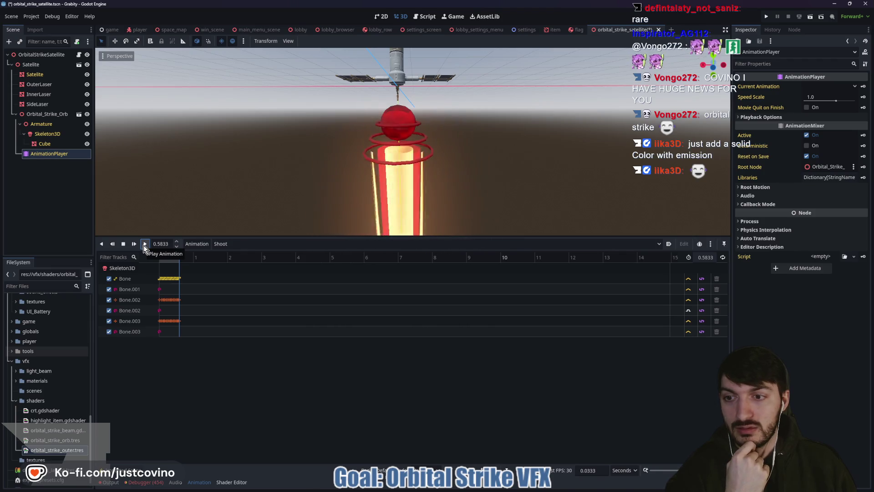
{"action": "left_click", "coordinate": [244, 243]}
{"action": "left_click", "coordinate": [228, 250]}
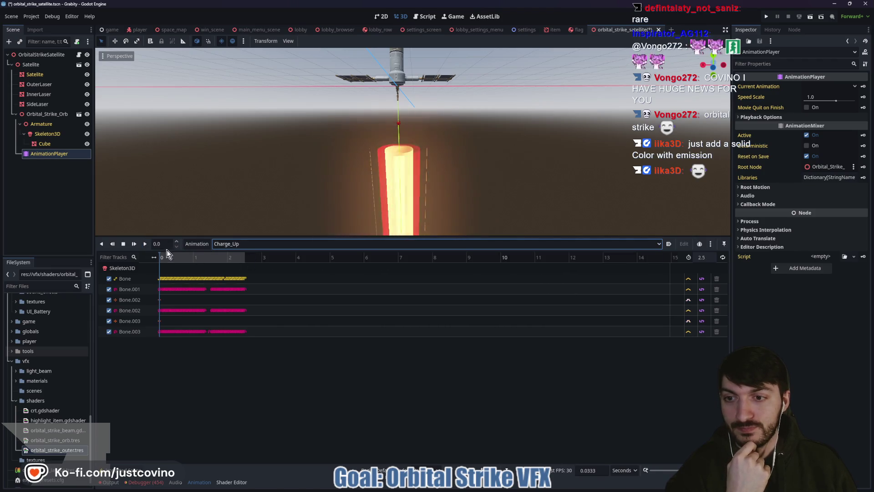
{"action": "left_click", "coordinate": [145, 244]}
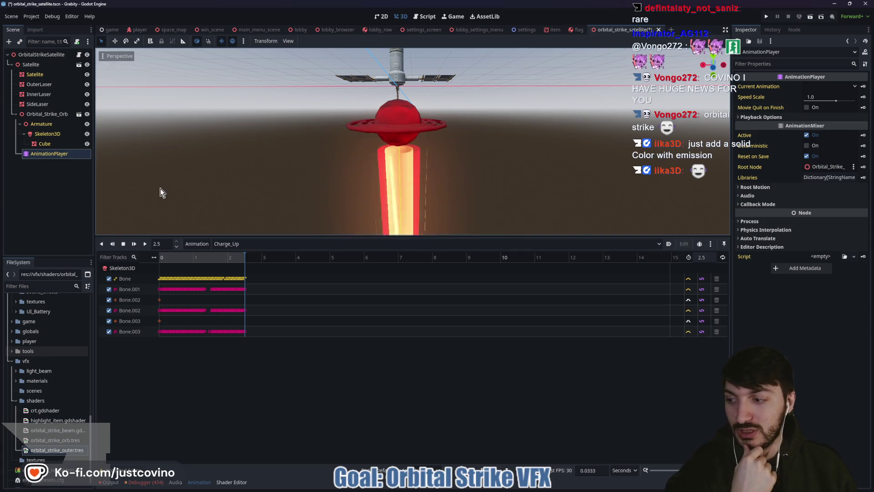
{"action": "left_click", "coordinate": [45, 115]}
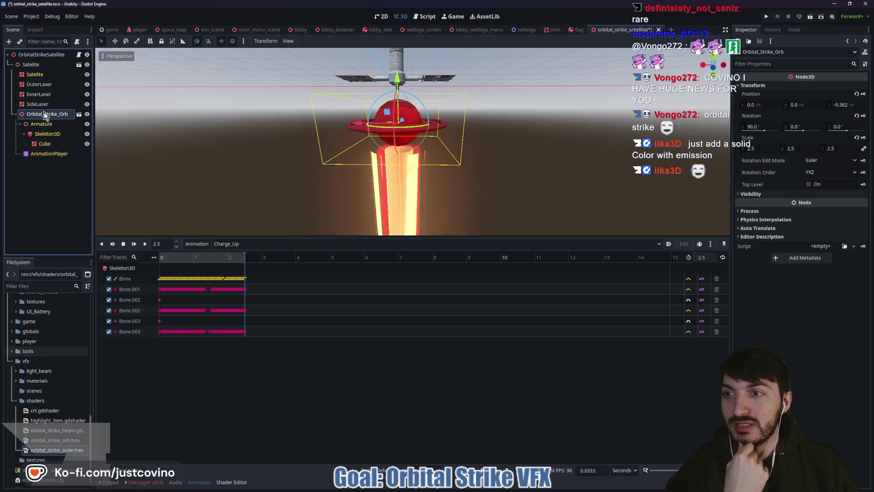
{"action": "left_click", "coordinate": [45, 143]}
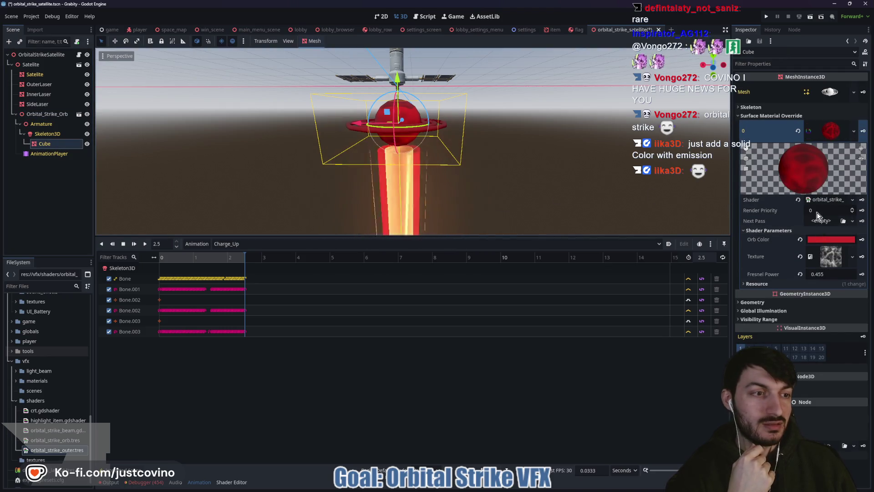
Step: Open the orb's shader graph from the Inspector and box-select the FloatParameter and Fresnel nodes
{"action": "left_click", "coordinate": [819, 201]}
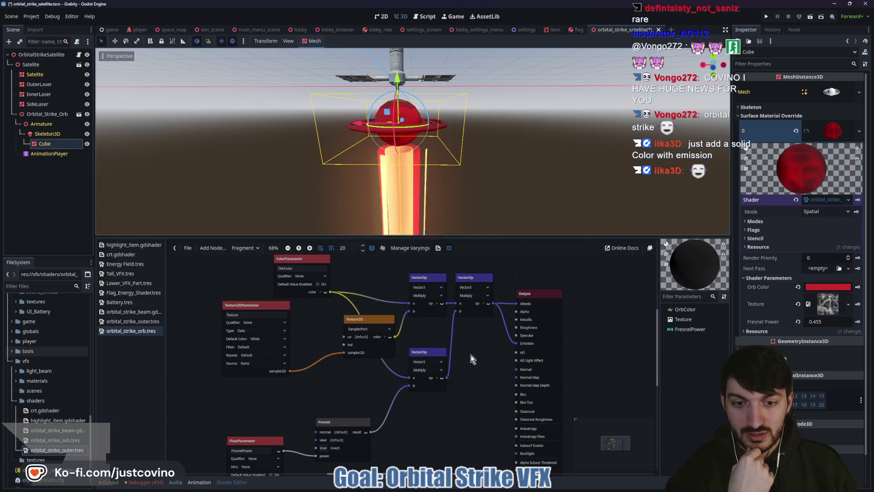
{"action": "scroll", "coordinate": [471, 355], "scroll_direction": "down", "scroll_amount": 1}
{"action": "mouse_move", "coordinate": [467, 388]}
{"action": "left_mouse_down"}
{"action": "mouse_move", "coordinate": [474, 355]}
{"action": "mouse_move", "coordinate": [463, 345]}
{"action": "left_mouse_up"}
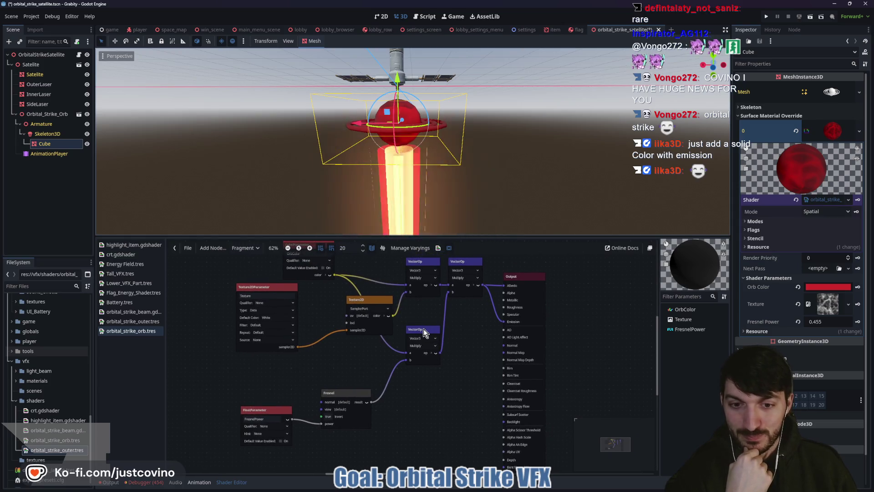
{"action": "mouse_move", "coordinate": [233, 387]}
{"action": "left_mouse_down"}
{"action": "mouse_move", "coordinate": [411, 414]}
{"action": "mouse_move", "coordinate": [449, 360]}
{"action": "mouse_move", "coordinate": [429, 413]}
{"action": "mouse_move", "coordinate": [292, 385]}
{"action": "left_mouse_up"}
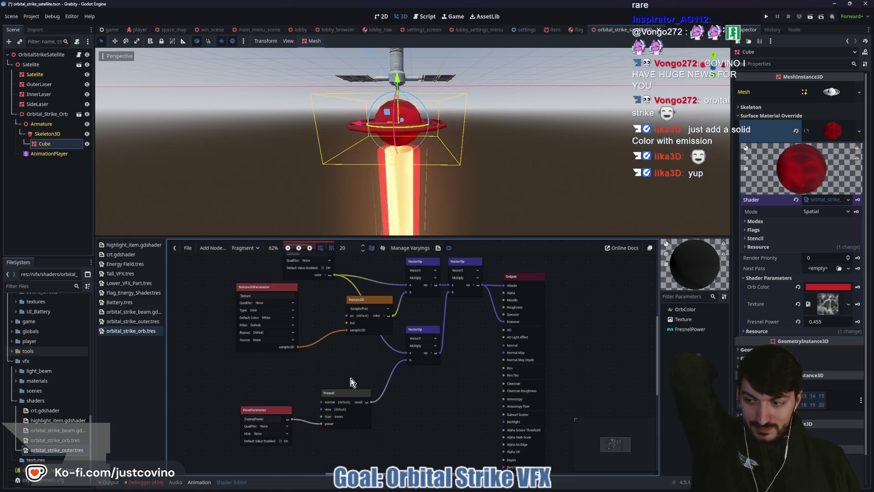
{"action": "mouse_move", "coordinate": [287, 377]}
{"action": "left_mouse_down"}
{"action": "mouse_move", "coordinate": [337, 416]}
{"action": "mouse_move", "coordinate": [443, 443]}
{"action": "left_mouse_up"}
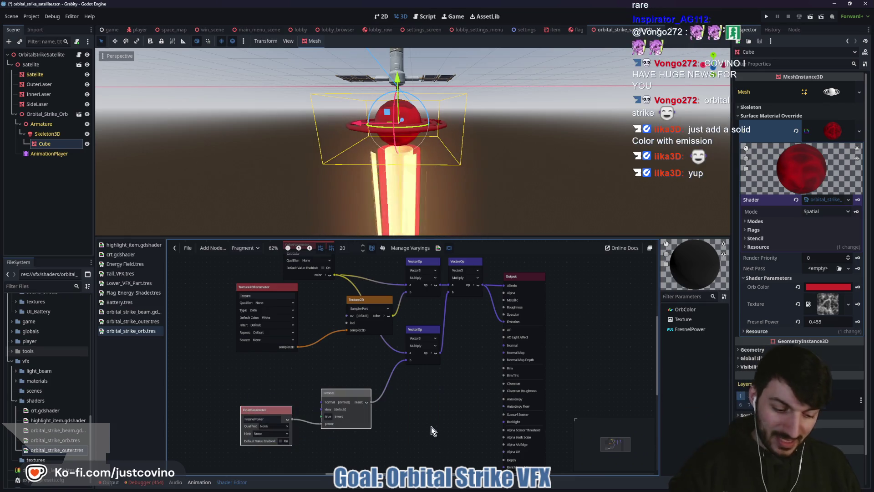
Step: Delete the FloatParameter, Fresnel and both extra VectorOp nodes from the orb shader
{"action": "key", "text": "Delete"}
{"action": "left_click", "coordinate": [425, 331]}
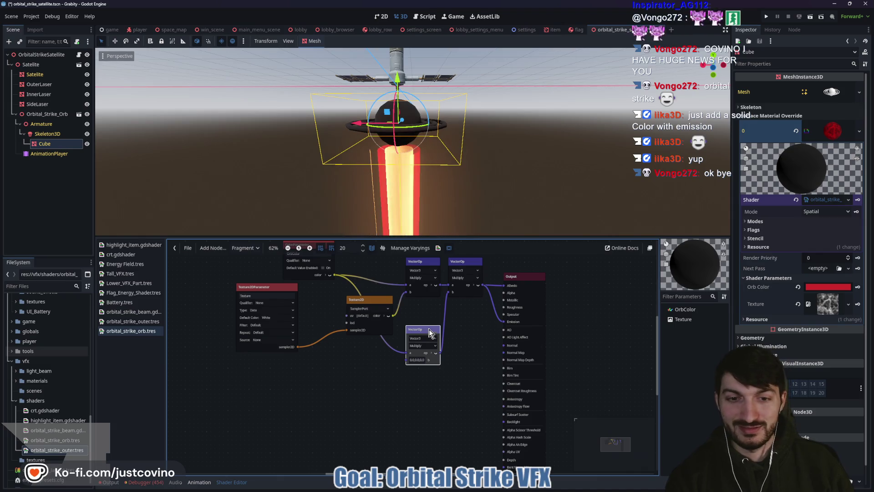
{"action": "key", "text": "Delete"}
{"action": "left_click", "coordinate": [465, 261]}
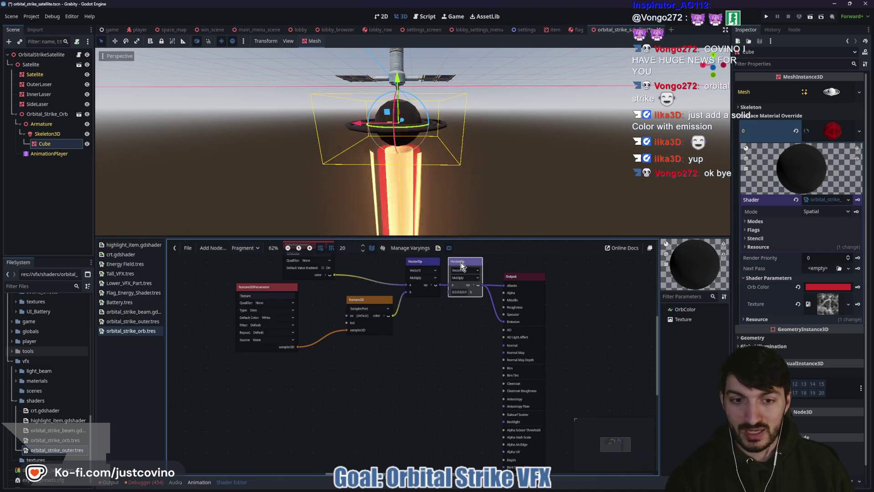
{"action": "key", "text": "Delete"}
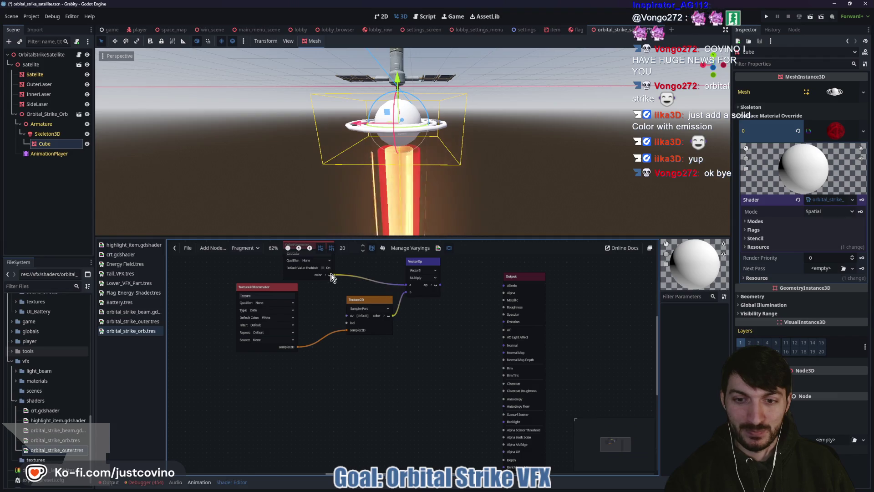
Step: Wire OrbColor into Output's Emission and the multiplied colour into Albedo
{"action": "mouse_move", "coordinate": [334, 274]}
{"action": "left_mouse_down"}
{"action": "mouse_move", "coordinate": [482, 328]}
{"action": "mouse_move", "coordinate": [502, 322]}
{"action": "left_mouse_up"}
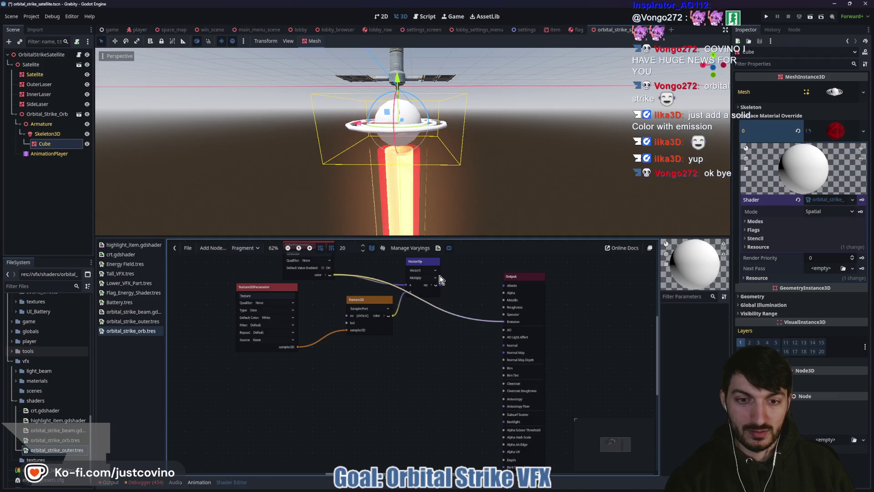
{"action": "left_click_drag", "start_coordinate": [439, 285], "coordinate": [503, 286]}
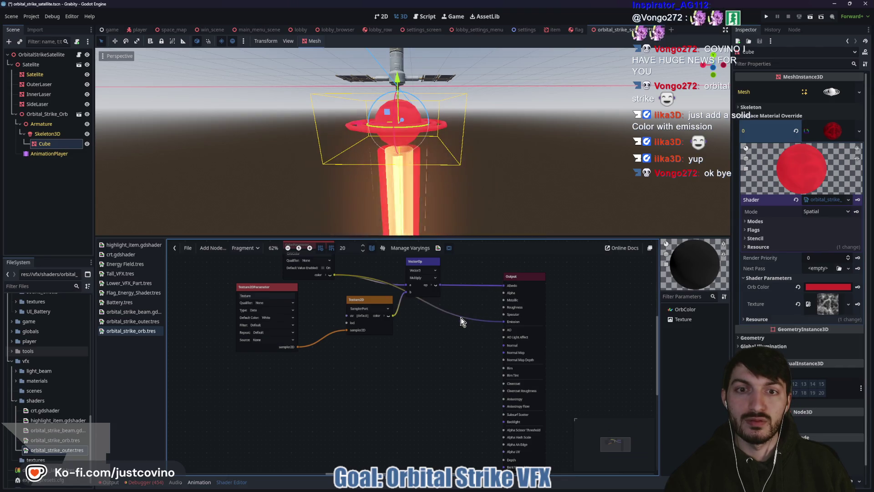
{"action": "left_click", "coordinate": [819, 288]}
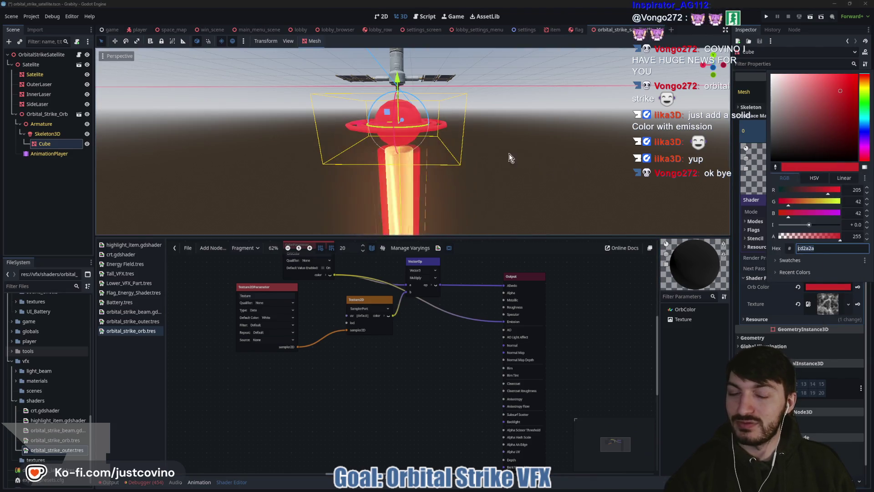
Step: Experiment with the Orb Color's hue and glow intensity in the colour picker
{"action": "mouse_move", "coordinate": [838, 100]}
{"action": "left_mouse_down"}
{"action": "mouse_move", "coordinate": [859, 86]}
{"action": "mouse_move", "coordinate": [829, 143]}
{"action": "mouse_move", "coordinate": [814, 102]}
{"action": "mouse_move", "coordinate": [854, 74]}
{"action": "mouse_move", "coordinate": [791, 102]}
{"action": "mouse_move", "coordinate": [849, 94]}
{"action": "left_mouse_up"}
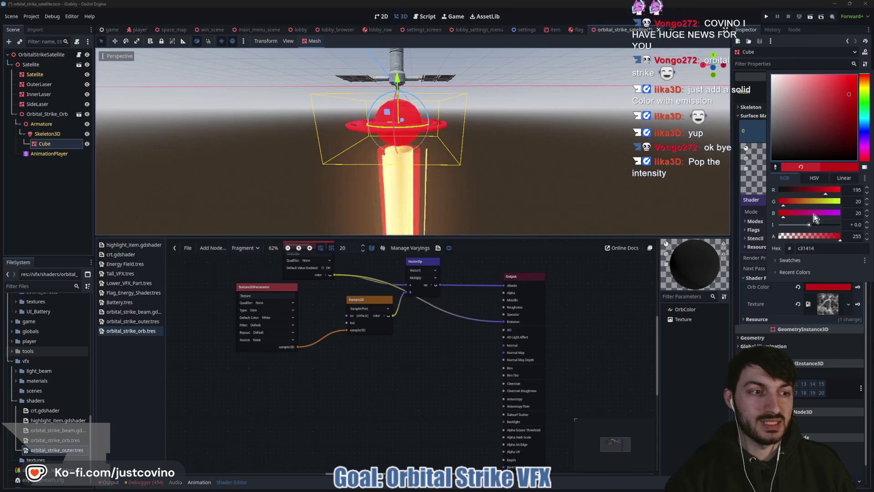
{"action": "left_click_drag", "start_coordinate": [810, 225], "coordinate": [817, 223]}
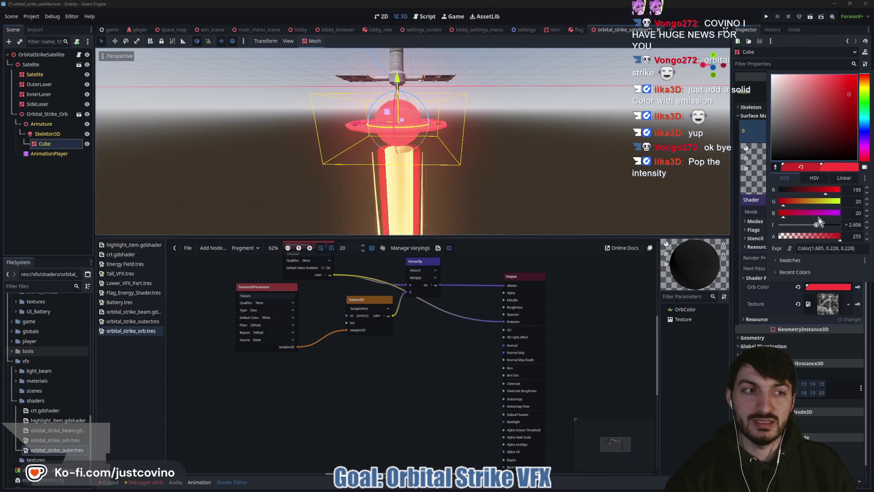
{"action": "mouse_move", "coordinate": [865, 95]}
{"action": "left_mouse_down"}
{"action": "mouse_move", "coordinate": [869, 85]}
{"action": "mouse_move", "coordinate": [856, 79]}
{"action": "left_mouse_up"}
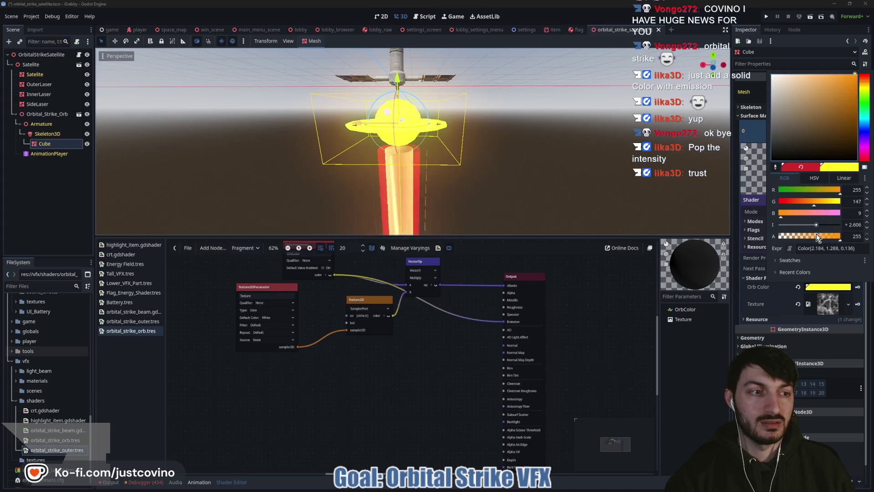
{"action": "left_click_drag", "start_coordinate": [815, 225], "coordinate": [817, 226]}
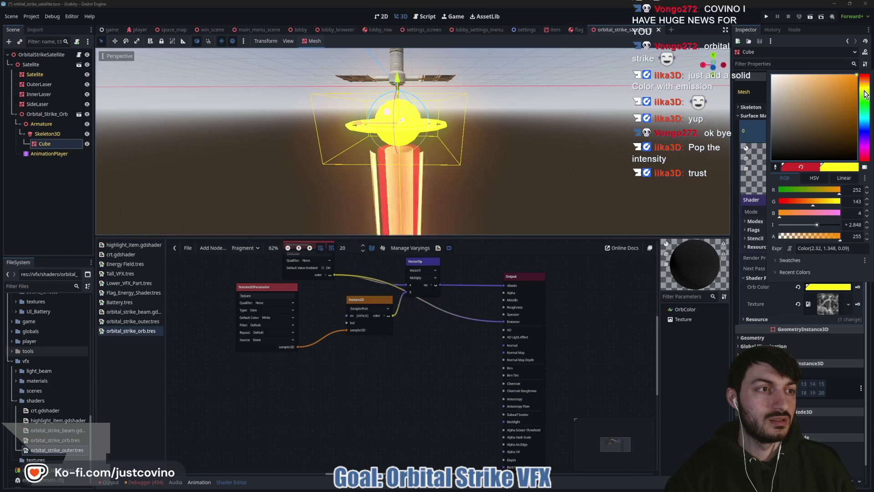
{"action": "left_click", "coordinate": [824, 289]}
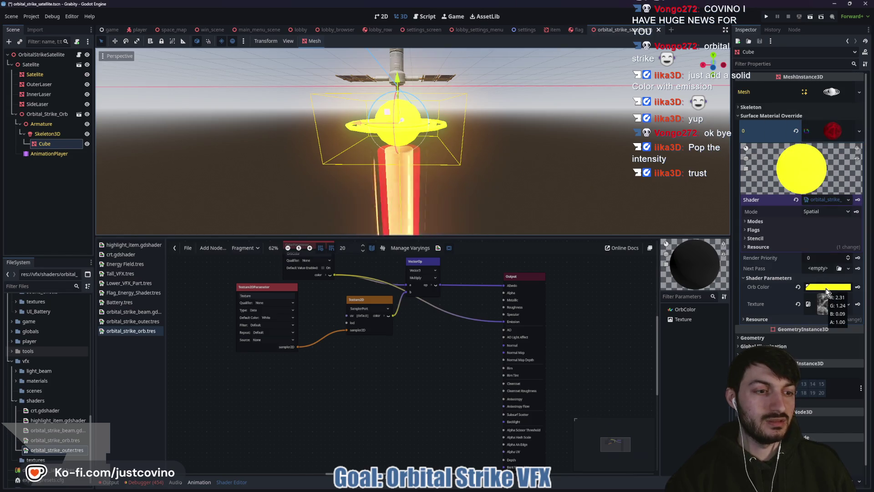
{"action": "left_click", "coordinate": [824, 288]}
{"action": "mouse_move", "coordinate": [817, 226]}
{"action": "left_mouse_down"}
{"action": "mouse_move", "coordinate": [806, 222]}
{"action": "mouse_move", "coordinate": [814, 222]}
{"action": "left_mouse_up"}
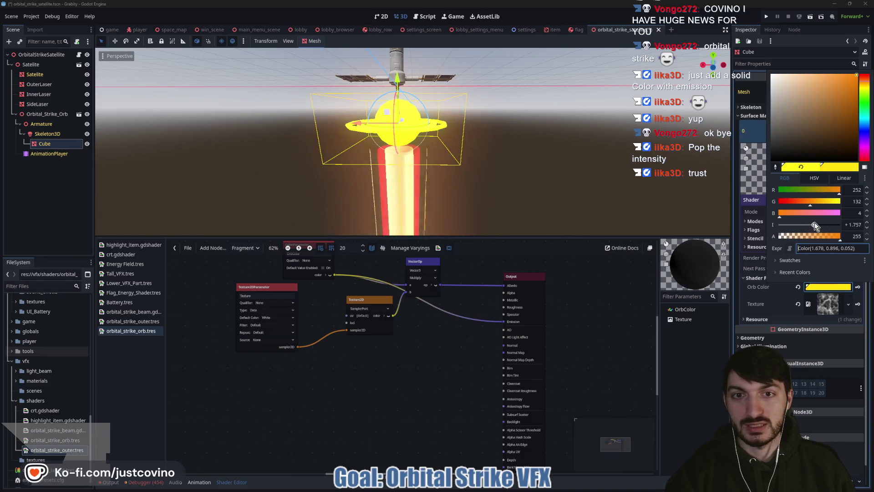
Step: Set the Orb Color intensity to 2 and settle the hue on a slightly darker red
{"action": "left_click", "coordinate": [854, 225]}
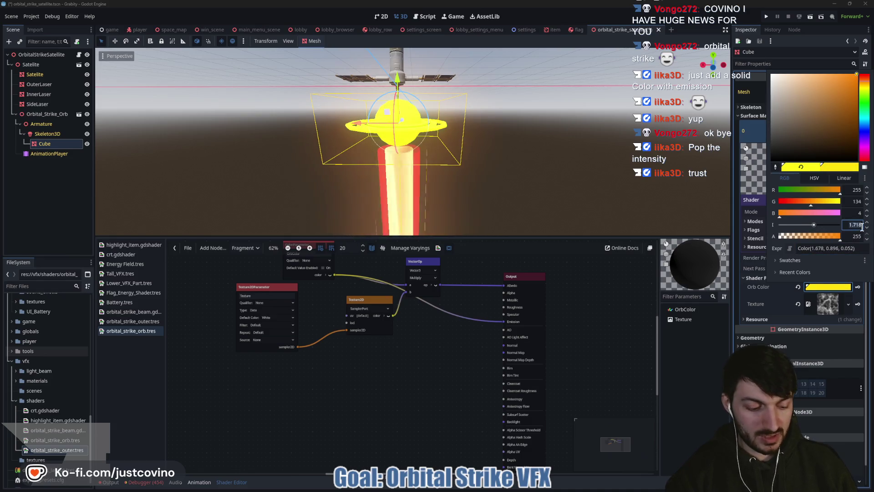
{"action": "type", "text": "2"}
{"action": "key", "text": "Return"}
{"action": "left_click", "coordinate": [818, 288]}
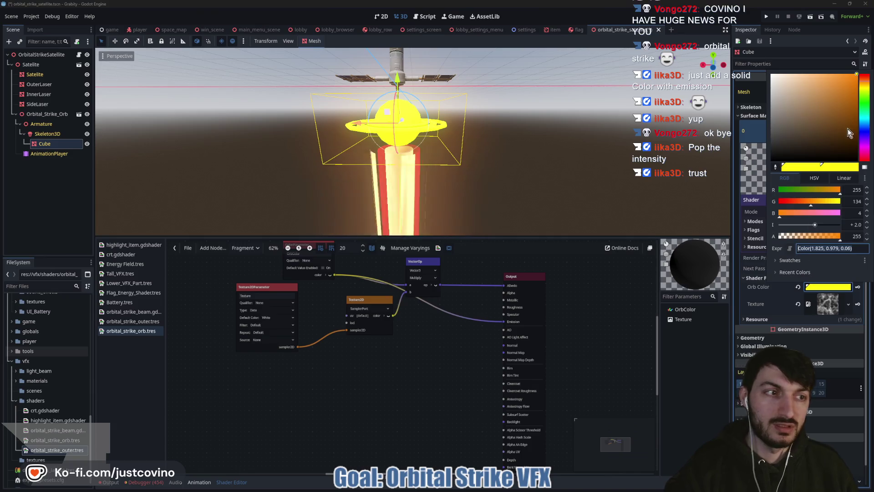
{"action": "mouse_move", "coordinate": [864, 82]}
{"action": "left_mouse_down"}
{"action": "mouse_move", "coordinate": [867, 175]}
{"action": "mouse_move", "coordinate": [867, 81]}
{"action": "left_mouse_up"}
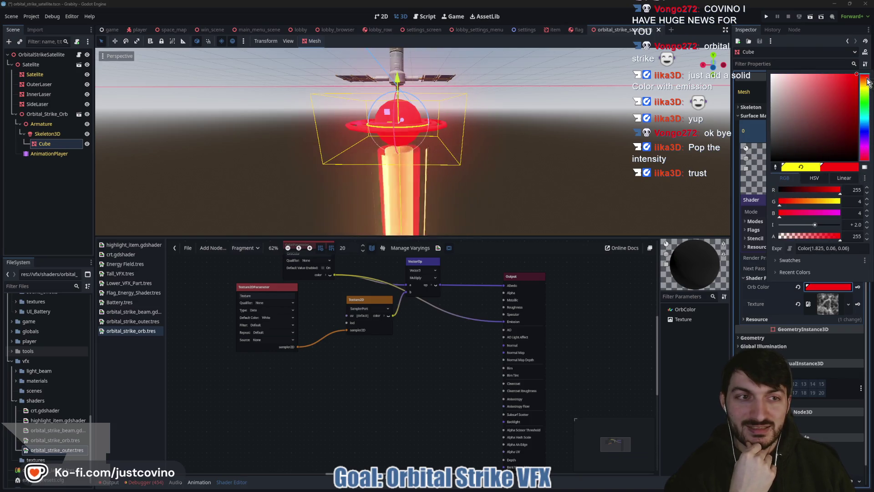
{"action": "left_click", "coordinate": [852, 93]}
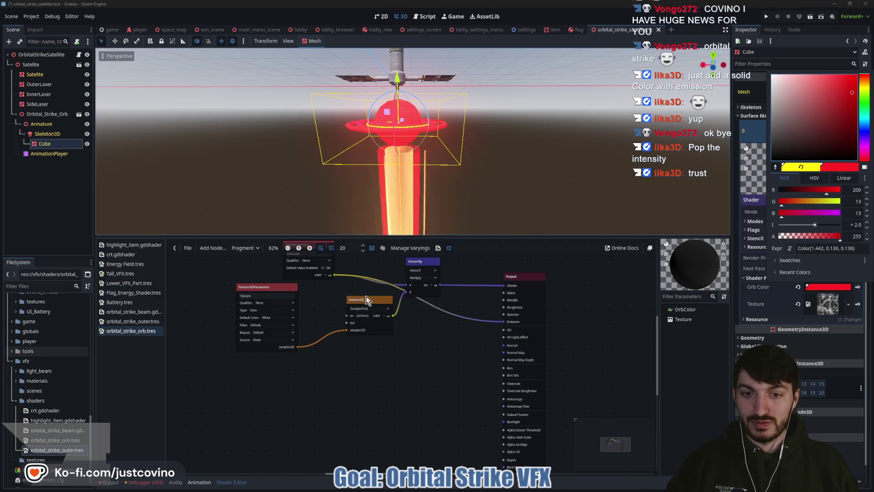
Step: Close the colour picker and save the scene with Ctrl+S
{"action": "left_click", "coordinate": [396, 382]}
{"action": "key", "text": "ctrl+s"}
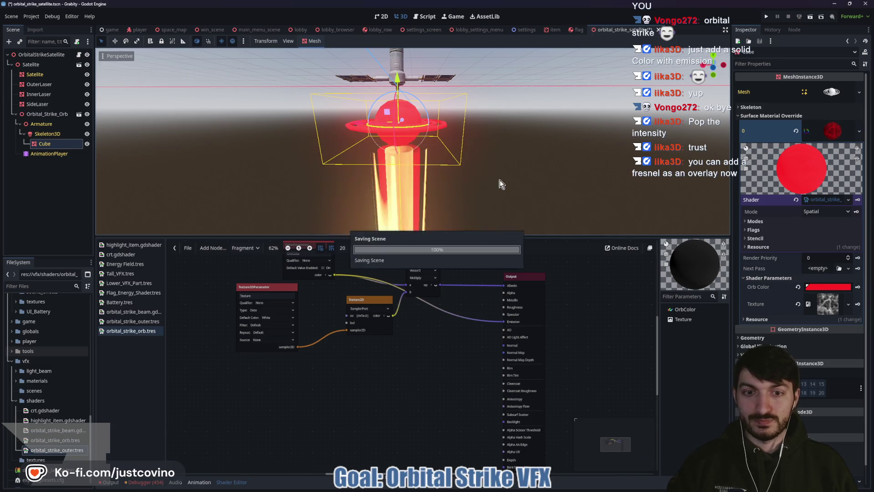
{"action": "mouse_move", "coordinate": [392, 378]}
{"action": "left_mouse_down"}
{"action": "mouse_move", "coordinate": [431, 337]}
{"action": "mouse_move", "coordinate": [413, 367]}
{"action": "left_mouse_up"}
Step: Spread apart the Texture2DParameter, Texture2D and VectorOp nodes in the shader graph
{"action": "left_click_drag", "start_coordinate": [244, 281], "coordinate": [273, 372]}
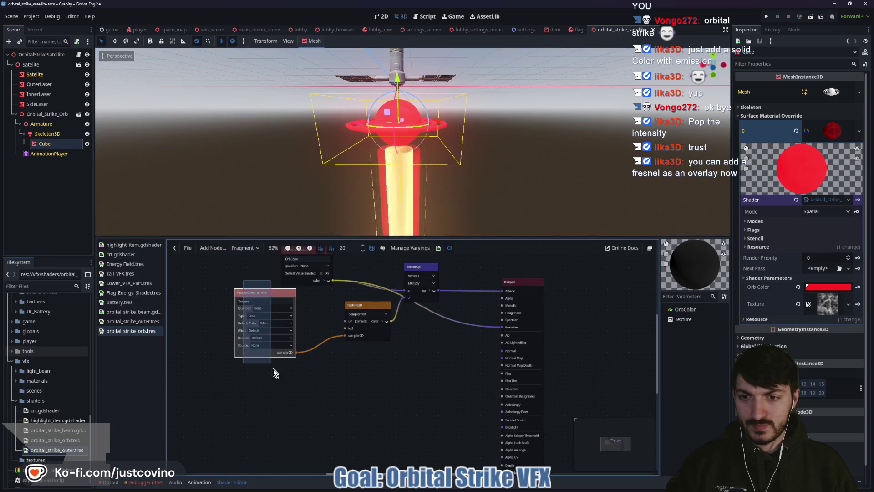
{"action": "left_click_drag", "start_coordinate": [267, 291], "coordinate": [229, 325]}
{"action": "mouse_move", "coordinate": [367, 307]}
{"action": "left_mouse_down"}
{"action": "mouse_move", "coordinate": [305, 337]}
{"action": "mouse_move", "coordinate": [329, 337]}
{"action": "left_mouse_up"}
{"action": "left_click_drag", "start_coordinate": [423, 260], "coordinate": [433, 254]}
{"action": "left_click_drag", "start_coordinate": [436, 331], "coordinate": [417, 351]}
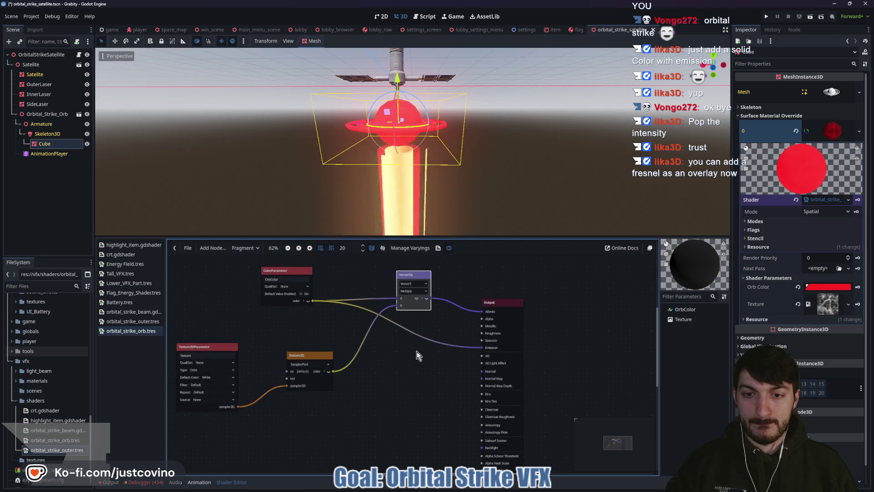
{"action": "left_click_drag", "start_coordinate": [412, 274], "coordinate": [391, 261]}
{"action": "mouse_move", "coordinate": [449, 273]}
{"action": "left_mouse_down"}
{"action": "mouse_move", "coordinate": [489, 302]}
{"action": "mouse_move", "coordinate": [460, 307]}
{"action": "mouse_move", "coordinate": [416, 297]}
{"action": "left_mouse_up"}
{"action": "mouse_move", "coordinate": [362, 288]}
{"action": "left_mouse_down"}
{"action": "mouse_move", "coordinate": [344, 285]}
{"action": "mouse_move", "coordinate": [430, 290]}
{"action": "left_mouse_up"}
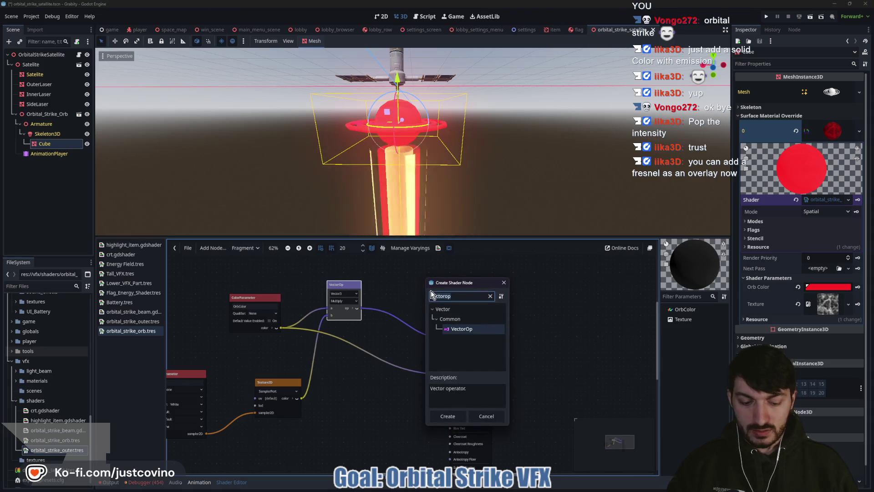
Step: Create an Add VectorOp fed by Multiply, with a new Fresnel node wired into its other input
{"action": "key", "text": "Return"}
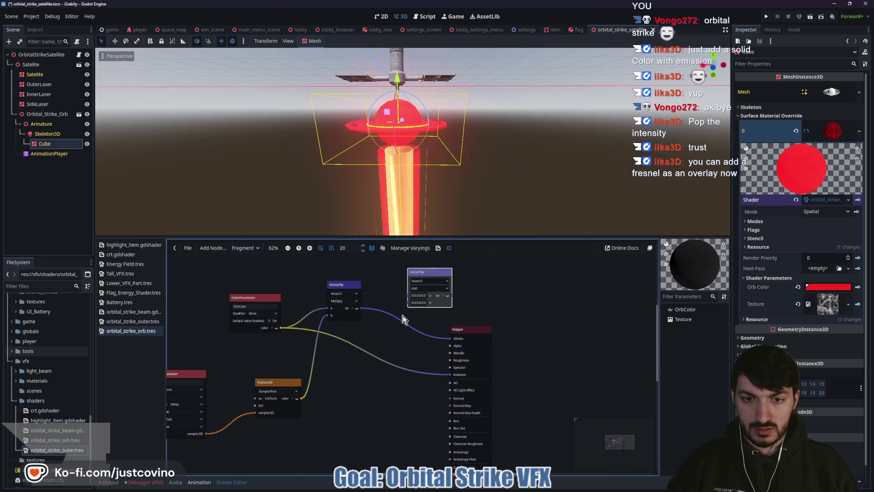
{"action": "left_click_drag", "start_coordinate": [357, 308], "coordinate": [408, 294]}
{"action": "left_click_drag", "start_coordinate": [464, 317], "coordinate": [424, 275]}
{"action": "type", "text": "fr"}
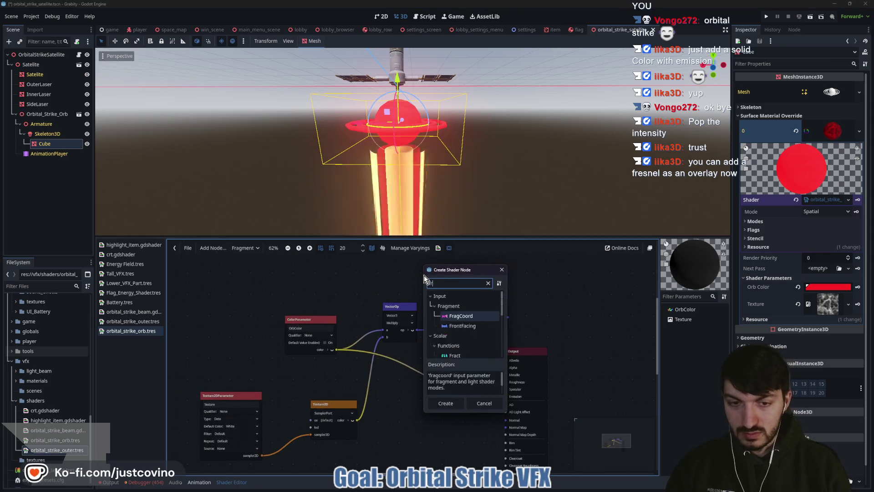
{"action": "type", "text": "esnel"}
{"action": "key", "text": "Return"}
{"action": "mouse_move", "coordinate": [436, 279]}
{"action": "left_mouse_down"}
{"action": "mouse_move", "coordinate": [369, 257]}
{"action": "mouse_move", "coordinate": [387, 260]}
{"action": "left_mouse_up"}
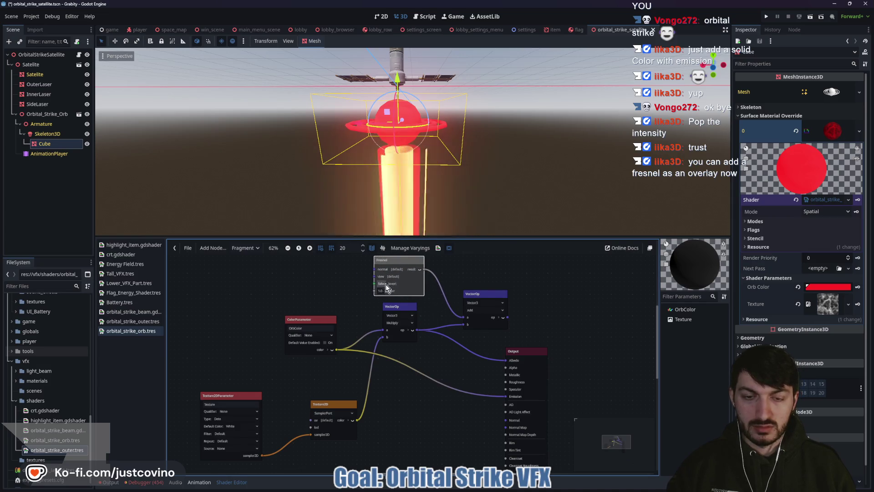
Step: Route the Add node's result into Output's Albedo and tidy the Fresnel node's position
{"action": "left_click_drag", "start_coordinate": [503, 317], "coordinate": [505, 359]}
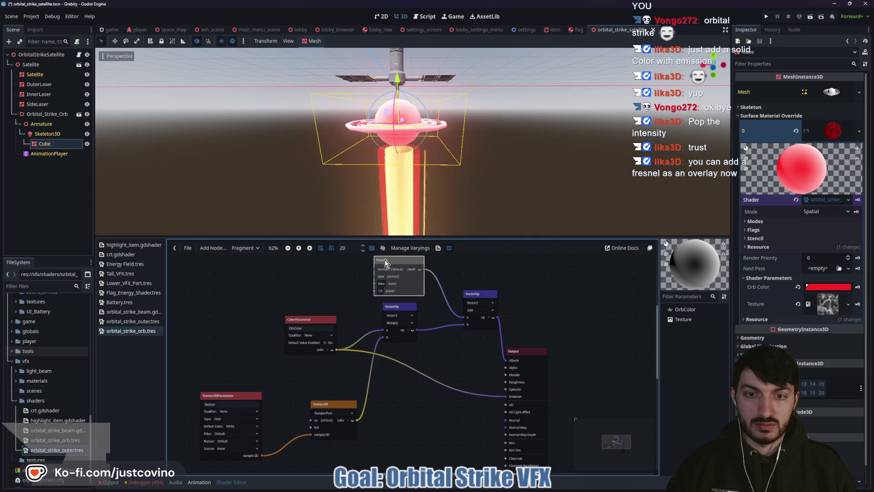
{"action": "left_click_drag", "start_coordinate": [524, 298], "coordinate": [548, 319]}
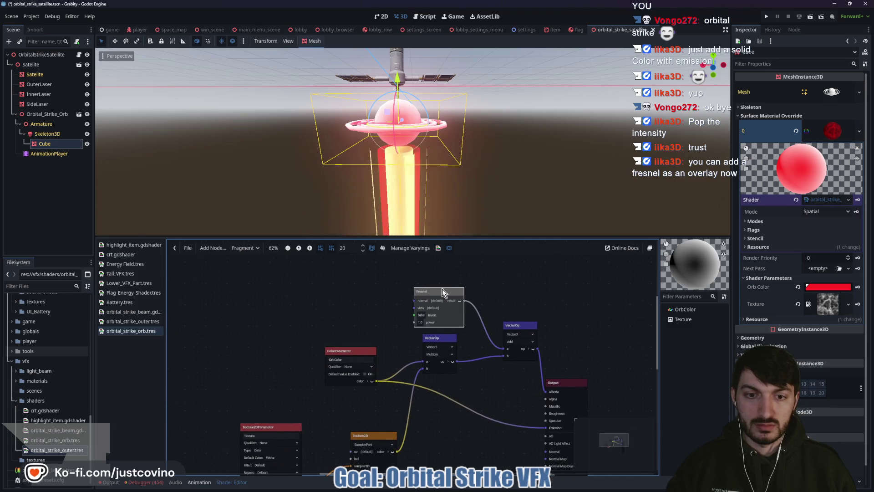
{"action": "left_click_drag", "start_coordinate": [442, 291], "coordinate": [434, 279]}
{"action": "scroll", "coordinate": [507, 288], "scroll_direction": "down", "scroll_amount": 2}
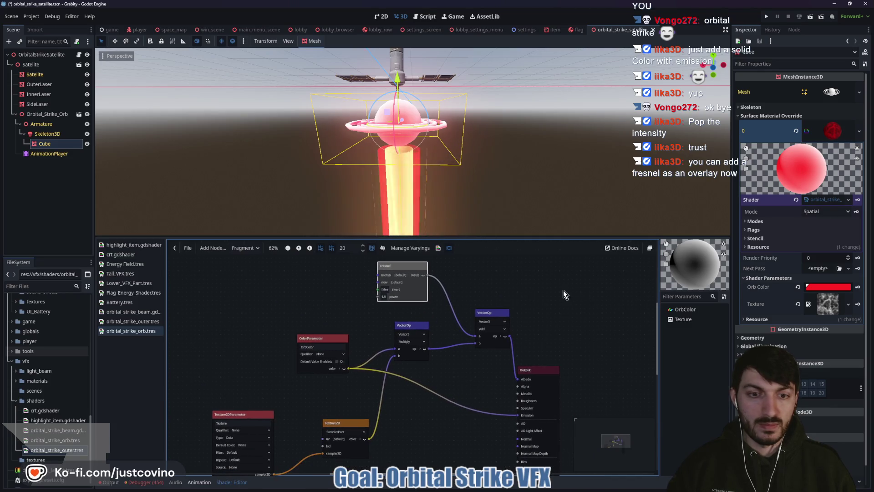
{"action": "right_click", "coordinate": [319, 297]}
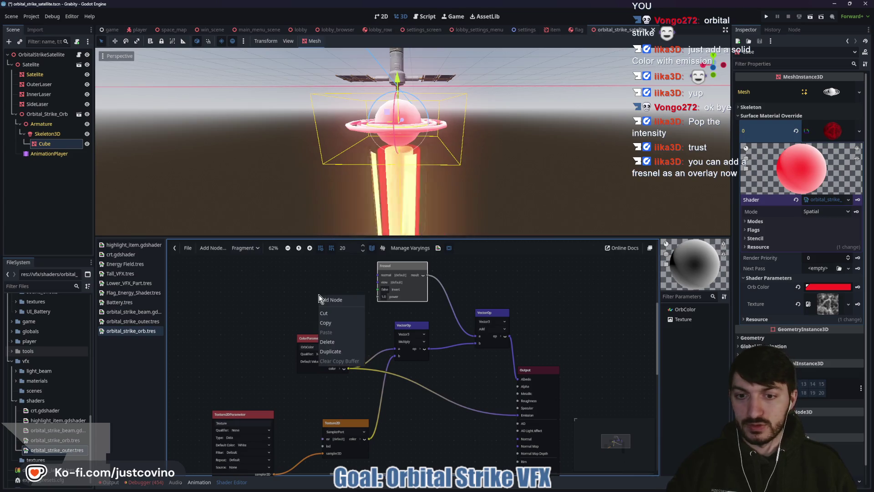
Step: Add a float parameter node for the Fresnel power, discarding a stray FloatOp node
{"action": "left_click", "coordinate": [328, 300]}
{"action": "type", "text": "floatop"}
{"action": "key", "text": "Return"}
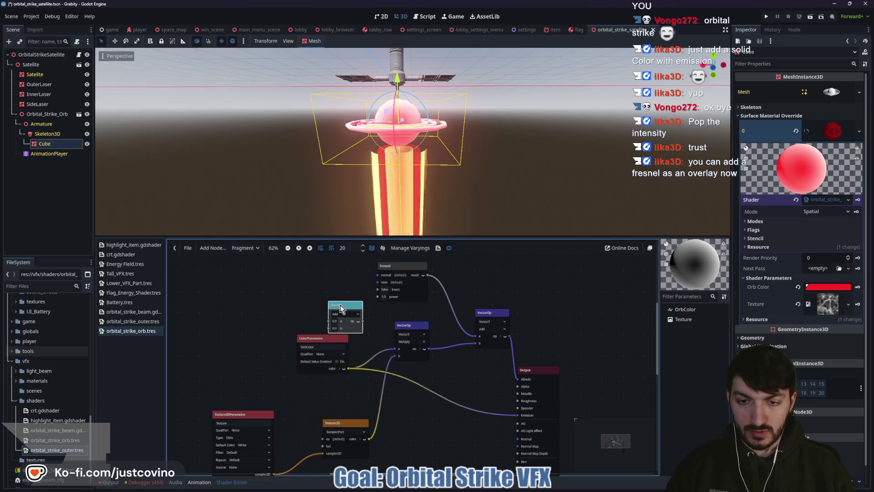
{"action": "key", "text": "Delete"}
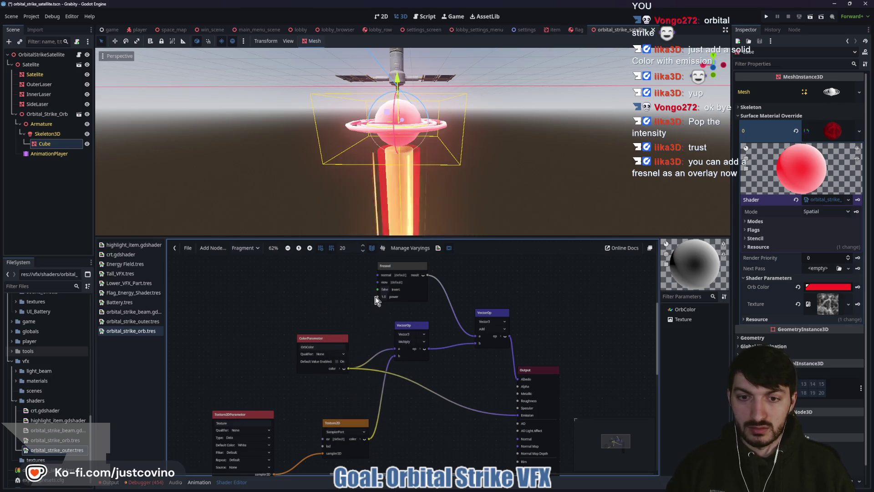
{"action": "right_click", "coordinate": [324, 295]}
{"action": "type", "text": "float"}
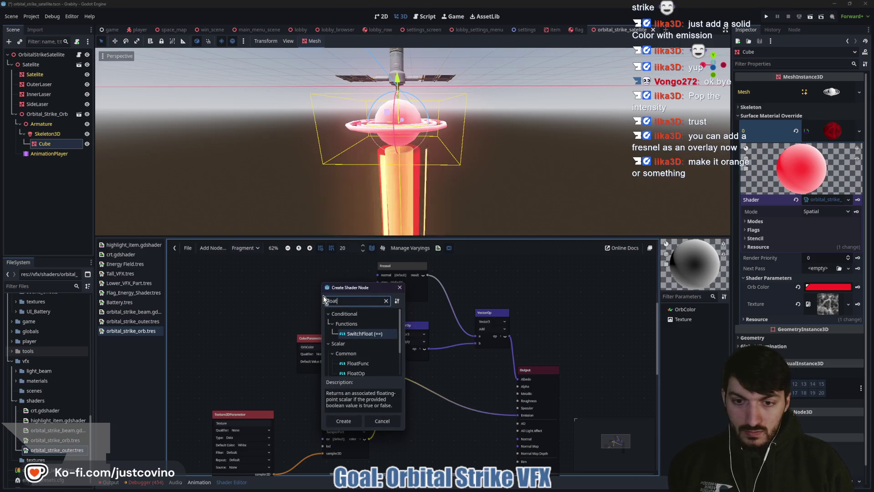
{"action": "key", "text": "Escape"}
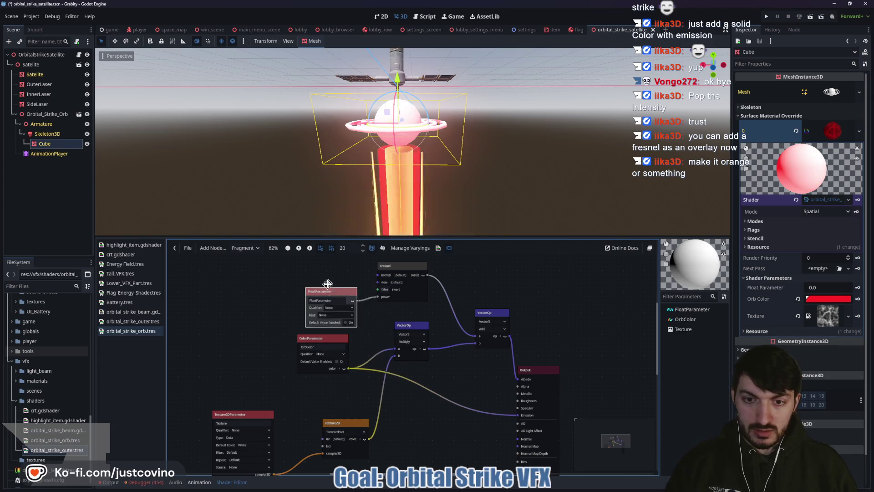
Step: Name the parameter FresnelIntensity, place it, and shift Orb Color to orange Color(1.42, 0.776, 0.0)
{"action": "left_click_drag", "start_coordinate": [325, 283], "coordinate": [305, 283]}
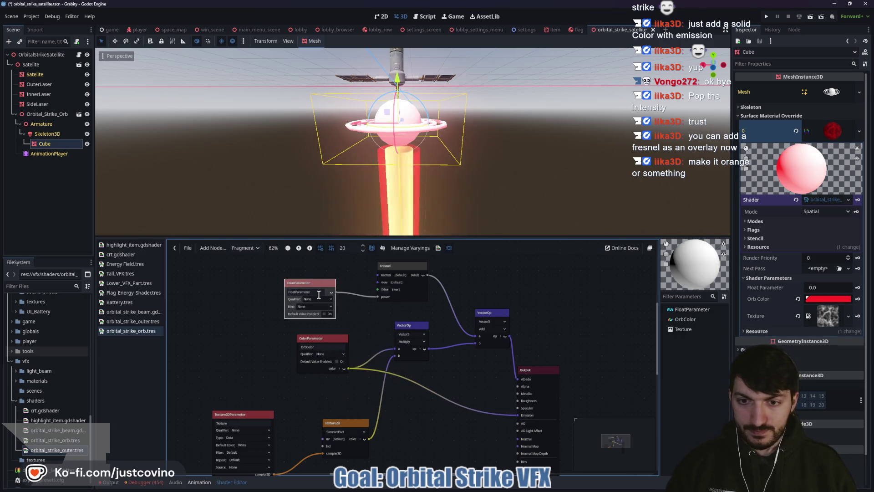
{"action": "type", "text": "ity"}
{"action": "left_click", "coordinate": [254, 295]}
{"action": "left_click_drag", "start_coordinate": [322, 282], "coordinate": [324, 281]}
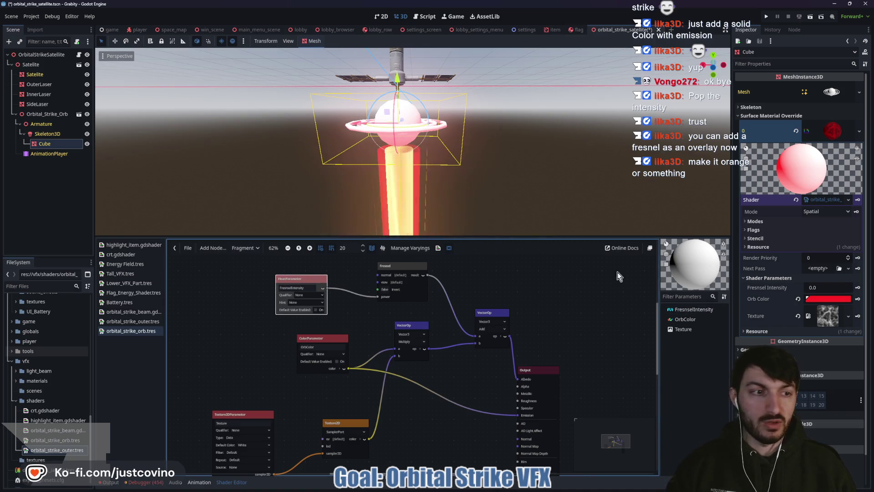
{"action": "left_click", "coordinate": [818, 300]}
{"action": "left_click_drag", "start_coordinate": [866, 97], "coordinate": [857, 87]}
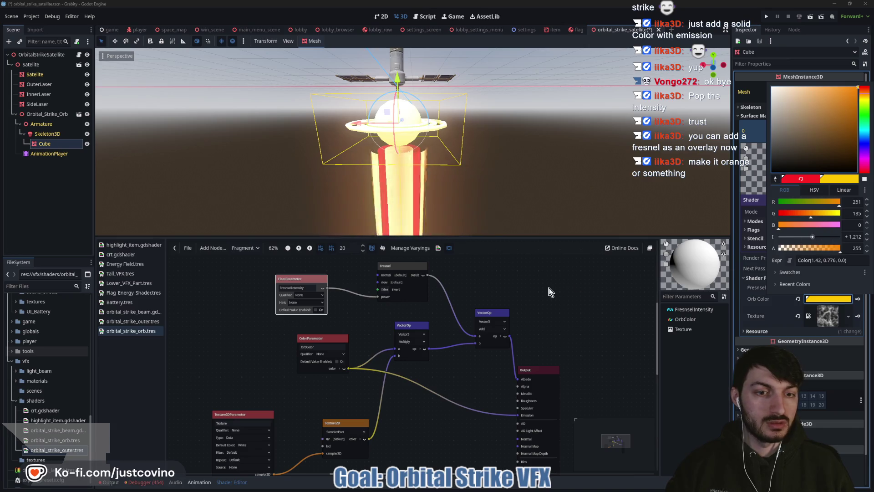
Step: Enter 2.7 as the orb's Fresnel Intensity shader parameter, replacing an interim 4.745
{"action": "left_click", "coordinate": [828, 303]}
{"action": "left_click", "coordinate": [828, 287]}
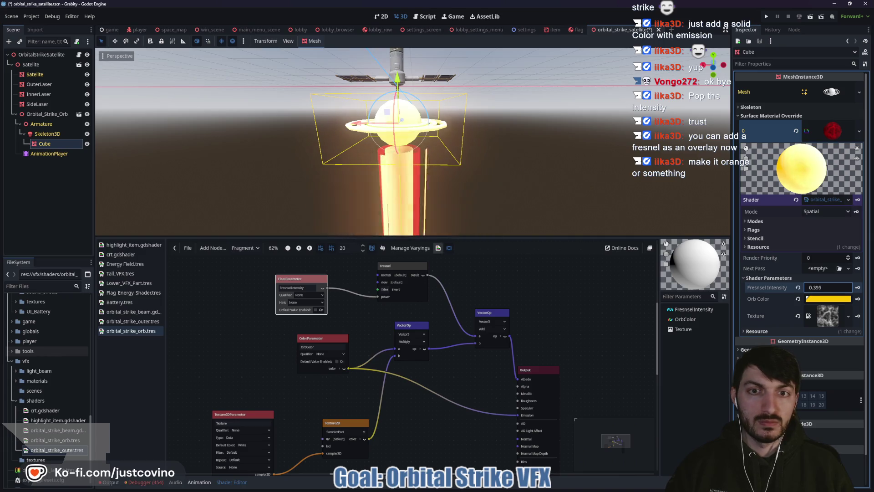
{"action": "type", "text": "4.745"}
{"action": "key", "text": "Return"}
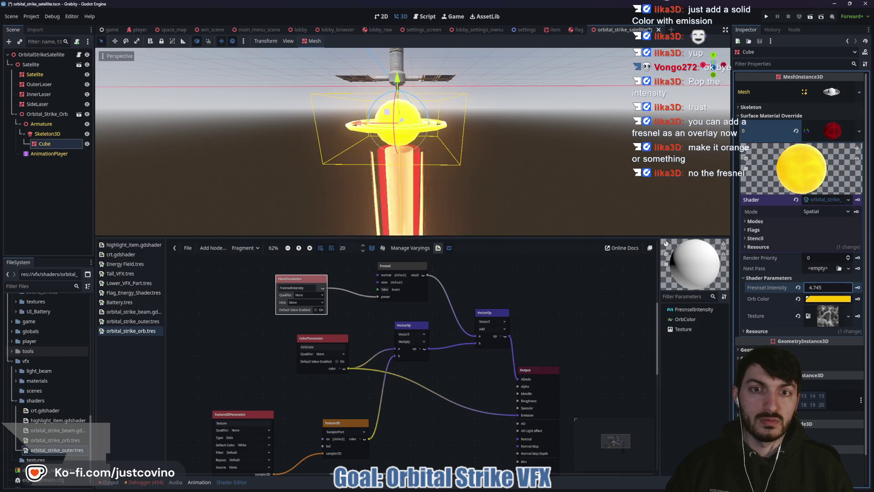
{"action": "type", "text": "2.7"}
{"action": "key", "text": "Return"}
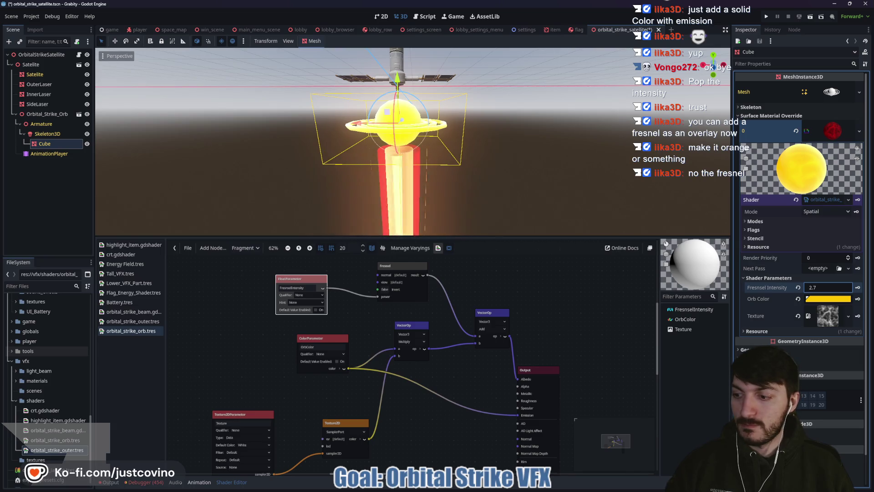
{"action": "mouse_move", "coordinate": [362, 312]}
{"action": "left_mouse_down"}
{"action": "mouse_move", "coordinate": [396, 327]}
{"action": "mouse_move", "coordinate": [352, 324]}
{"action": "left_mouse_up"}
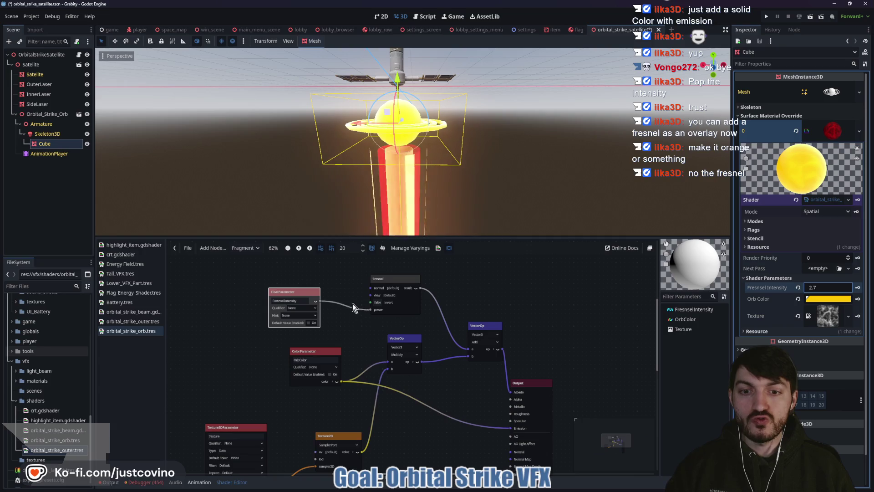
{"action": "mouse_move", "coordinate": [475, 275]}
{"action": "left_mouse_down"}
{"action": "mouse_move", "coordinate": [424, 278]}
{"action": "mouse_move", "coordinate": [417, 286]}
{"action": "left_mouse_up"}
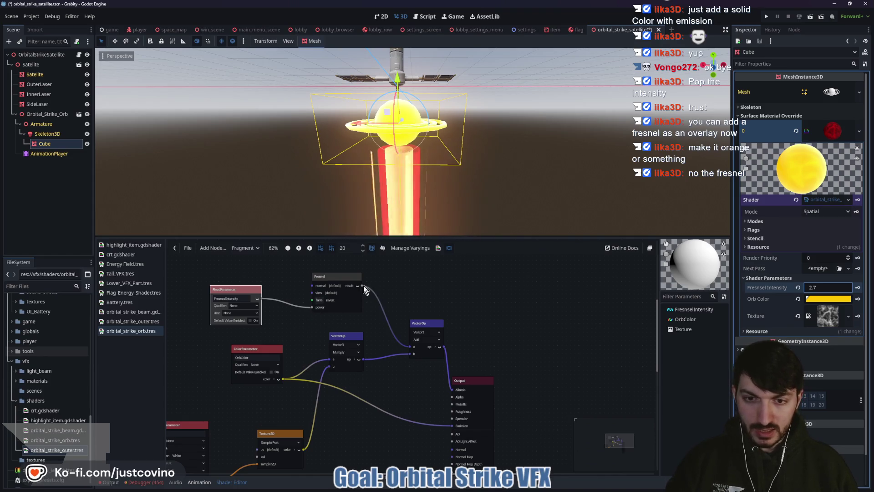
Step: Disconnect the Fresnel output from the Add VectorOp node and move the Fresnel nodes aside
{"action": "left_click", "coordinate": [390, 335]}
{"action": "left_click_drag", "start_coordinate": [353, 281], "coordinate": [323, 286]}
{"action": "mouse_move", "coordinate": [233, 275]}
{"action": "left_mouse_down"}
{"action": "mouse_move", "coordinate": [298, 280]}
{"action": "mouse_move", "coordinate": [257, 276]}
{"action": "left_mouse_up"}
{"action": "scroll", "coordinate": [359, 284], "scroll_direction": "left", "scroll_amount": 3}
Step: Wire the Fresnel result into a new VectorOp node set to Multiply
{"action": "left_click_drag", "start_coordinate": [358, 285], "coordinate": [400, 271]}
{"action": "type", "text": "ve"}
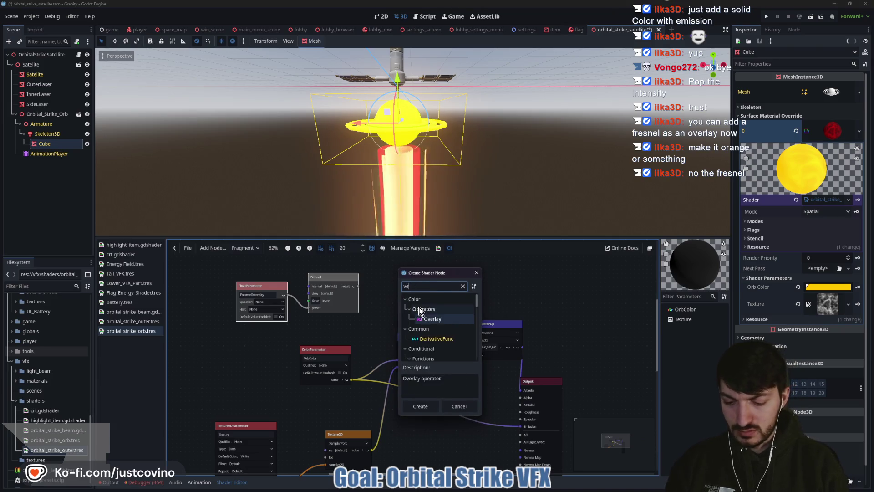
{"action": "type", "text": "ctorop"}
{"action": "key", "text": "Return"}
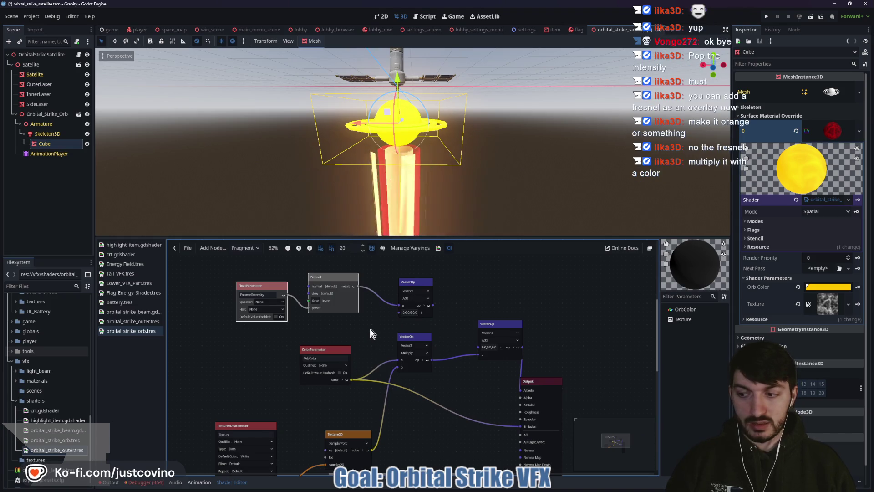
{"action": "left_click", "coordinate": [415, 297]}
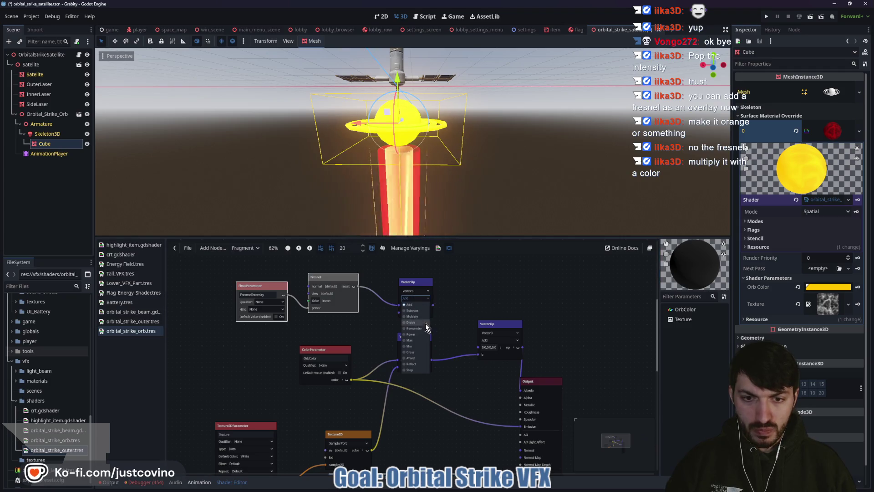
{"action": "left_click", "coordinate": [419, 323]}
{"action": "left_click", "coordinate": [416, 297]}
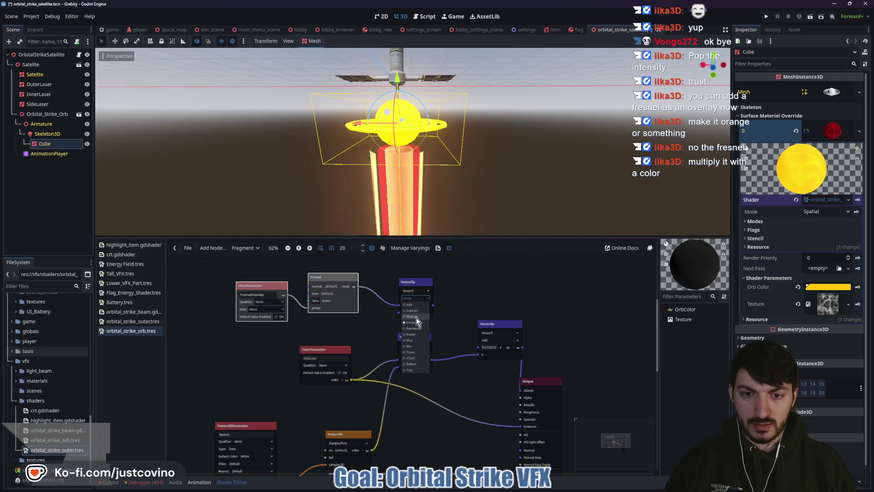
{"action": "left_click", "coordinate": [416, 317]}
{"action": "mouse_move", "coordinate": [227, 266]}
{"action": "left_mouse_down"}
{"action": "mouse_move", "coordinate": [346, 297]}
{"action": "mouse_move", "coordinate": [335, 253]}
{"action": "left_mouse_up"}
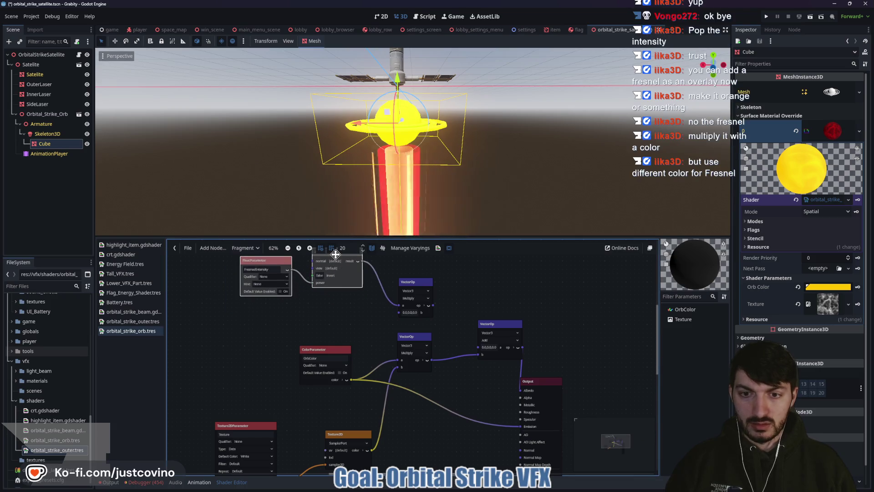
Step: Add a FresnelColor ColorParameter and connect it to the Multiply node's b input
{"action": "right_click", "coordinate": [322, 315]}
{"action": "type", "text": "vectorop"}
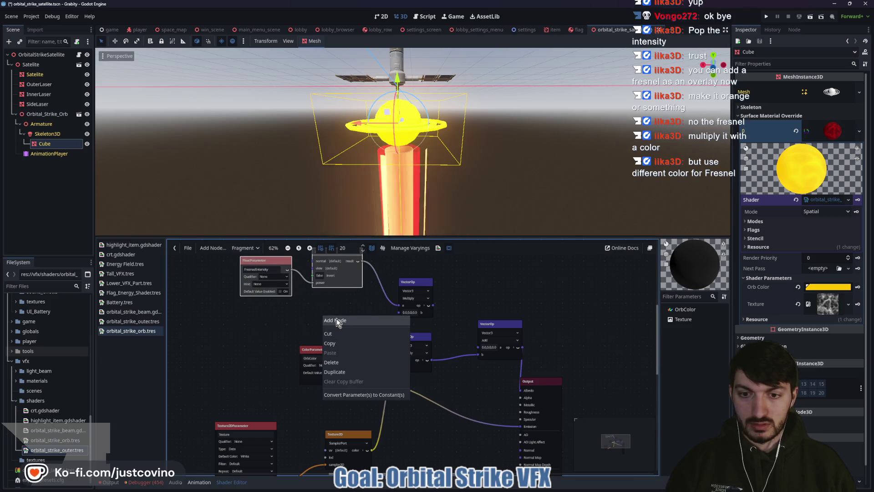
{"action": "key", "text": "ctrl+a"}
{"action": "type", "text": "color"}
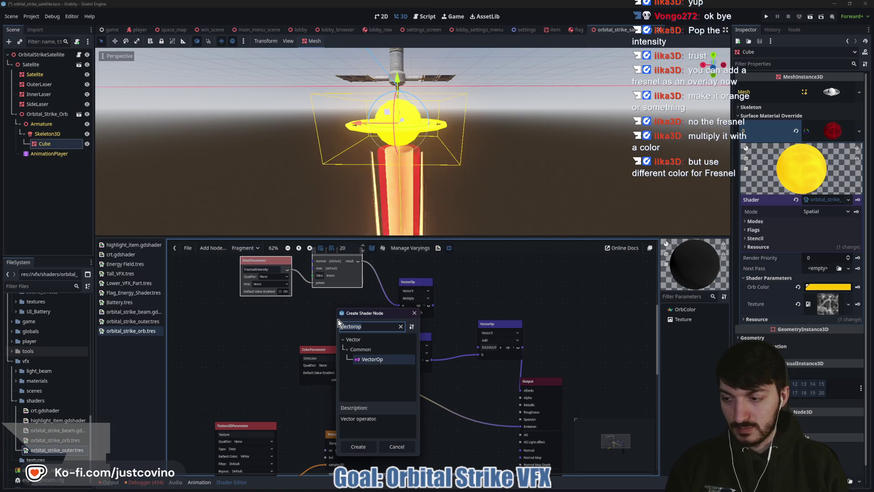
{"action": "type", "text": "parameter"}
{"action": "key", "text": "Return"}
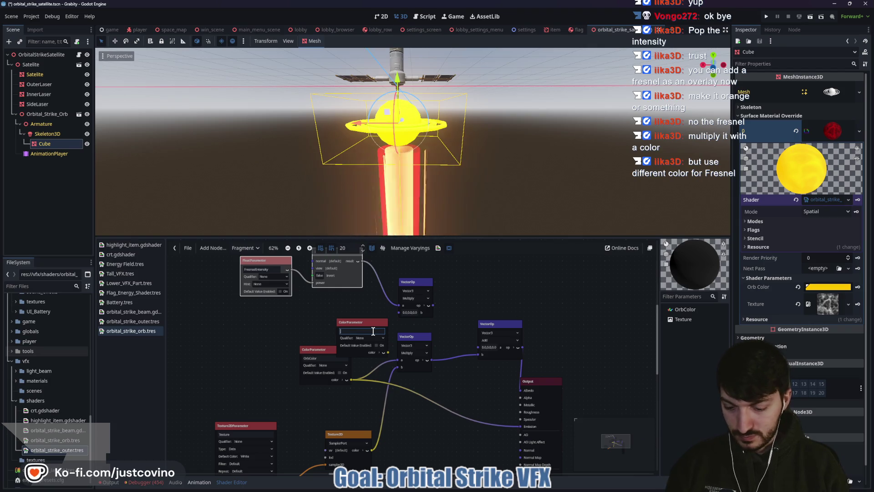
{"action": "type", "text": "FresnelColor"}
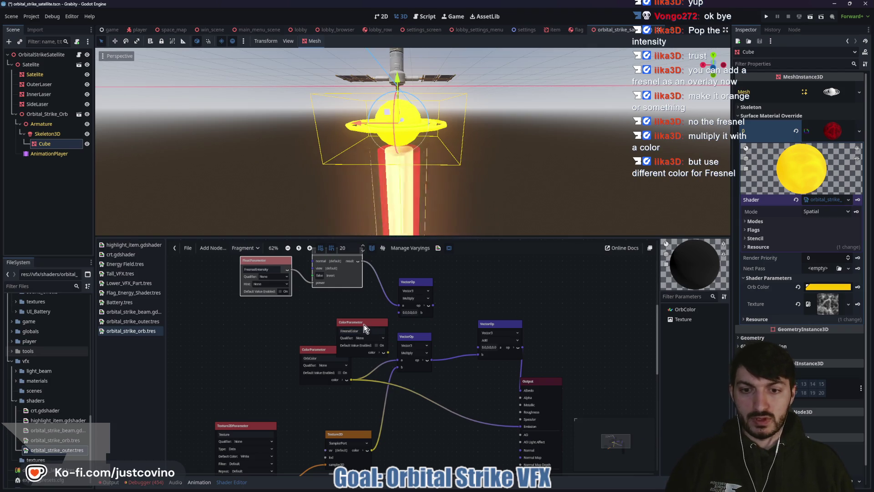
{"action": "left_click_drag", "start_coordinate": [364, 327], "coordinate": [335, 303]}
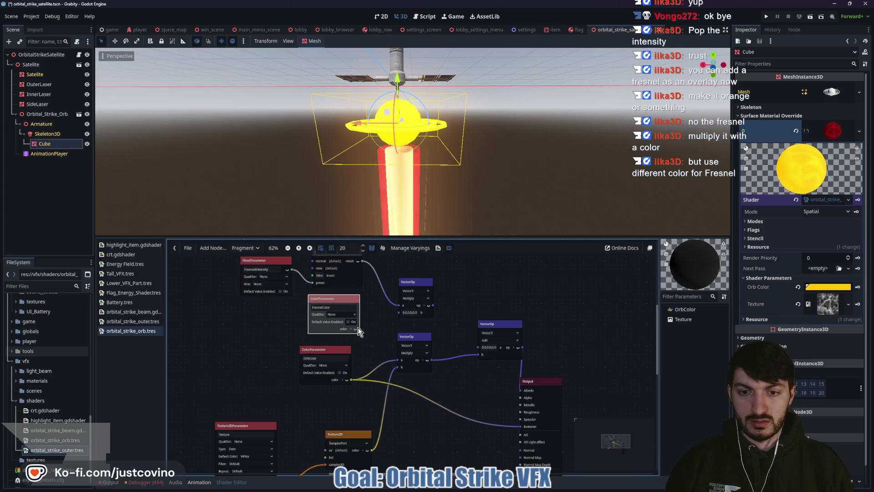
{"action": "left_click_drag", "start_coordinate": [397, 316], "coordinate": [403, 312]}
Step: Set Orb Color back to red and Fresnel Color to bright orange
{"action": "left_click", "coordinate": [828, 310]}
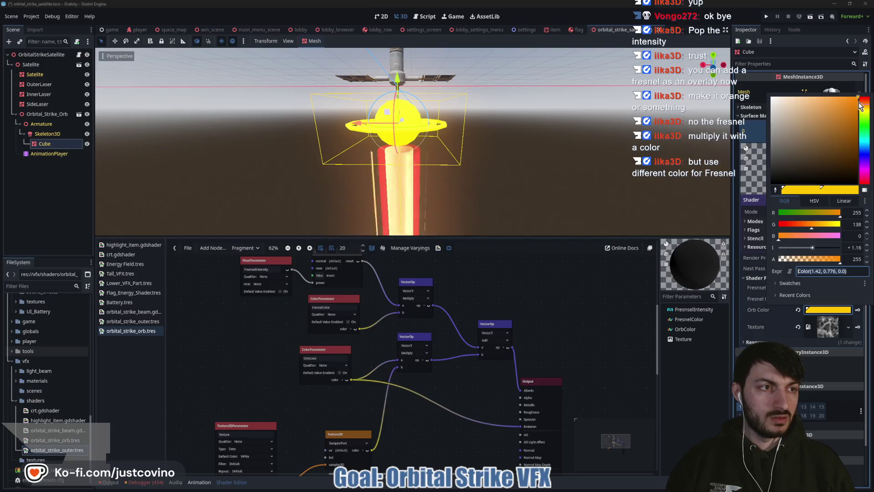
{"action": "left_click", "coordinate": [864, 98]}
{"action": "left_click", "coordinate": [827, 308]}
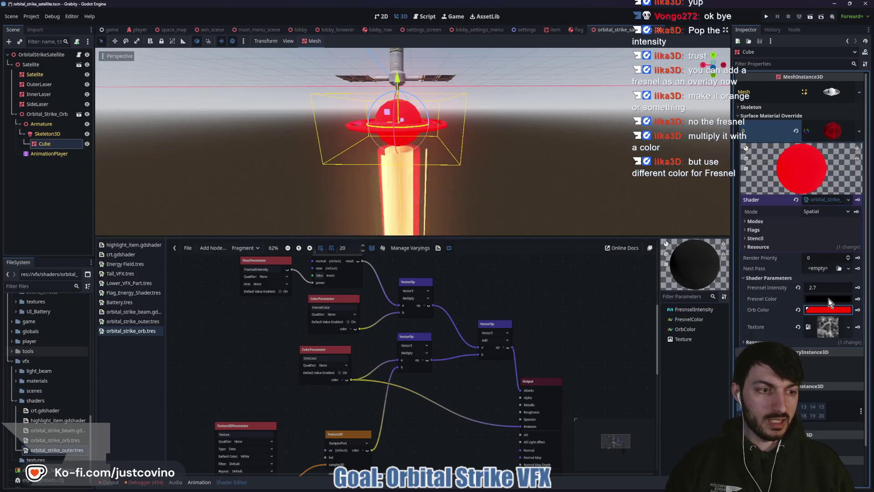
{"action": "left_click", "coordinate": [828, 299]}
{"action": "left_click", "coordinate": [866, 97]}
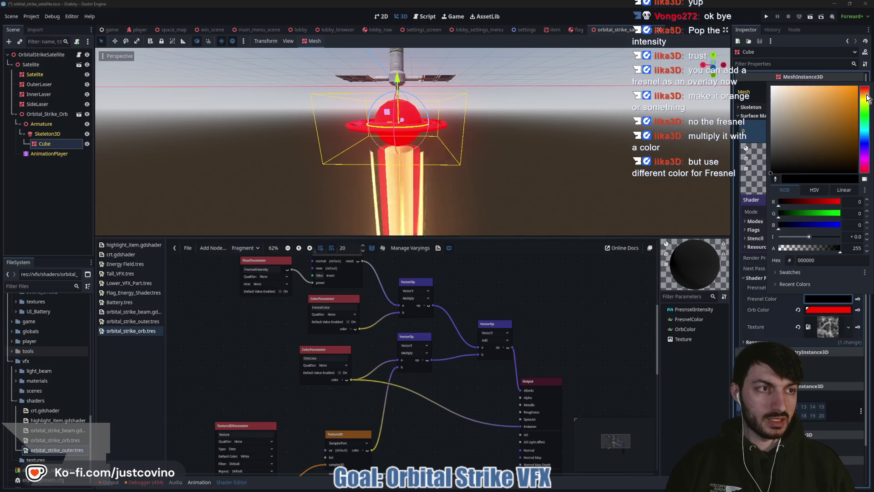
{"action": "left_click", "coordinate": [856, 94]}
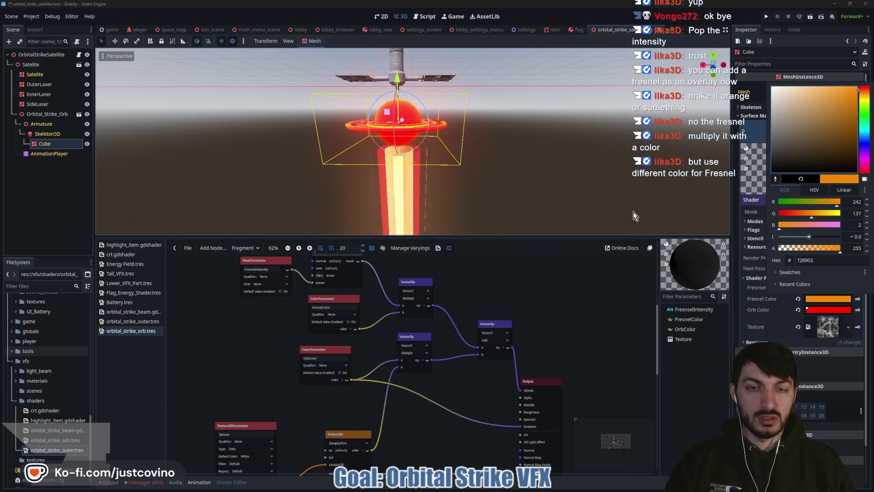
{"action": "left_click", "coordinate": [841, 301]}
Step: Set Fresnel Intensity to -3.575, passing through -8.43
{"action": "mouse_move", "coordinate": [815, 290]}
{"action": "left_mouse_down"}
{"action": "mouse_move", "coordinate": [837, 291]}
{"action": "mouse_move", "coordinate": [811, 287]}
{"action": "left_mouse_up"}
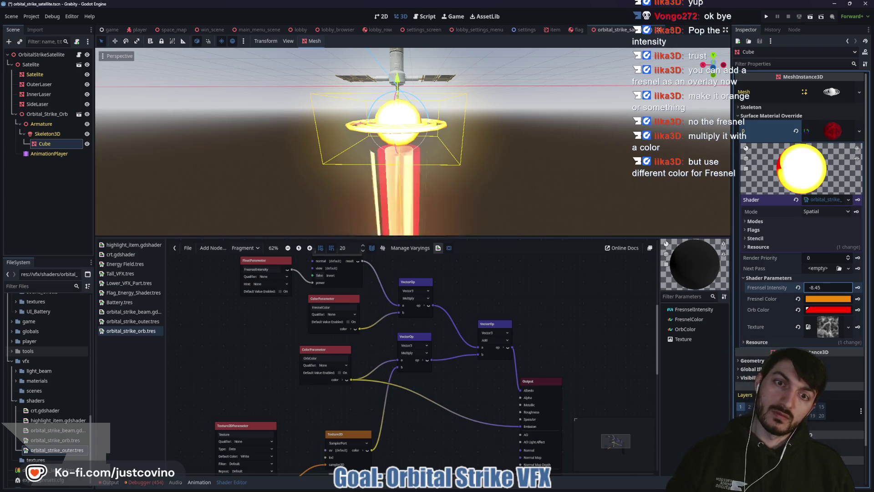
{"action": "key", "text": "Return"}
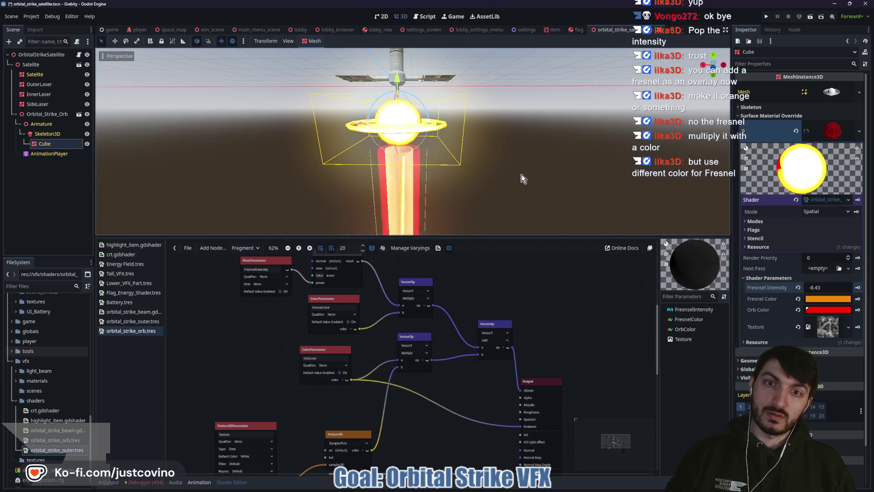
{"action": "left_click_drag", "start_coordinate": [829, 287], "coordinate": [853, 287]}
{"action": "mouse_move", "coordinate": [498, 167]}
{"action": "left_mouse_down"}
{"action": "mouse_move", "coordinate": [512, 189]}
{"action": "mouse_move", "coordinate": [512, 157]}
{"action": "mouse_move", "coordinate": [527, 179]}
{"action": "left_mouse_up"}
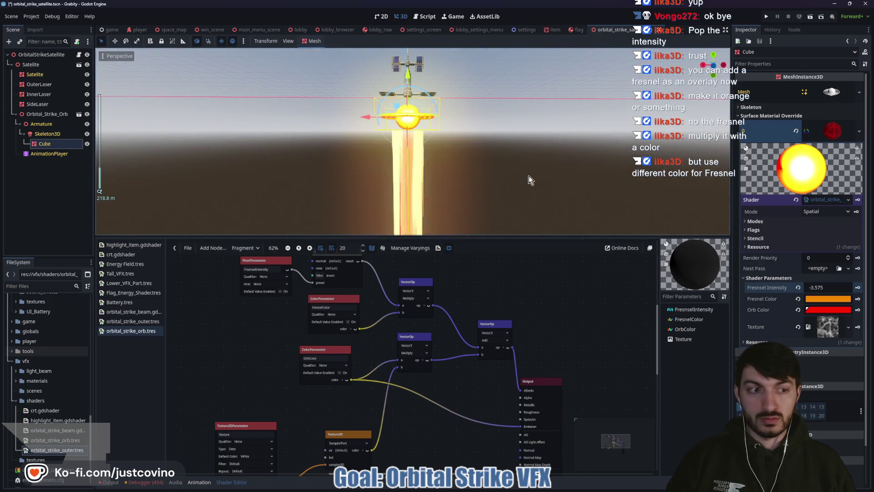
Step: Brighten the Fresnel colour and orbit the view to inspect the orb
{"action": "left_click", "coordinate": [819, 299]}
{"action": "left_click_drag", "start_coordinate": [811, 236], "coordinate": [814, 237]}
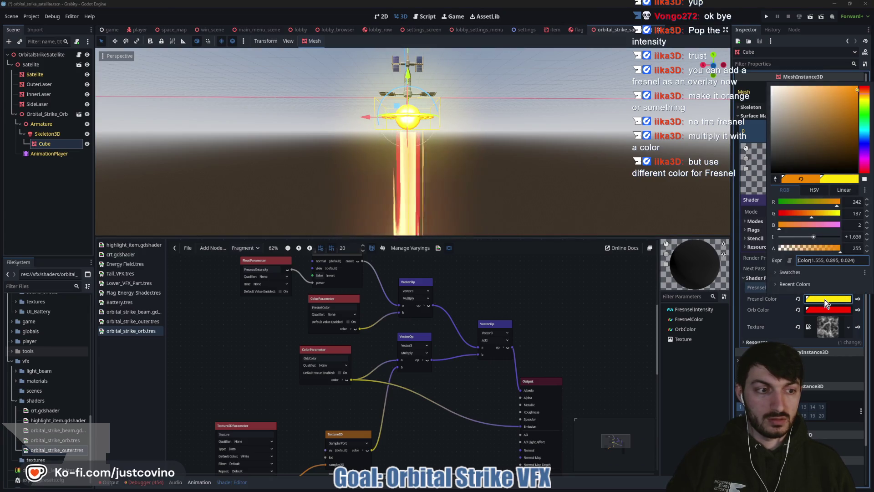
{"action": "left_click", "coordinate": [592, 174]}
{"action": "mouse_move", "coordinate": [545, 157]}
{"action": "left_mouse_down"}
{"action": "mouse_move", "coordinate": [518, 173]}
{"action": "mouse_move", "coordinate": [446, 176]}
{"action": "mouse_move", "coordinate": [440, 150]}
{"action": "mouse_move", "coordinate": [427, 169]}
{"action": "mouse_move", "coordinate": [447, 154]}
{"action": "mouse_move", "coordinate": [411, 108]}
{"action": "left_mouse_up"}
{"action": "scroll", "coordinate": [438, 161], "scroll_direction": "up", "scroll_amount": 2}
{"action": "left_click_drag", "start_coordinate": [454, 159], "coordinate": [444, 166]}
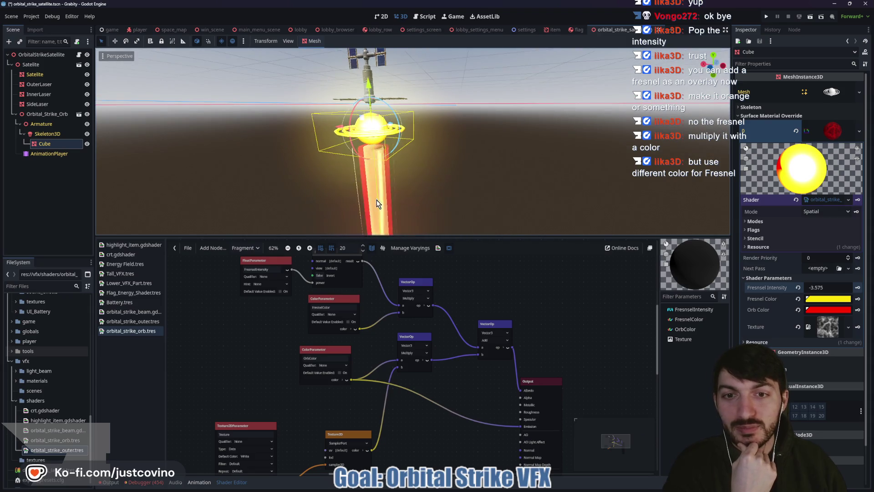
{"action": "scroll", "coordinate": [430, 175], "scroll_direction": "up", "scroll_amount": 3}
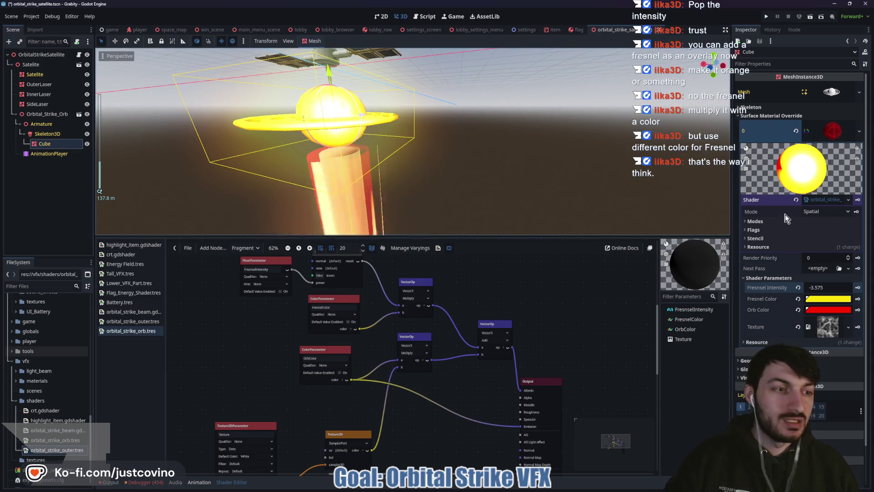
{"action": "left_click", "coordinate": [824, 301]}
Step: Make Fresnel Color red and Orb Color orange with its blue set to 0
{"action": "left_click_drag", "start_coordinate": [840, 212], "coordinate": [780, 213]}
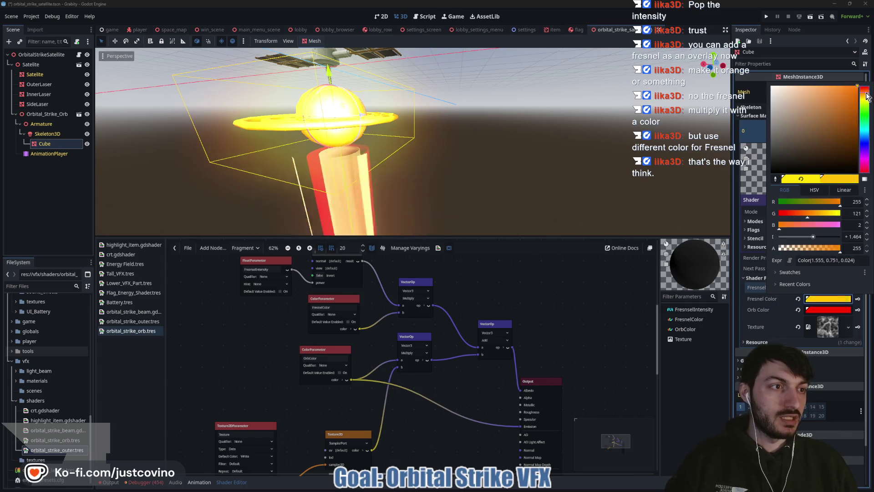
{"action": "left_click", "coordinate": [824, 309]}
{"action": "left_click", "coordinate": [825, 309]}
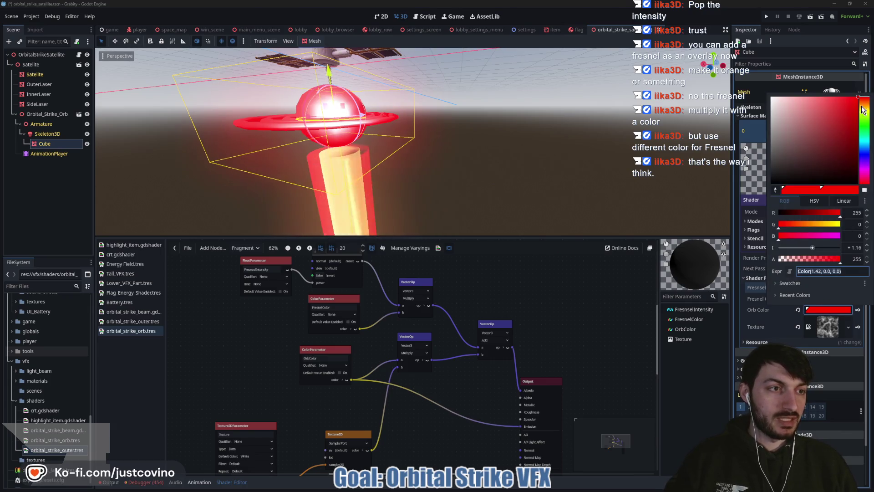
{"action": "left_click", "coordinate": [864, 107]}
{"action": "left_click_drag", "start_coordinate": [865, 107], "coordinate": [866, 110]}
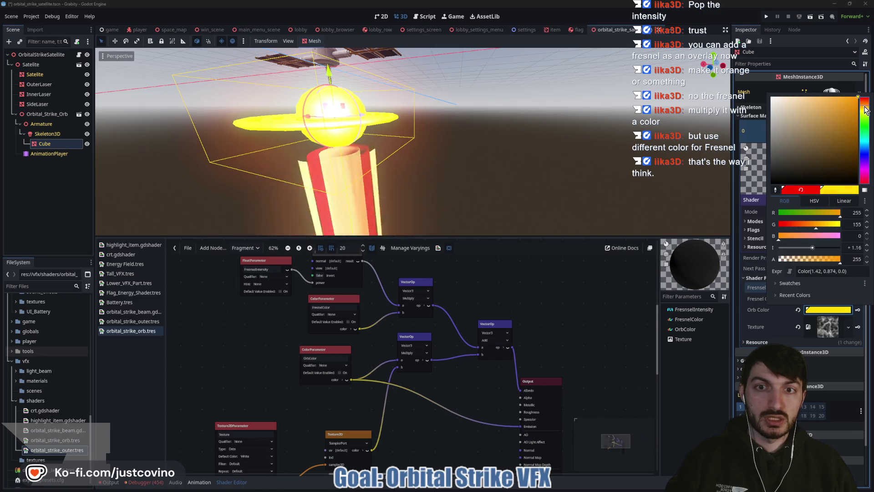
{"action": "left_click", "coordinate": [852, 103]}
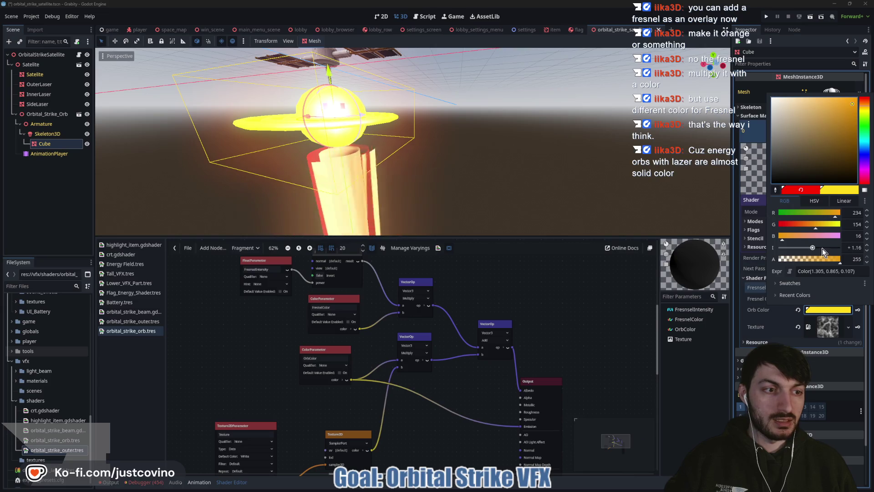
{"action": "left_click_drag", "start_coordinate": [812, 250], "coordinate": [807, 248]}
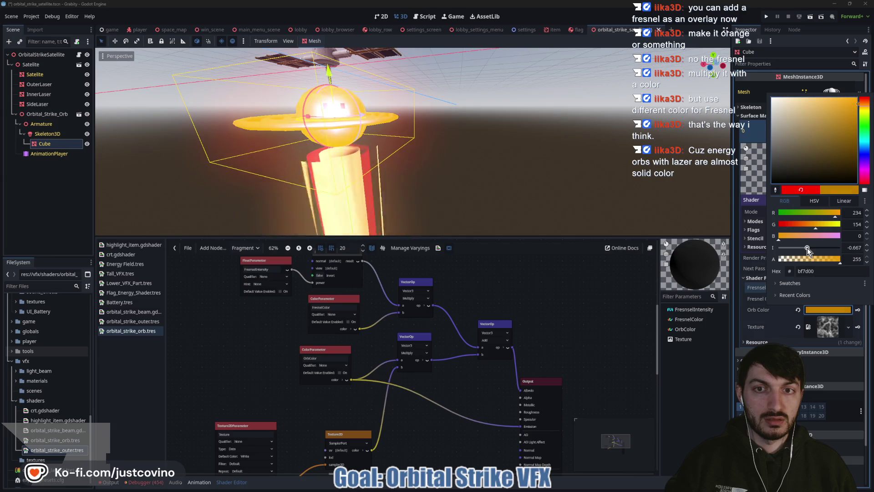
Step: Raise the red Fresnel Color's intensity and frame the orb in view
{"action": "left_click", "coordinate": [824, 312]}
{"action": "left_click", "coordinate": [822, 301]}
{"action": "left_click_drag", "start_coordinate": [814, 236], "coordinate": [816, 236]}
{"action": "left_click", "coordinate": [622, 165]}
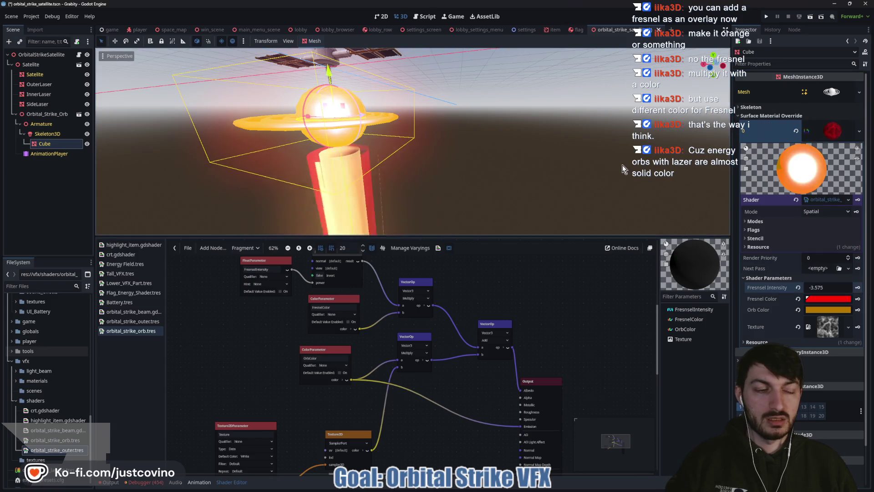
{"action": "key", "text": "f"}
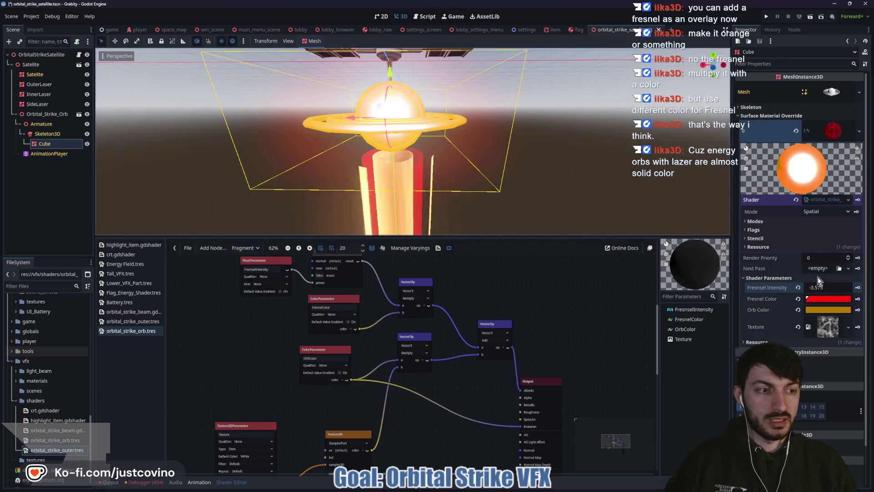
Step: Set Fresnel Intensity to -1.51 and save the scene
{"action": "left_click_drag", "start_coordinate": [816, 288], "coordinate": [826, 288]}
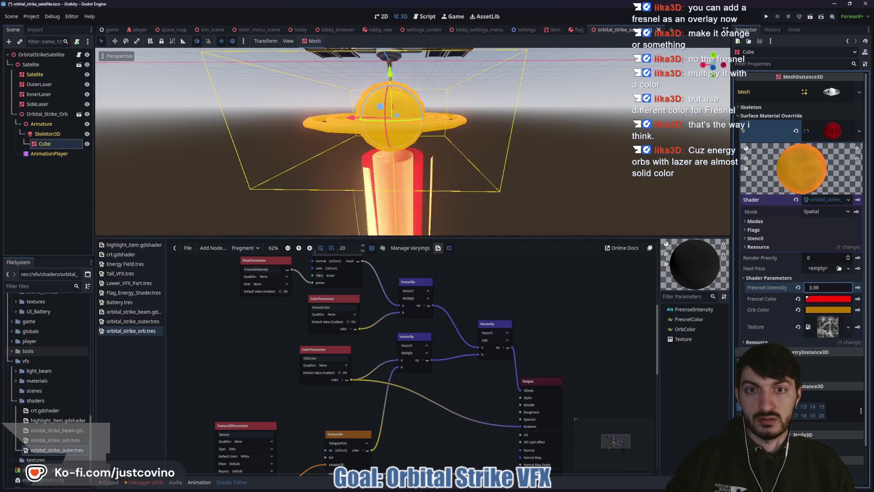
{"action": "left_click_drag", "start_coordinate": [826, 288], "coordinate": [819, 288]}
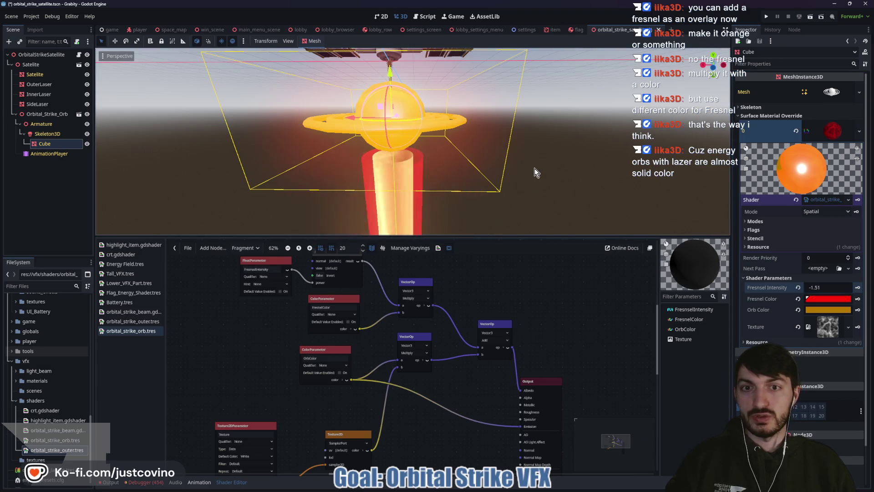
{"action": "scroll", "coordinate": [534, 168], "scroll_direction": "down", "scroll_amount": 6}
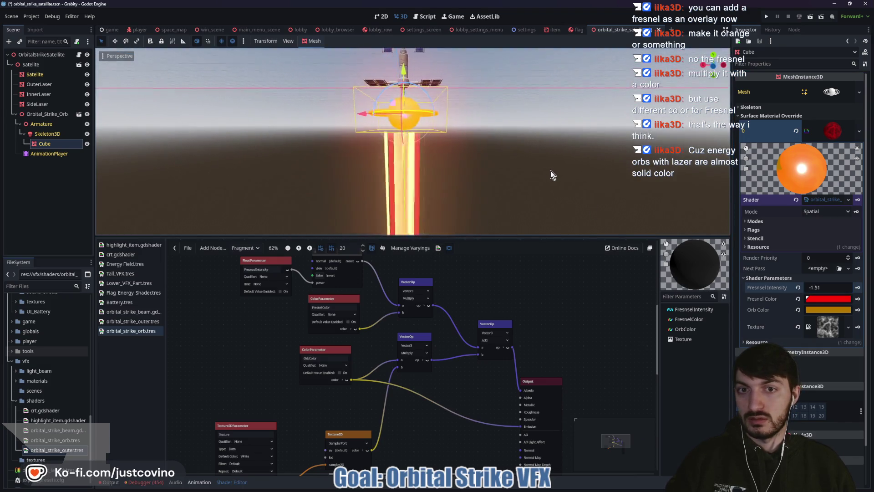
{"action": "key", "text": "ctrl+s"}
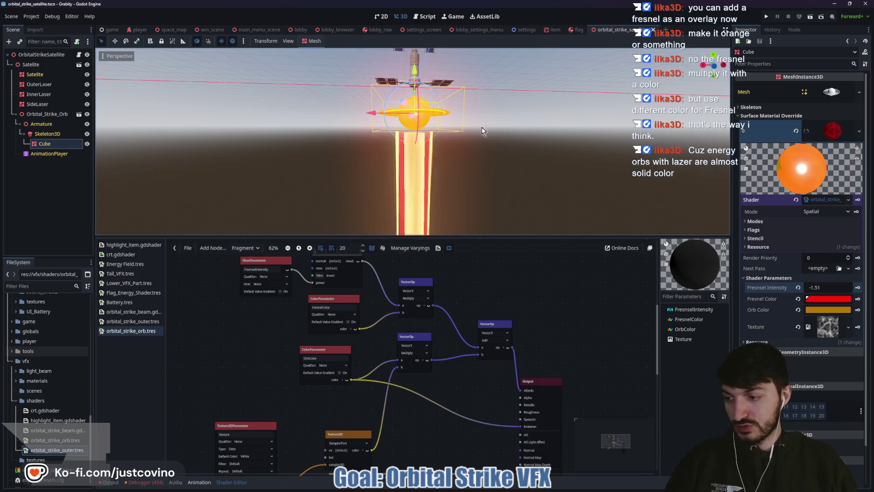
{"action": "scroll", "coordinate": [519, 141], "scroll_direction": "up", "scroll_amount": 5}
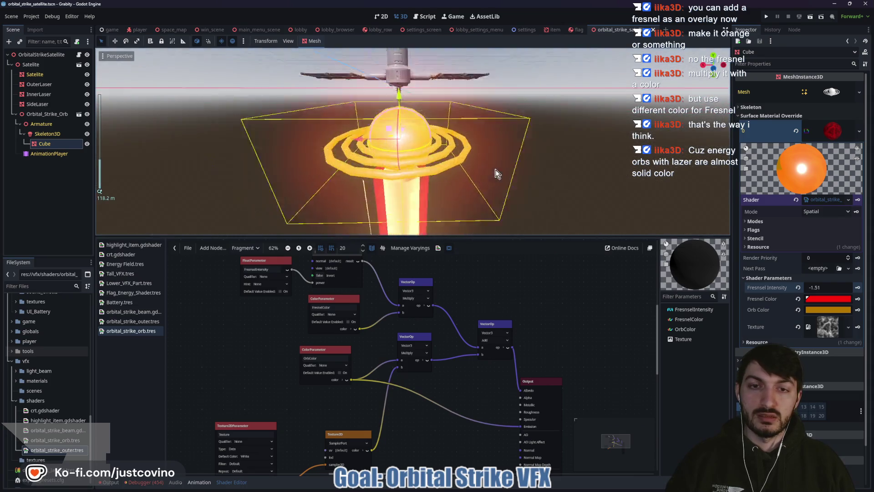
{"action": "mouse_move", "coordinate": [514, 188]}
{"action": "left_mouse_down"}
{"action": "mouse_move", "coordinate": [505, 153]}
{"action": "mouse_move", "coordinate": [511, 168]}
{"action": "left_mouse_up"}
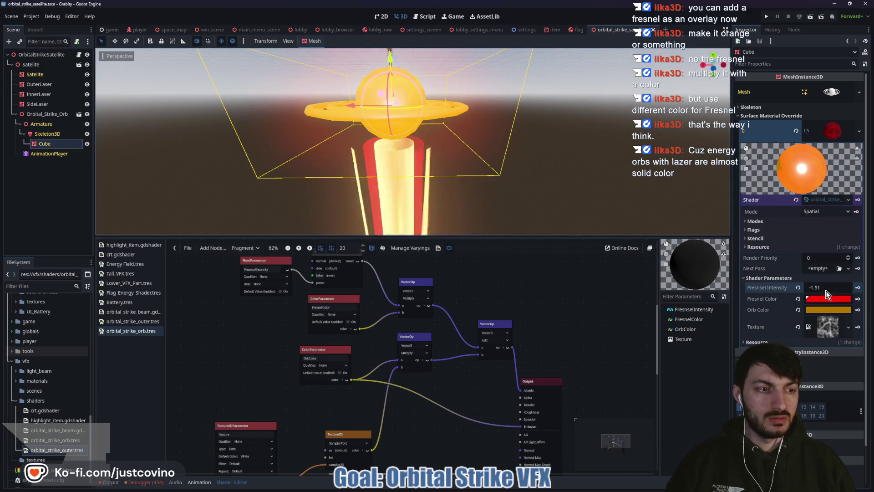
Step: Slightly lower the Fresnel Color's intensity value
{"action": "left_click", "coordinate": [826, 310]}
{"action": "left_click", "coordinate": [826, 309]}
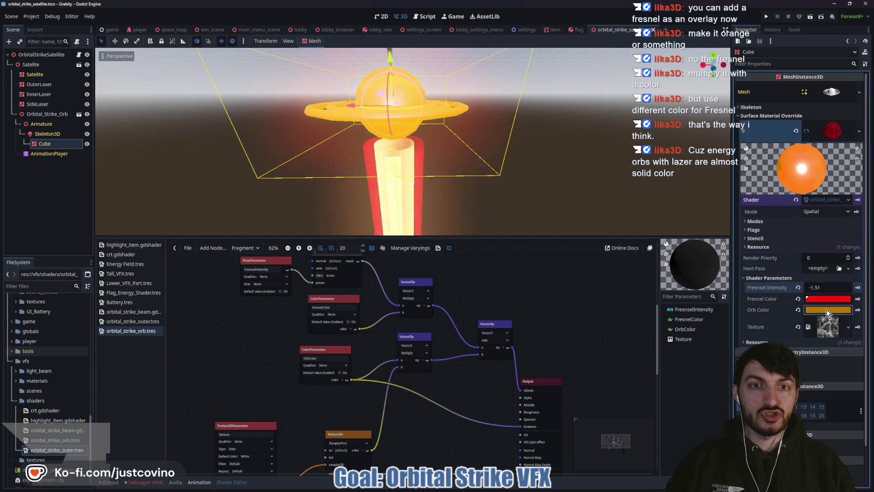
{"action": "left_click", "coordinate": [823, 302]}
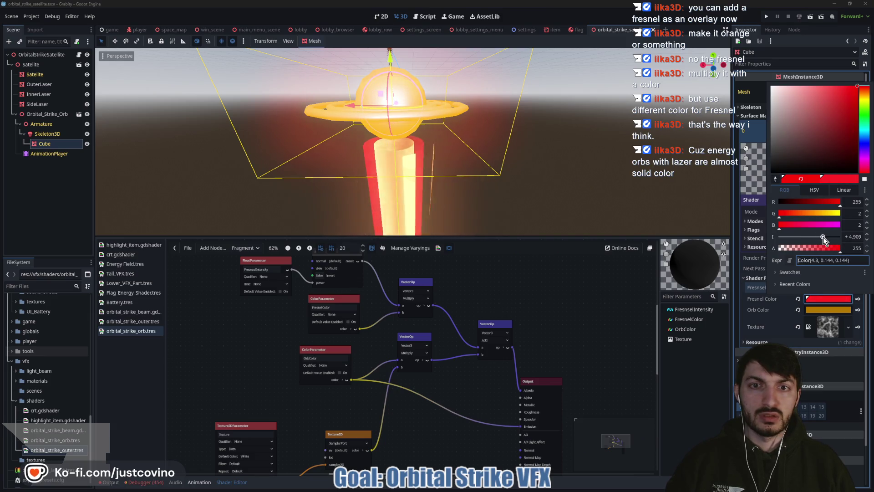
{"action": "left_click_drag", "start_coordinate": [818, 236], "coordinate": [817, 237]}
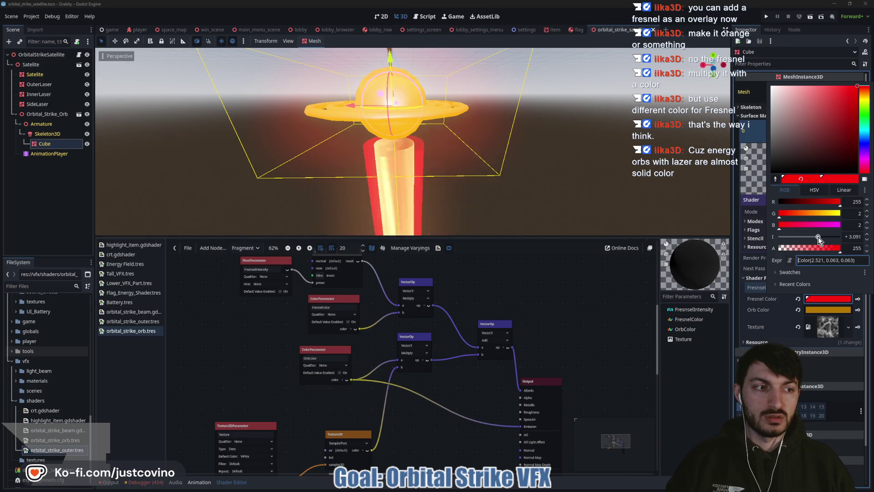
{"action": "left_click", "coordinate": [858, 237]}
{"action": "key", "text": "Return"}
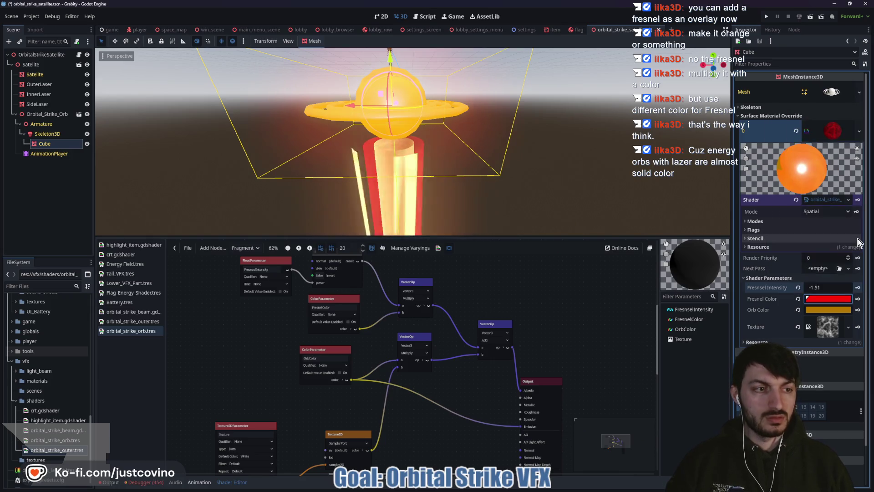
Step: Reduce Orb Color's intensity for a more orange orb
{"action": "left_click", "coordinate": [828, 311]}
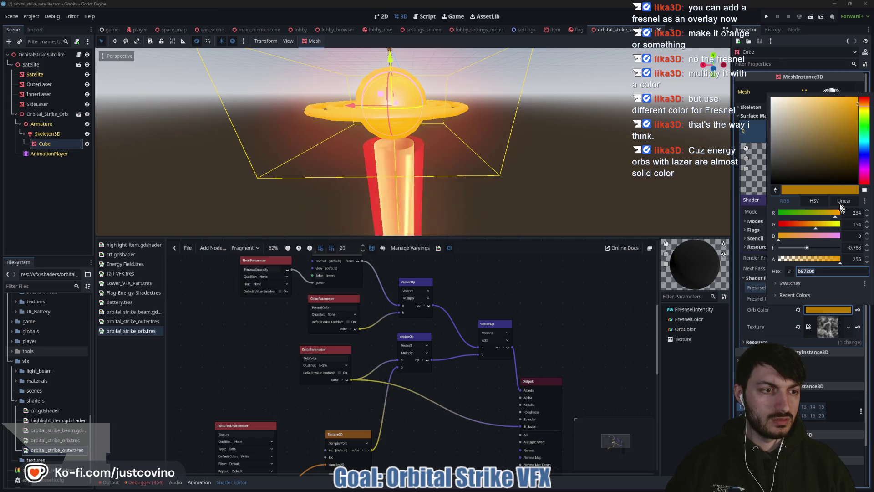
{"action": "left_click", "coordinate": [855, 249]}
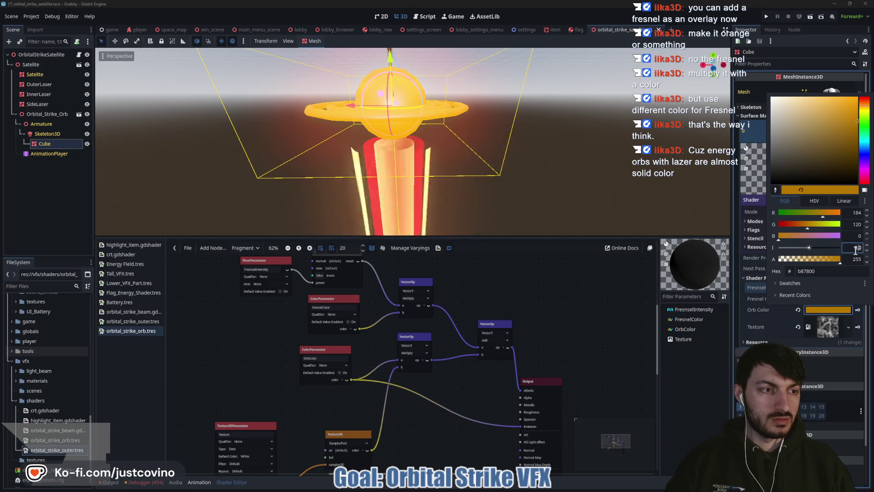
{"action": "key", "text": "Return"}
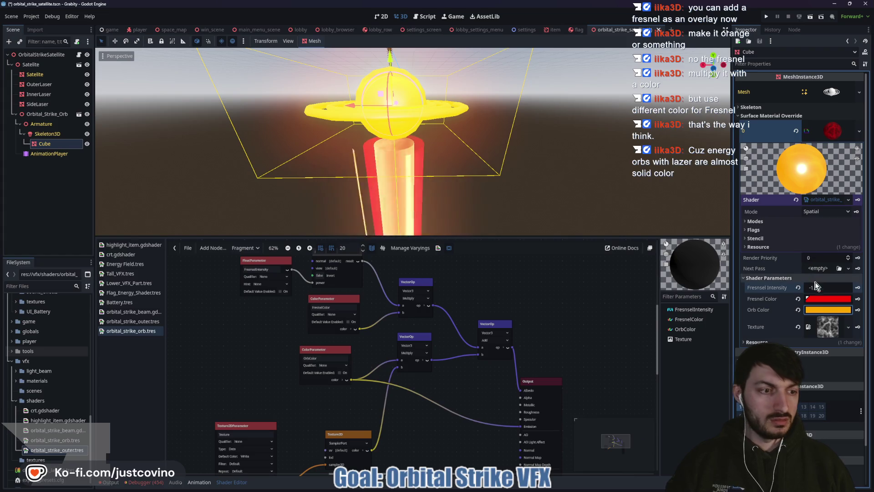
{"action": "left_click", "coordinate": [828, 309]}
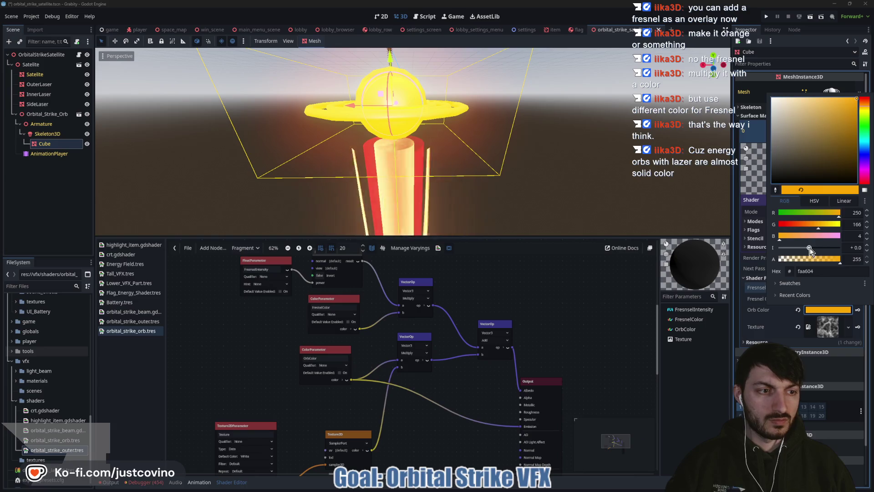
{"action": "left_click_drag", "start_coordinate": [815, 248], "coordinate": [814, 247]}
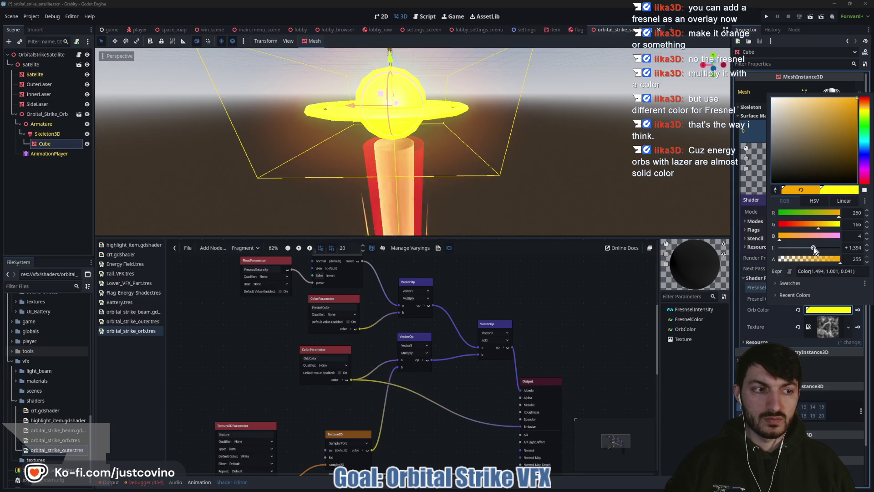
Step: Boost the red Fresnel Color's intensity
{"action": "left_click", "coordinate": [823, 311]}
{"action": "left_click", "coordinate": [829, 298]}
{"action": "left_click_drag", "start_coordinate": [818, 239], "coordinate": [821, 237]}
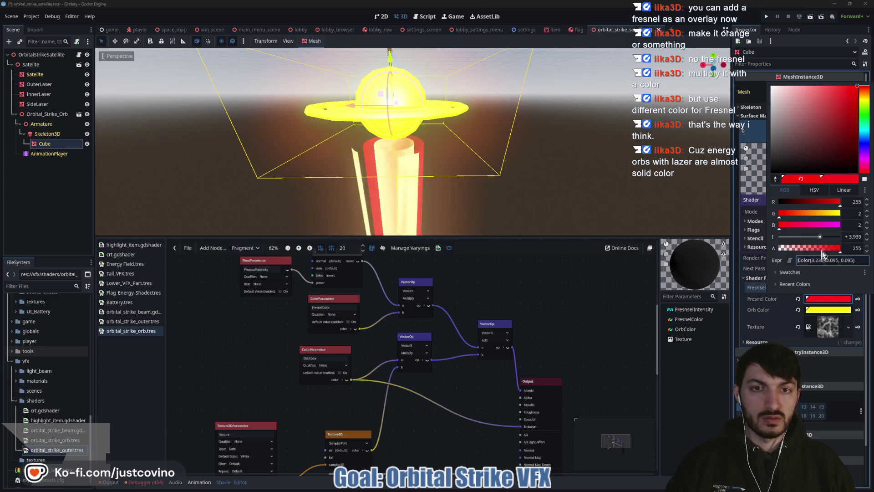
{"action": "left_click", "coordinate": [825, 313]}
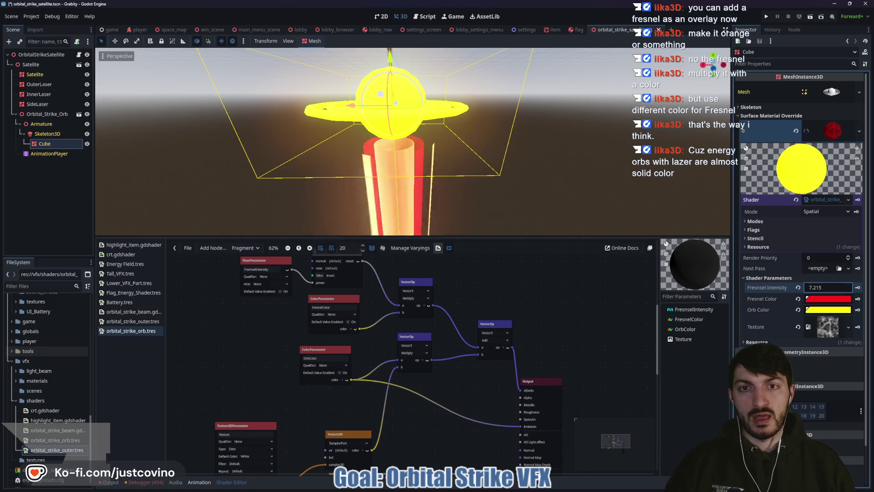
Step: Set Fresnel Intensity to -1.685 and shift Orb Color to red Color(1.494, 0.185, 0.041)
{"action": "left_click_drag", "start_coordinate": [827, 287], "coordinate": [792, 287]}
{"action": "mouse_move", "coordinate": [538, 182]}
{"action": "left_mouse_down"}
{"action": "mouse_move", "coordinate": [530, 174]}
{"action": "mouse_move", "coordinate": [547, 170]}
{"action": "mouse_move", "coordinate": [490, 163]}
{"action": "mouse_move", "coordinate": [503, 155]}
{"action": "mouse_move", "coordinate": [505, 164]}
{"action": "left_mouse_up"}
{"action": "left_click", "coordinate": [816, 312]}
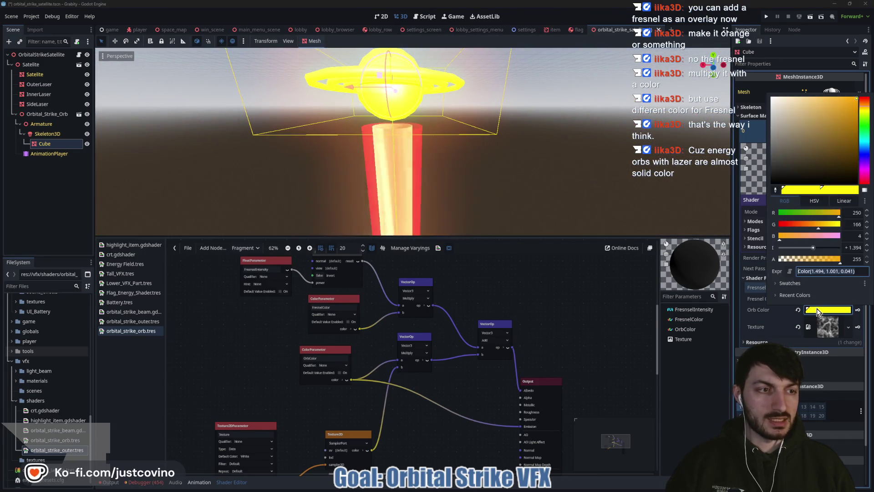
{"action": "left_click_drag", "start_coordinate": [866, 109], "coordinate": [867, 102]}
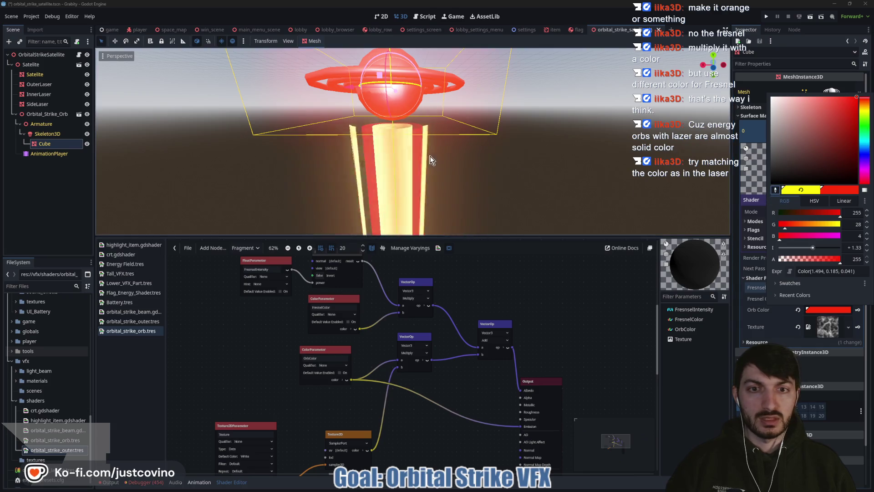
Step: Sample the laser's red from the viewport as Orb Color, then trim green and add a touch of blue
{"action": "left_click", "coordinate": [773, 191]}
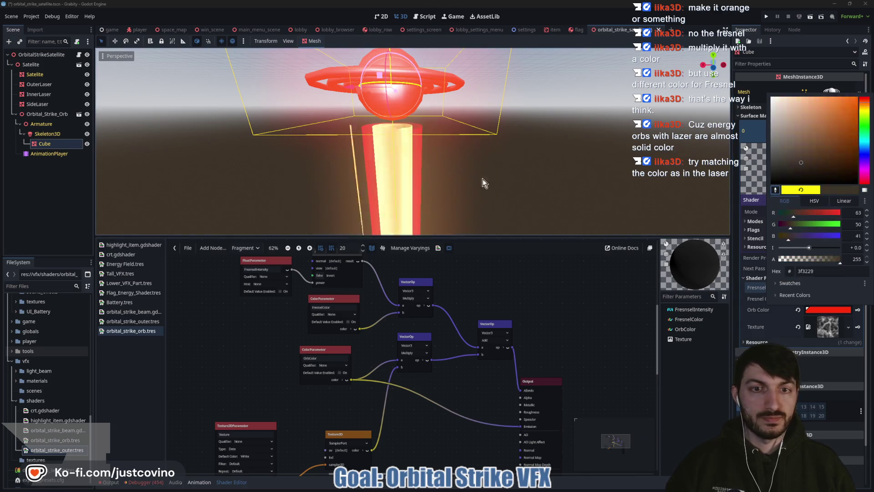
{"action": "left_click", "coordinate": [420, 155]}
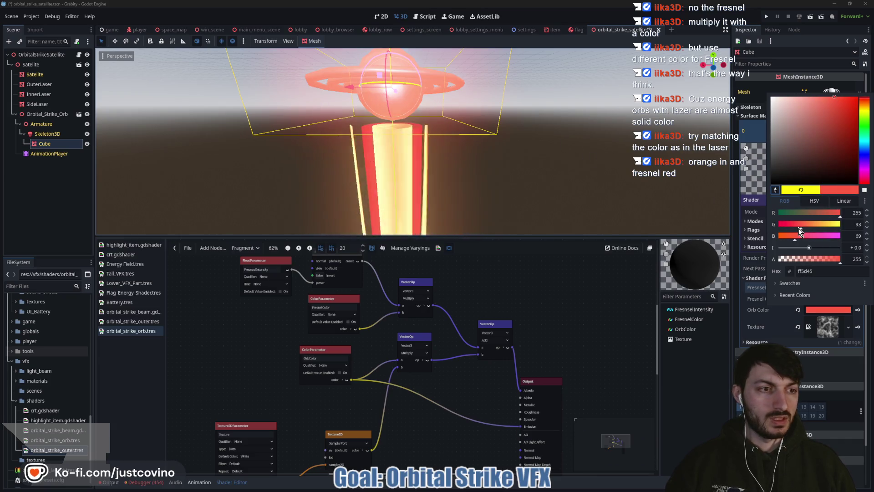
{"action": "mouse_move", "coordinate": [798, 227]}
{"action": "left_mouse_down"}
{"action": "mouse_move", "coordinate": [784, 224]}
{"action": "mouse_move", "coordinate": [777, 237]}
{"action": "left_mouse_up"}
{"action": "left_click", "coordinate": [780, 236]}
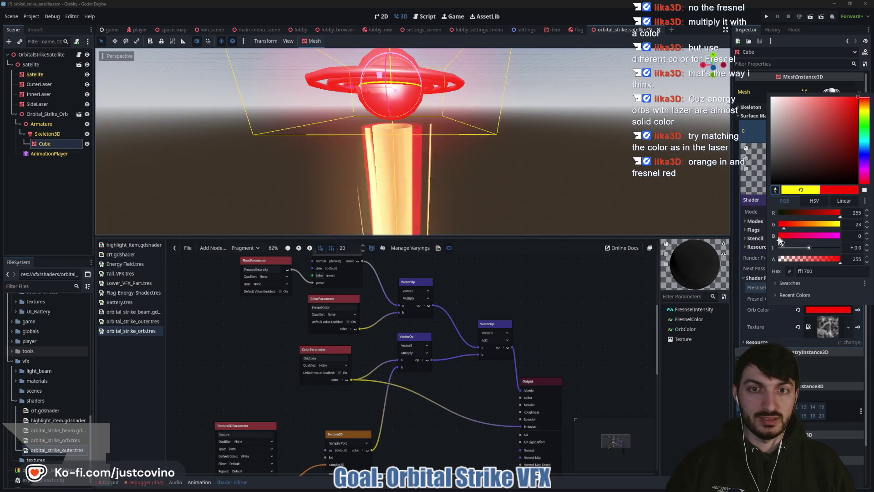
{"action": "left_click", "coordinate": [538, 161]}
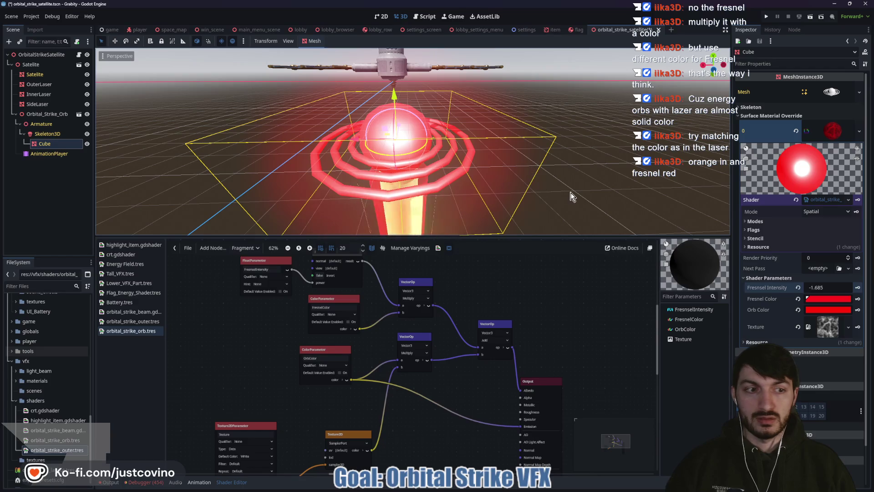
{"action": "scroll", "coordinate": [572, 197], "scroll_direction": "up", "scroll_amount": 5}
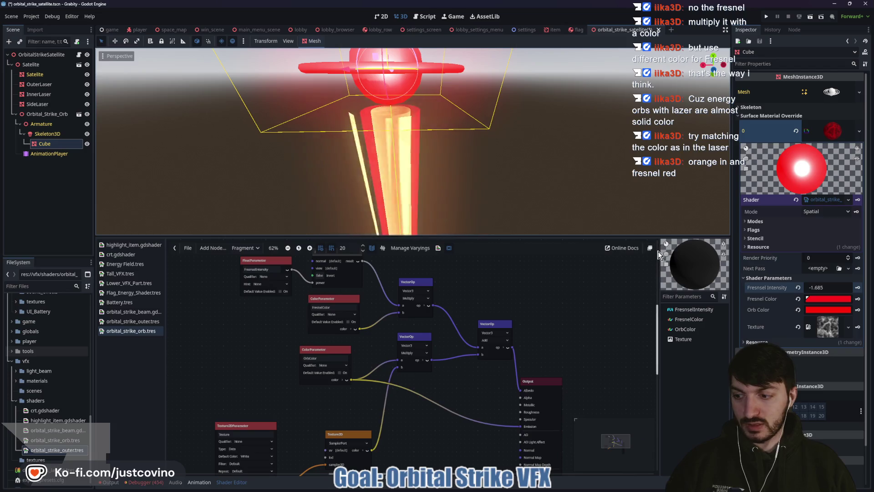
Step: Shift Orb Color's hue to orange ff7507
{"action": "left_click", "coordinate": [813, 299]}
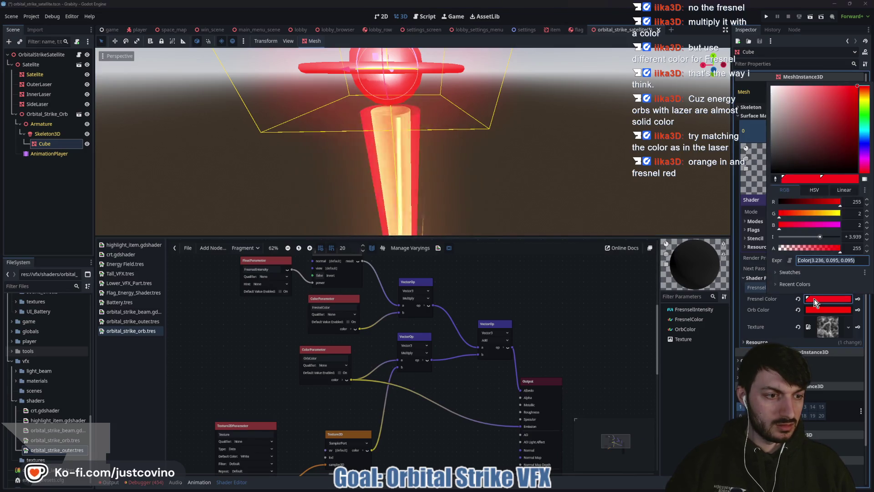
{"action": "left_click", "coordinate": [820, 310]}
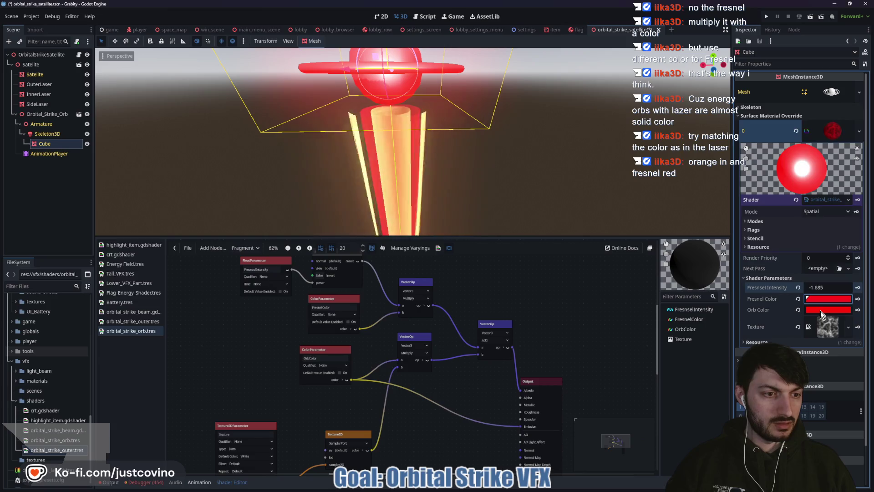
{"action": "left_click", "coordinate": [820, 310]}
{"action": "left_click_drag", "start_coordinate": [865, 126], "coordinate": [865, 108]}
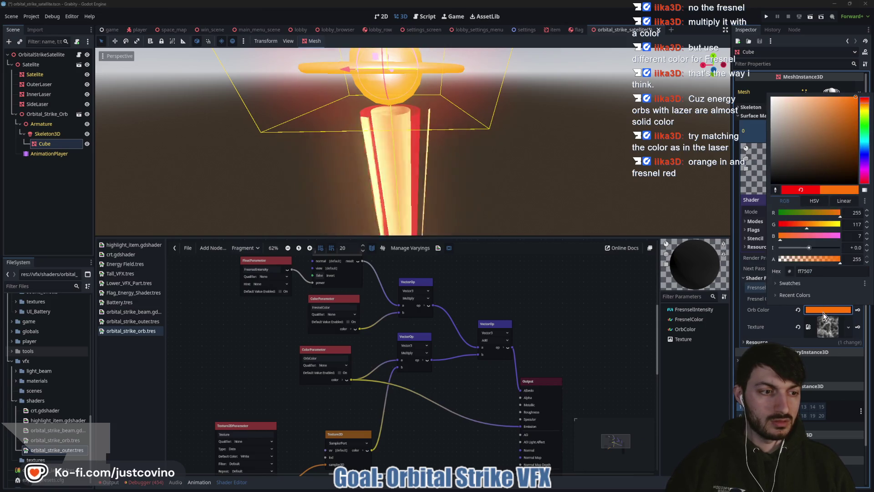
{"action": "left_click", "coordinate": [568, 201]}
{"action": "scroll", "coordinate": [550, 179], "scroll_direction": "down", "scroll_amount": 5}
Step: Set the orb's Fresnel Intensity to 0.5
{"action": "mouse_move", "coordinate": [822, 288]}
{"action": "left_mouse_down"}
{"action": "mouse_move", "coordinate": [851, 287]}
{"action": "mouse_move", "coordinate": [821, 292]}
{"action": "left_mouse_up"}
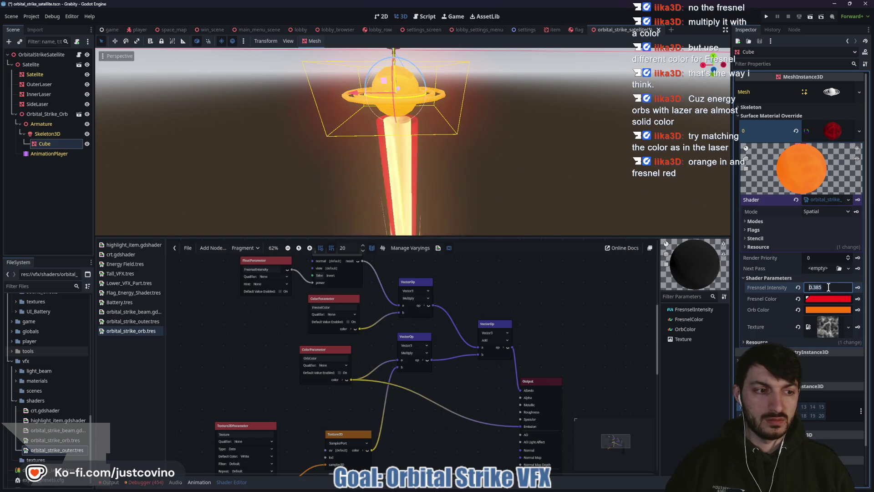
{"action": "type", "text": "0.5"}
{"action": "key", "text": "Return"}
Step: Save the scene
{"action": "scroll", "coordinate": [552, 138], "scroll_direction": "up", "scroll_amount": 4}
{"action": "scroll", "coordinate": [552, 139], "scroll_direction": "down", "scroll_amount": 5}
{"action": "scroll", "coordinate": [566, 154], "scroll_direction": "up", "scroll_amount": 3}
{"action": "key", "text": "ctrl+s"}
{"action": "scroll", "coordinate": [548, 139], "scroll_direction": "up", "scroll_amount": 2}
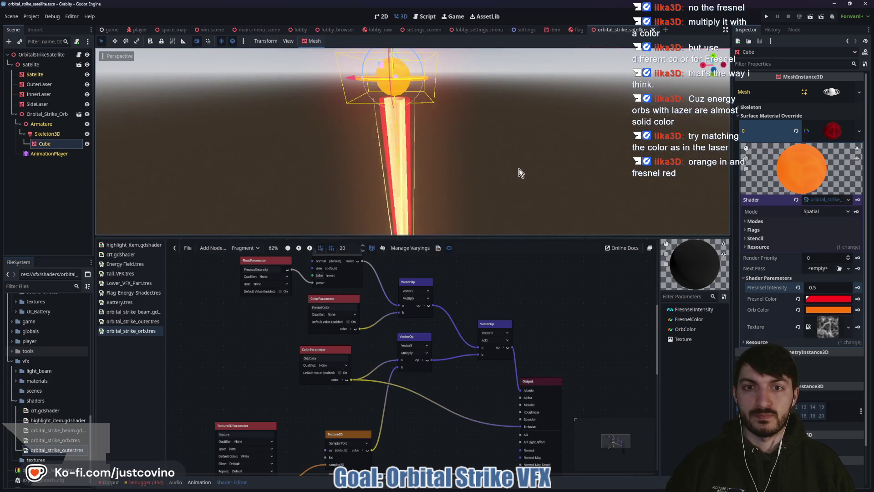
{"action": "scroll", "coordinate": [493, 153], "scroll_direction": "down", "scroll_amount": 5}
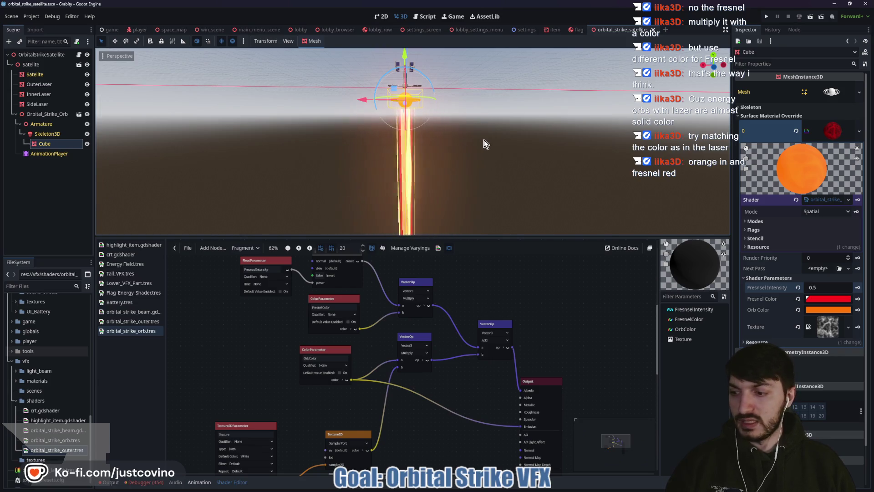
Step: Select OuterLaser and raise its Beam Color glow intensity
{"action": "left_click", "coordinate": [42, 84]}
{"action": "left_click", "coordinate": [824, 207]}
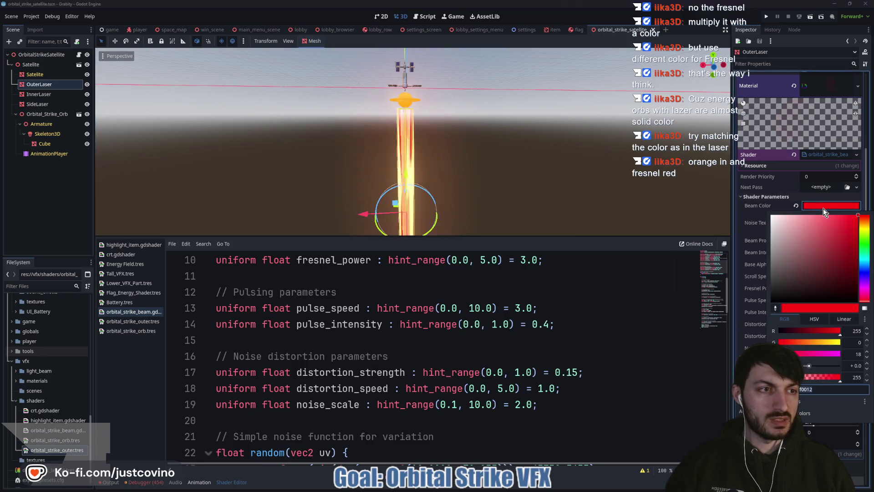
{"action": "left_click_drag", "start_coordinate": [810, 365], "coordinate": [812, 367]}
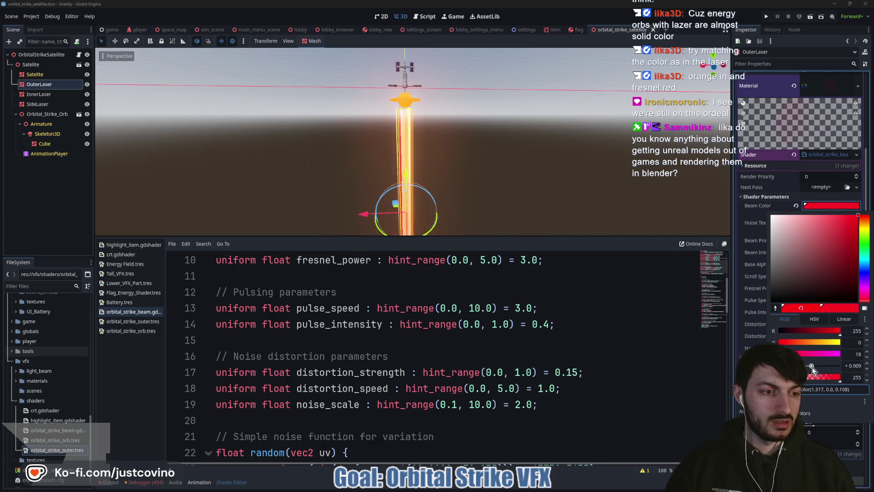
{"action": "left_click", "coordinate": [851, 367]}
{"action": "key", "text": "Escape"}
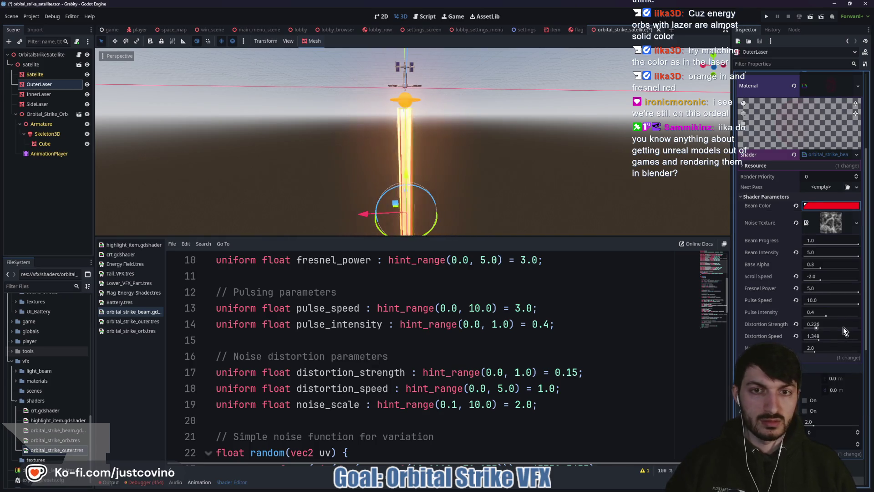
Step: Shift the OuterLaser Beam Color hue to orange and lower G to 55
{"action": "left_click", "coordinate": [835, 206]}
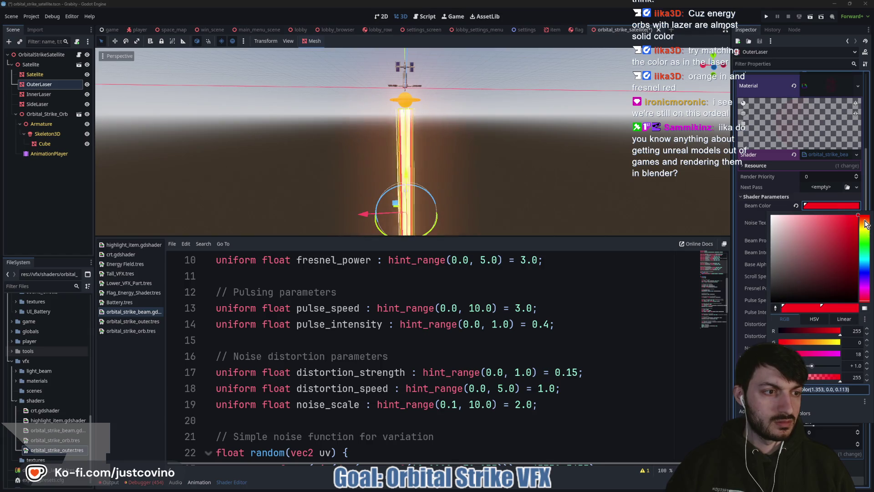
{"action": "left_click", "coordinate": [866, 223]}
{"action": "left_click_drag", "start_coordinate": [865, 222], "coordinate": [866, 222]}
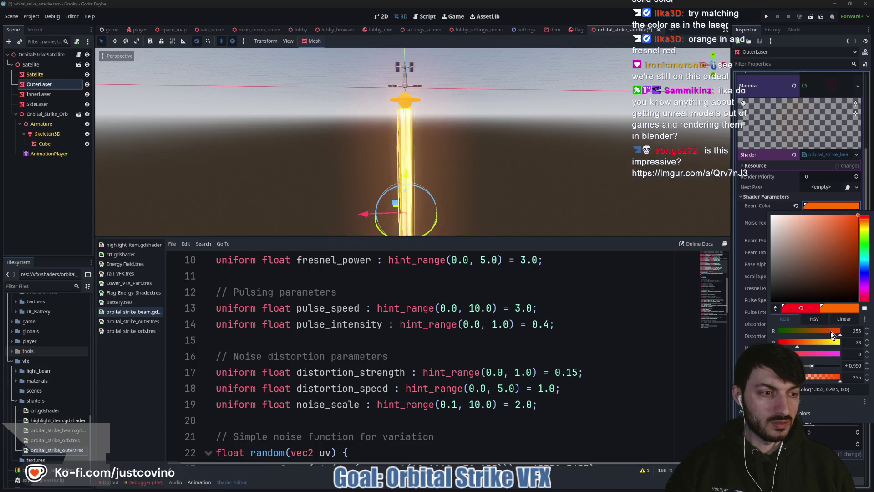
{"action": "left_click", "coordinate": [793, 345]}
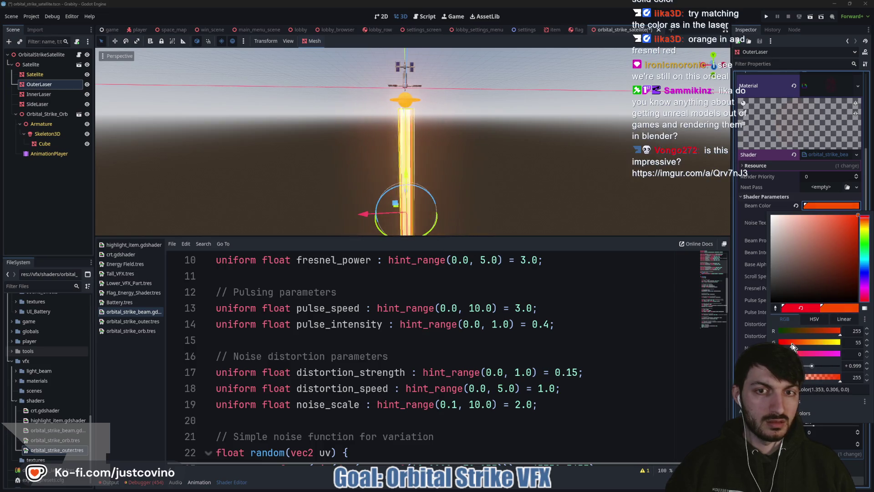
{"action": "left_click", "coordinate": [632, 318]}
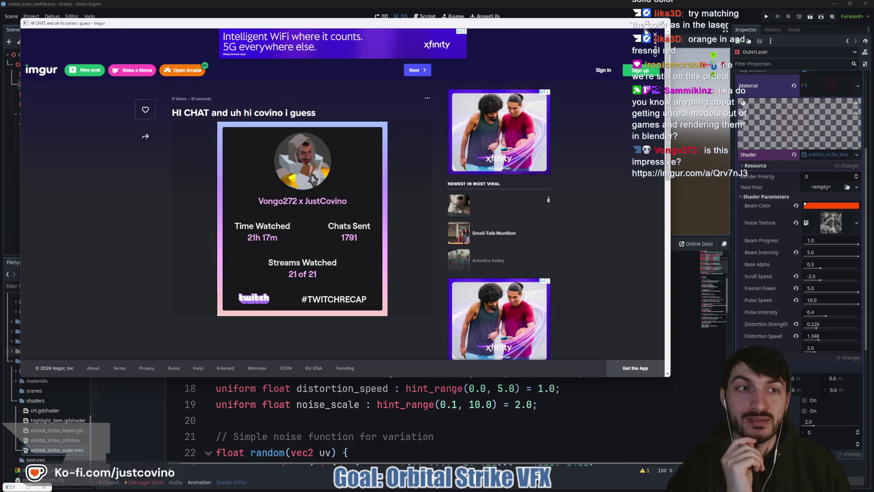
Step: Close the image popup, enlarge the 3D viewport and orbit around the satellite
{"action": "left_click", "coordinate": [662, 26]}
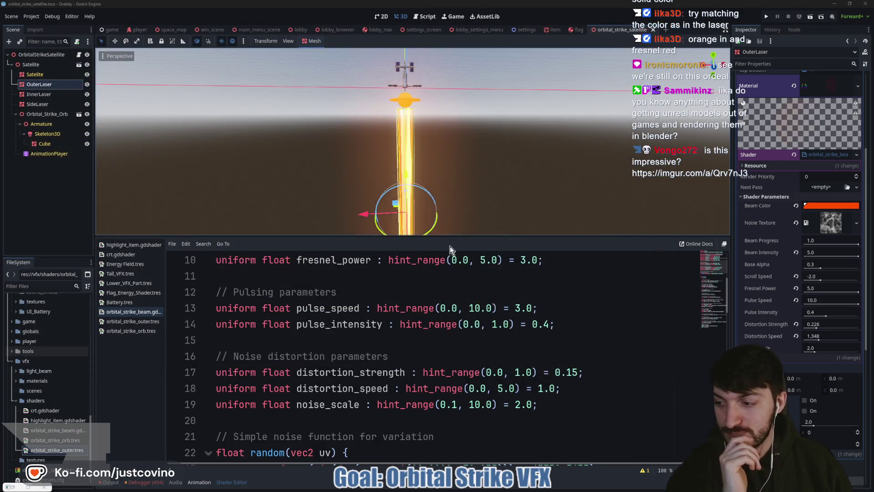
{"action": "left_click", "coordinate": [478, 230]}
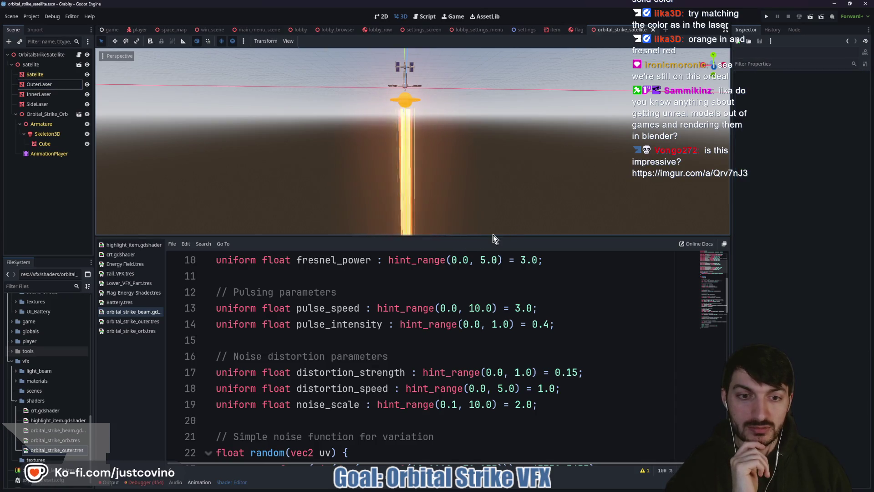
{"action": "left_click_drag", "start_coordinate": [492, 235], "coordinate": [490, 369]}
{"action": "mouse_move", "coordinate": [513, 260]}
{"action": "left_mouse_down"}
{"action": "mouse_move", "coordinate": [409, 275]}
{"action": "mouse_move", "coordinate": [493, 255]}
{"action": "left_mouse_up"}
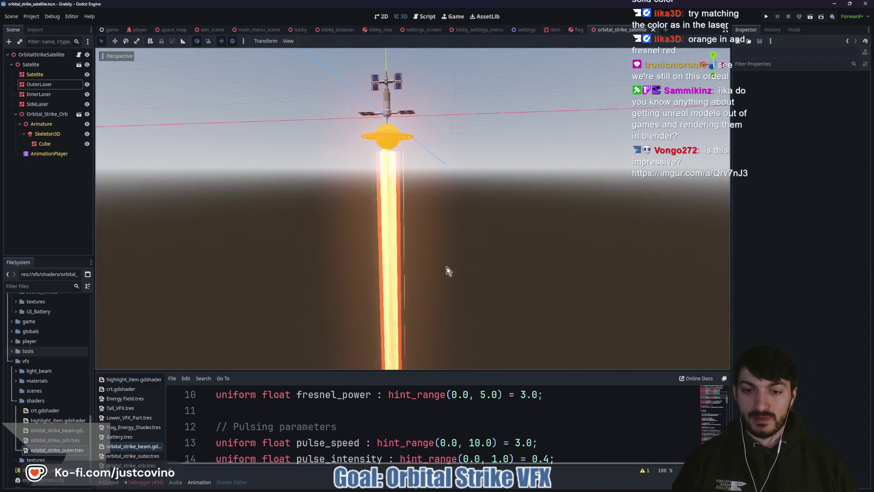
{"action": "mouse_move", "coordinate": [306, 292]}
{"action": "left_mouse_down"}
{"action": "mouse_move", "coordinate": [367, 296]}
{"action": "mouse_move", "coordinate": [527, 270]}
{"action": "mouse_move", "coordinate": [470, 275]}
{"action": "mouse_move", "coordinate": [496, 271]}
{"action": "mouse_move", "coordinate": [486, 265]}
{"action": "left_mouse_up"}
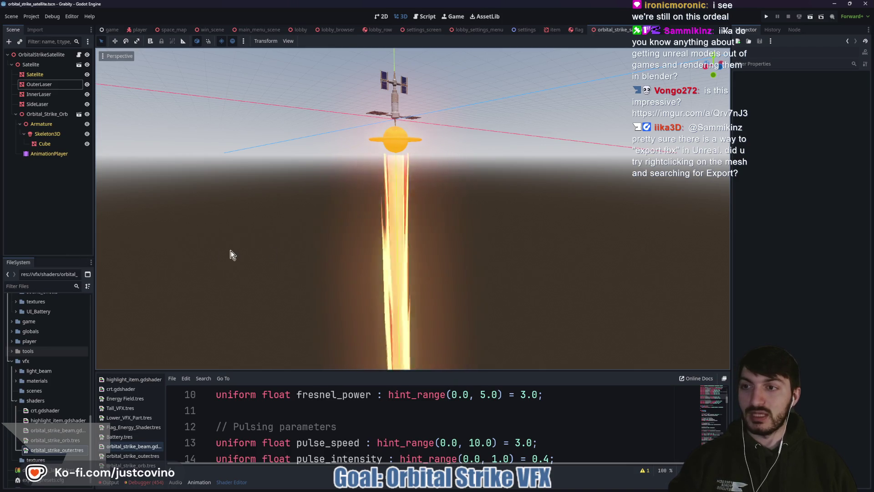
{"action": "left_click_drag", "start_coordinate": [232, 254], "coordinate": [251, 254]}
Step: Save the scene and open orbital_strike_satellite.gd in the Script editor
{"action": "key", "text": "ctrl+s"}
{"action": "scroll", "coordinate": [328, 234], "scroll_direction": "up", "scroll_amount": 3}
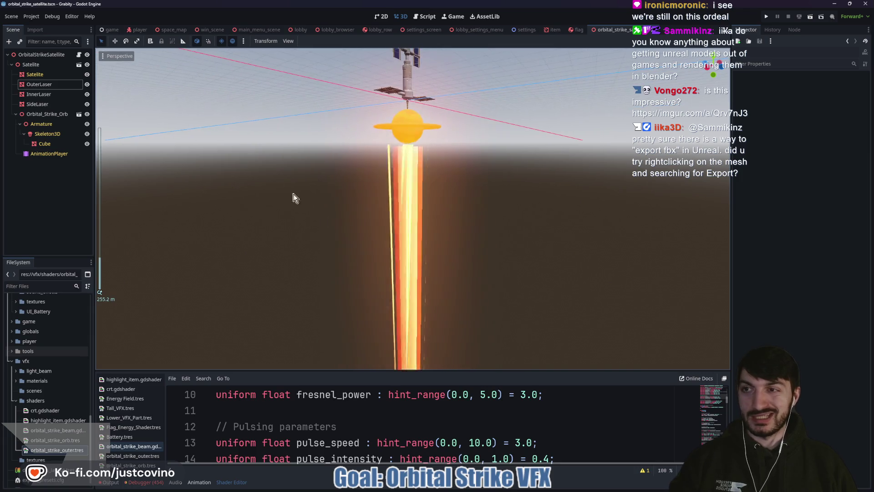
{"action": "left_click", "coordinate": [79, 55]}
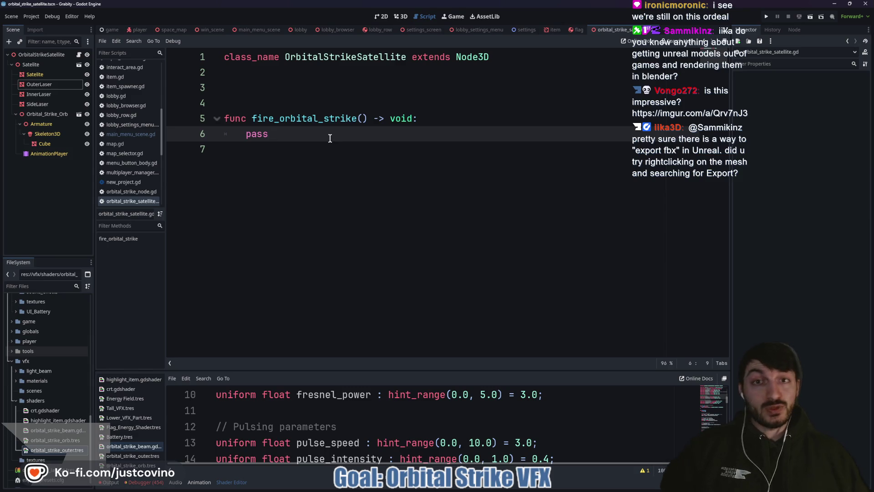
Step: Clear the debugger's error list and collapse the debugger panel
{"action": "left_click", "coordinate": [136, 482]}
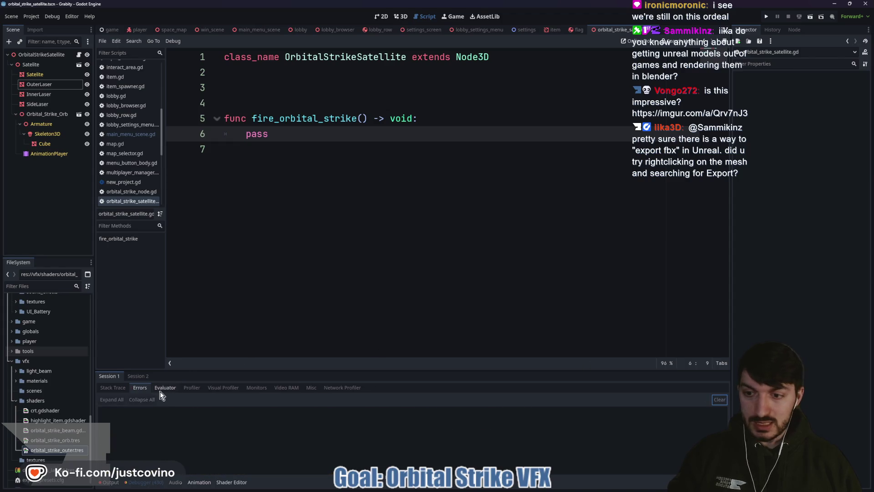
{"action": "left_click", "coordinate": [140, 388]}
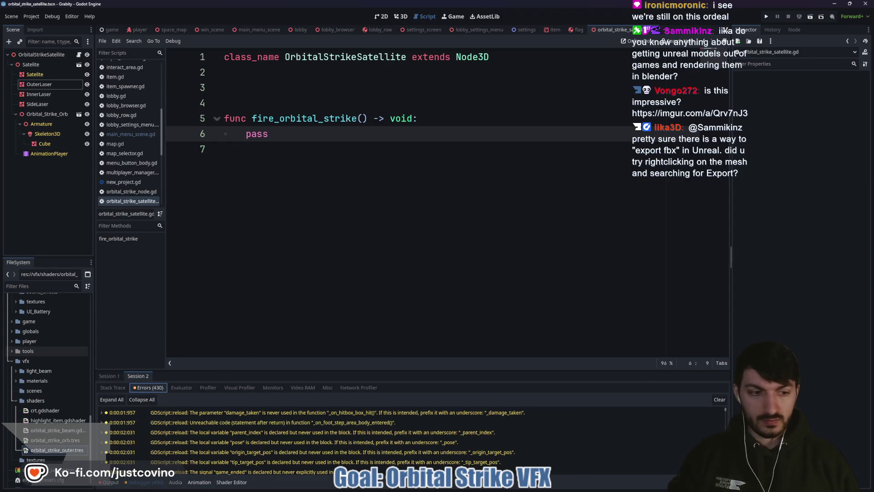
{"action": "left_click", "coordinate": [719, 399]}
{"action": "left_click", "coordinate": [136, 482]}
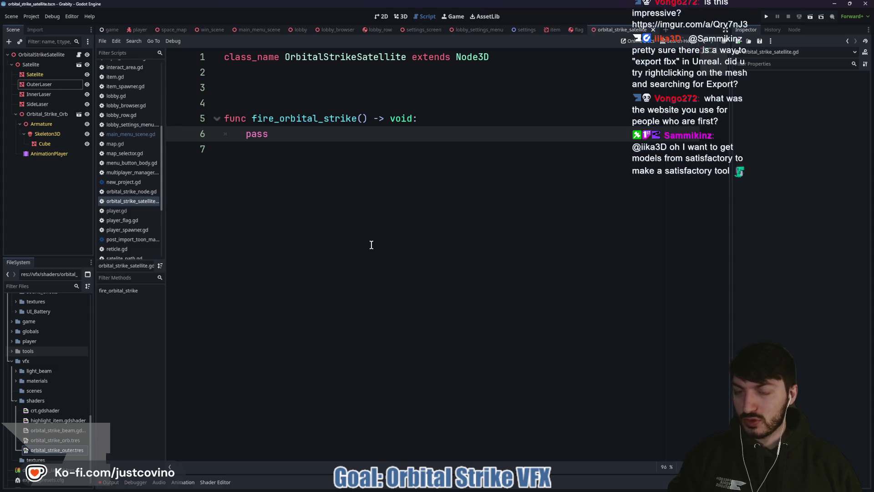
{"action": "left_click", "coordinate": [304, 153]}
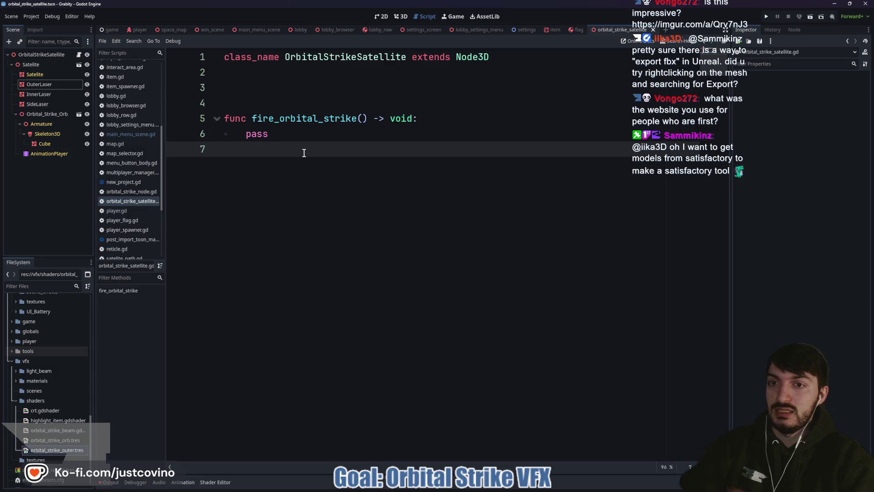
{"action": "left_click", "coordinate": [51, 155]}
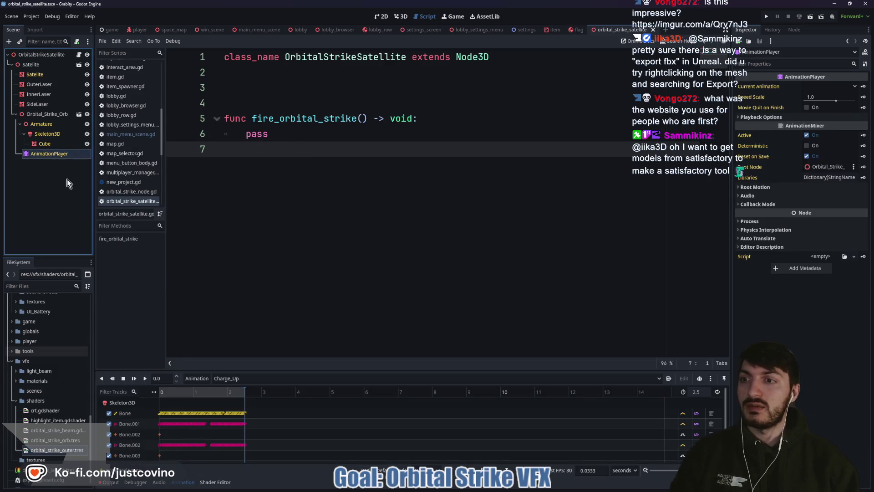
{"action": "left_click", "coordinate": [273, 98]}
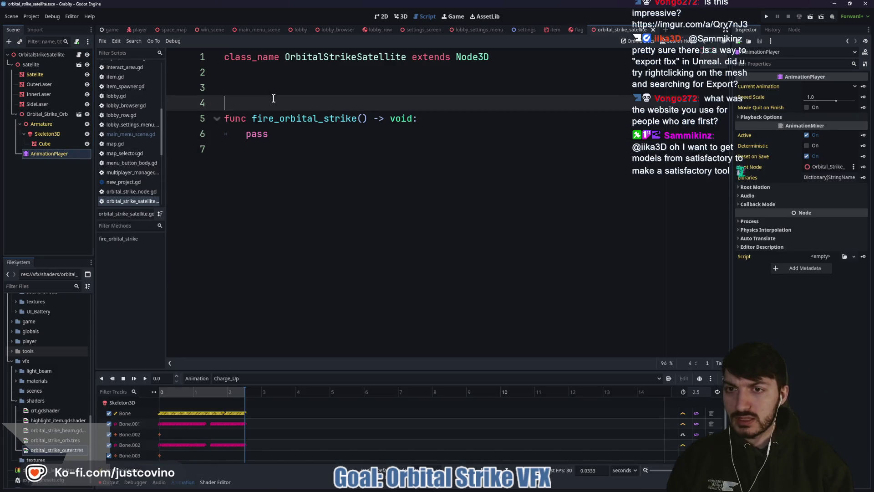
{"action": "key", "text": "Return"}
{"action": "key", "text": "Return"}
{"action": "key", "text": "Up"}
{"action": "key", "text": "Up"}
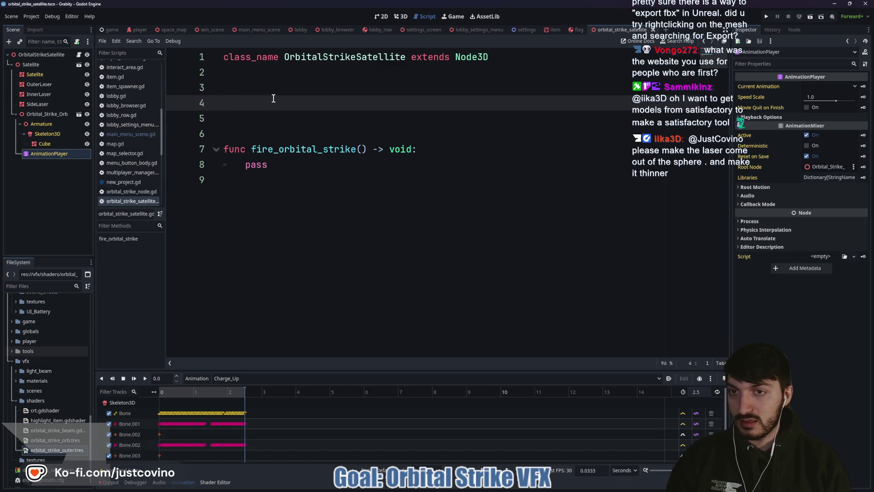
{"action": "type", "text": "@onready"}
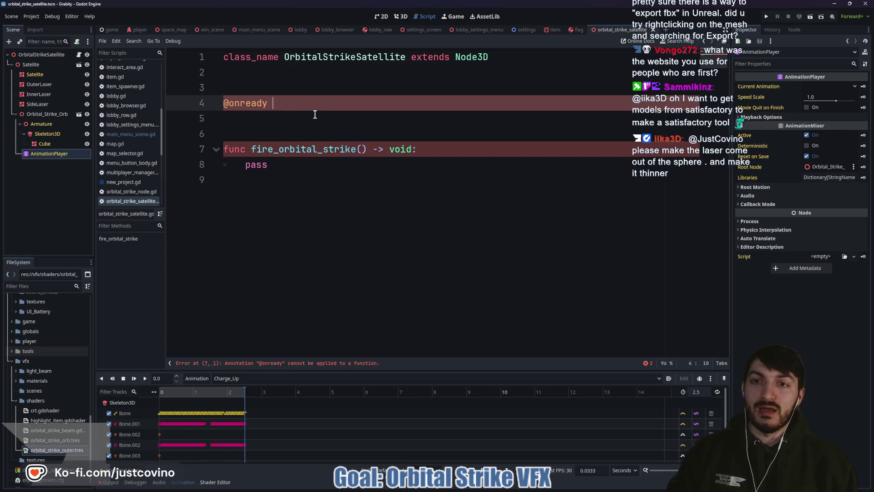
Step: Inspect the laser beam in the 3D view from above and low side, then reopen the satellite script
{"action": "left_click", "coordinate": [400, 17]}
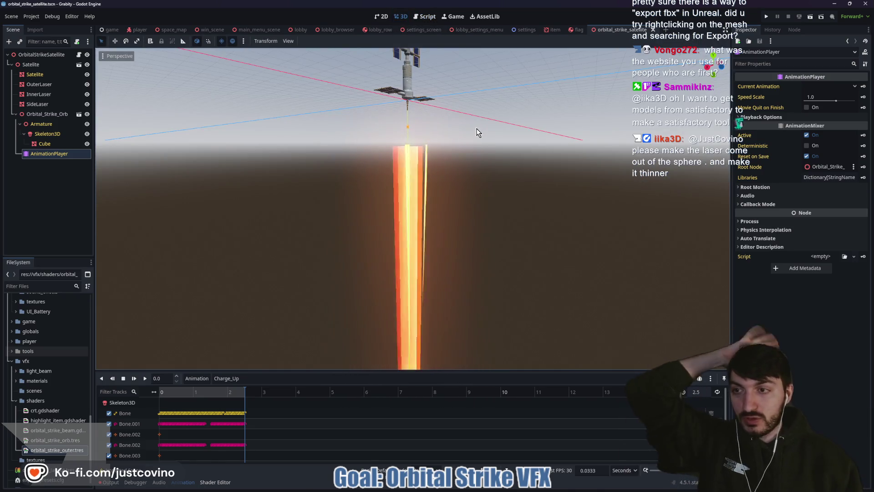
{"action": "mouse_move", "coordinate": [481, 127]}
{"action": "left_mouse_down"}
{"action": "mouse_move", "coordinate": [493, 154]}
{"action": "mouse_move", "coordinate": [462, 131]}
{"action": "mouse_move", "coordinate": [485, 151]}
{"action": "left_mouse_up"}
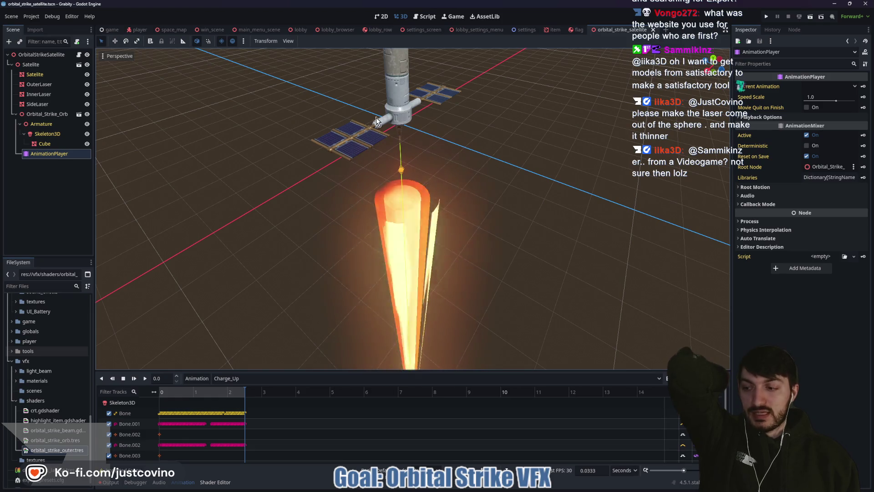
{"action": "mouse_move", "coordinate": [271, 202]}
{"action": "left_mouse_down"}
{"action": "mouse_move", "coordinate": [328, 181]}
{"action": "mouse_move", "coordinate": [299, 187]}
{"action": "left_mouse_up"}
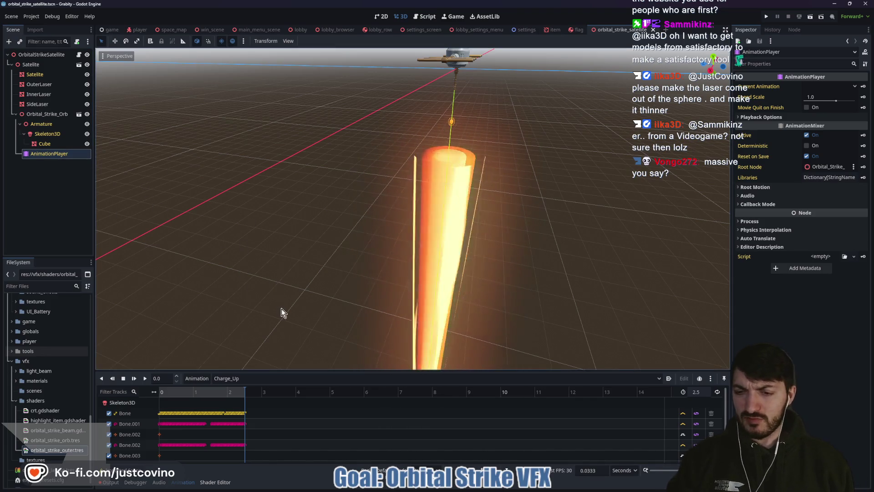
{"action": "left_click", "coordinate": [80, 54]}
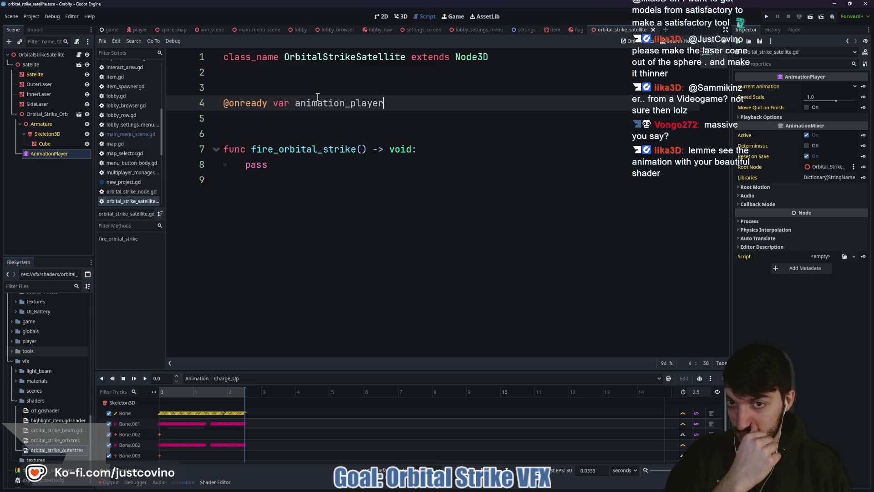
{"action": "type", "text": "Anim"}
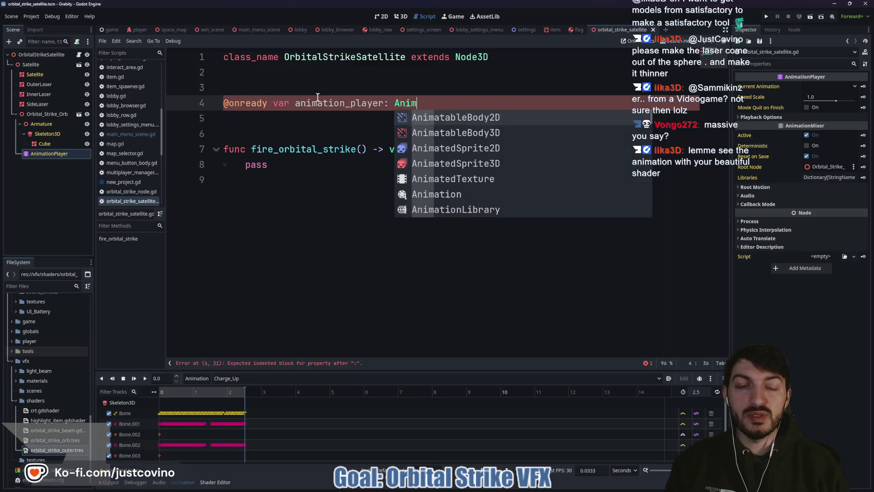
{"action": "type", "text": "ation"}
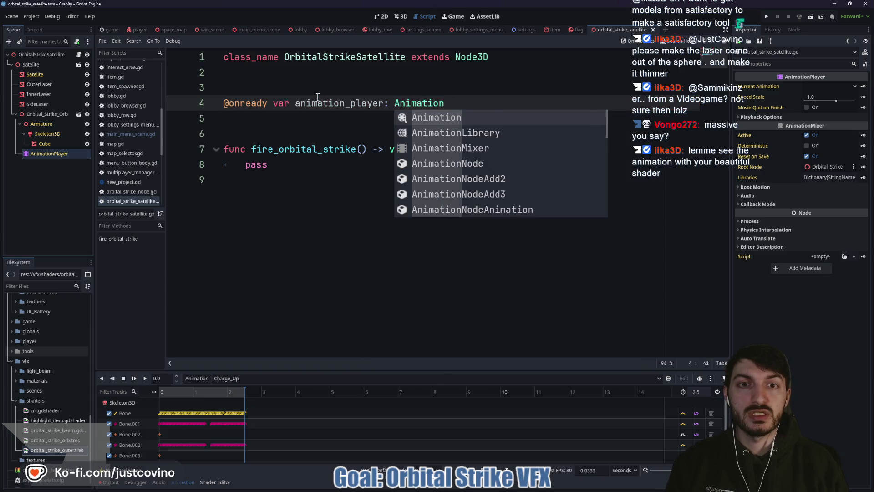
{"action": "type", "text": "P"}
{"action": "key", "text": "Return"}
{"action": "type", "text": "= "}
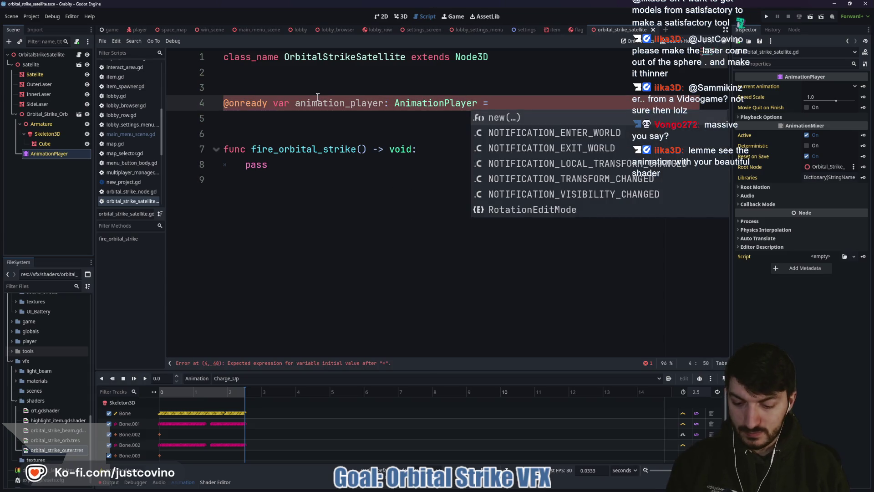
{"action": "type", "text": "%"}
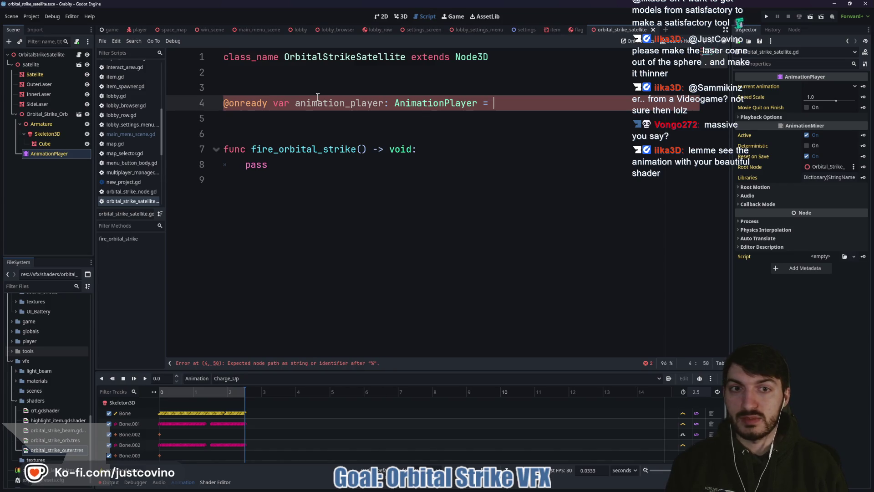
{"action": "type", "text": "$"}
{"action": "type", "text": "Animati"}
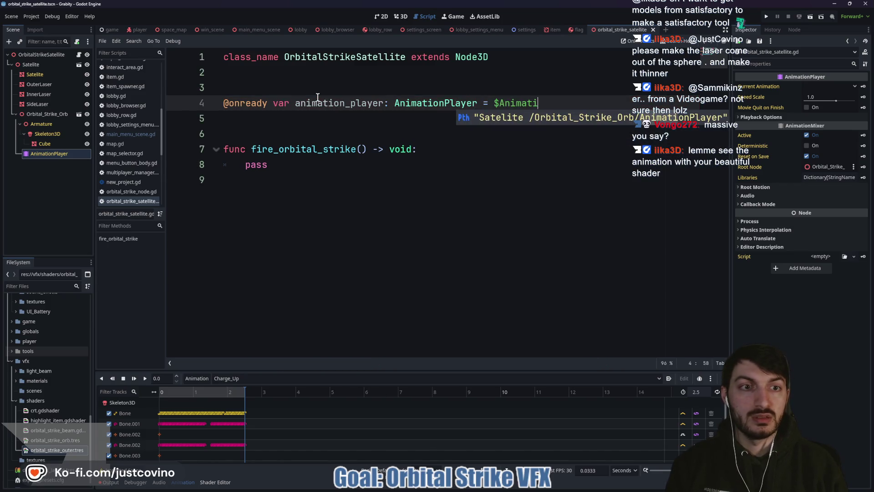
{"action": "key", "text": "Return"}
{"action": "key", "text": "Return"}
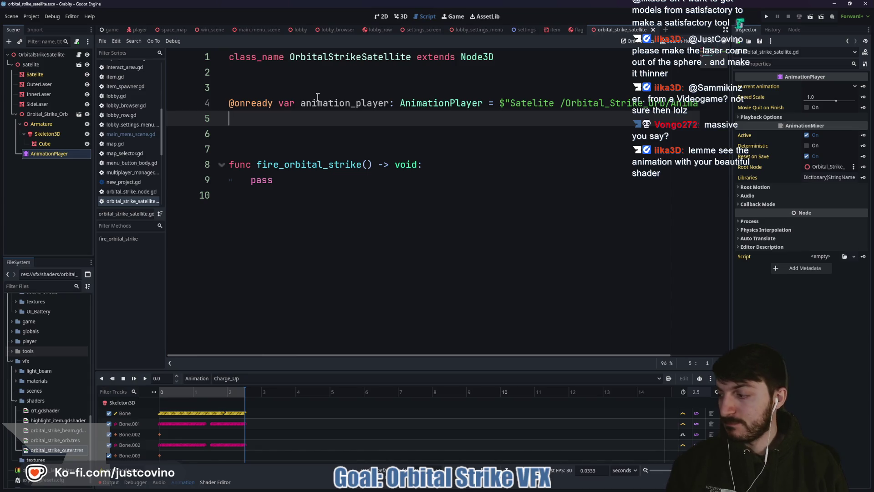
{"action": "type", "text": "@onready var outer_las"}
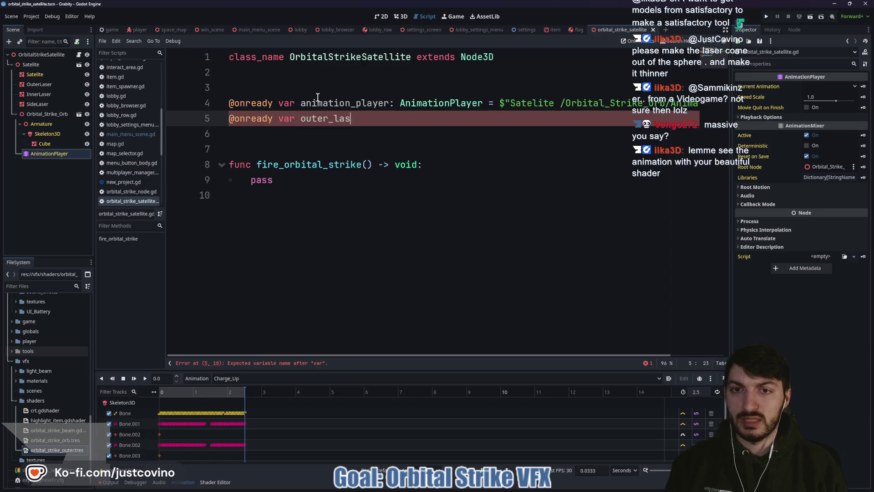
{"action": "type", "text": "er: MeshInstance"}
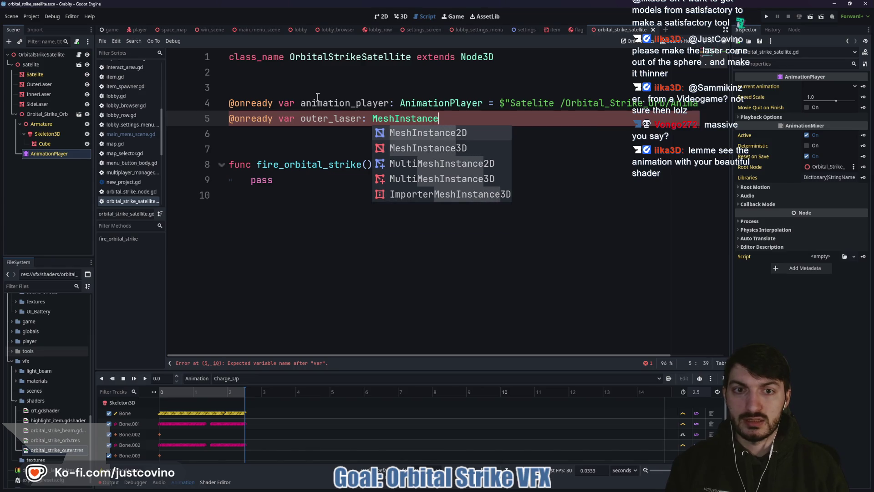
{"action": "key", "text": "Return"}
{"action": "type", "text": "= $Outer"}
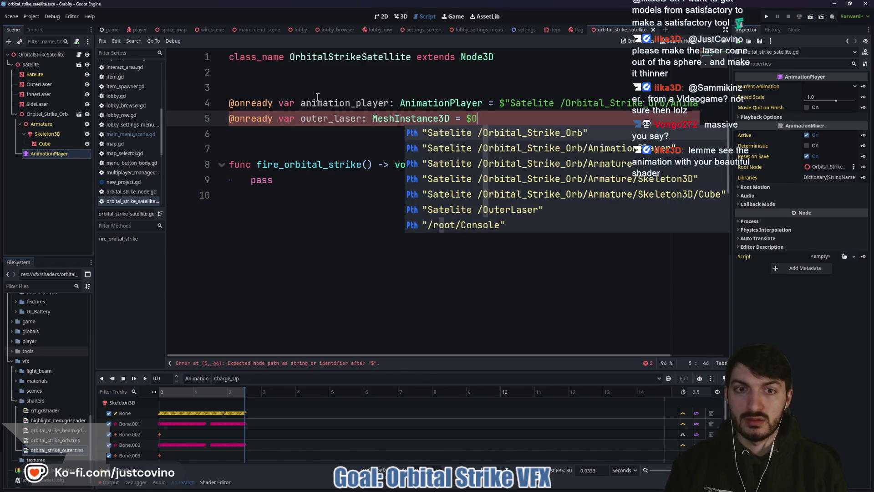
{"action": "key", "text": "Return"}
{"action": "key", "text": "Return"}
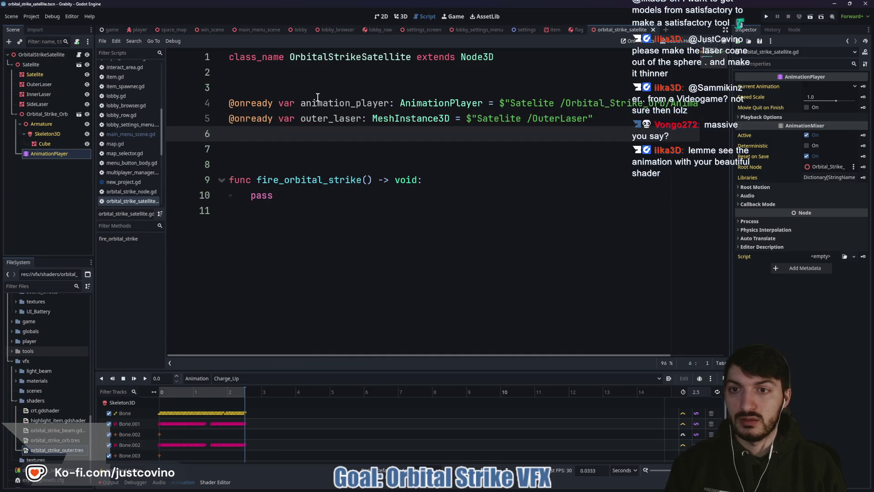
{"action": "type", "text": "@onready var"}
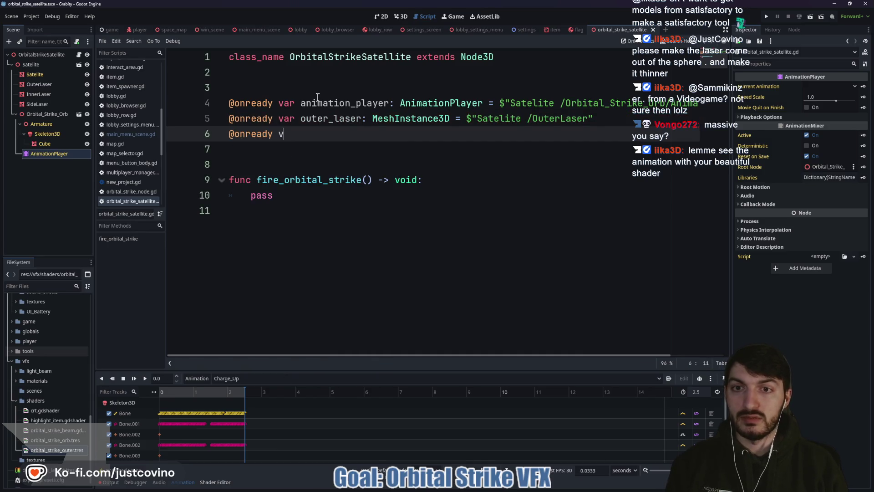
{"action": "type", "text": " inner_las"}
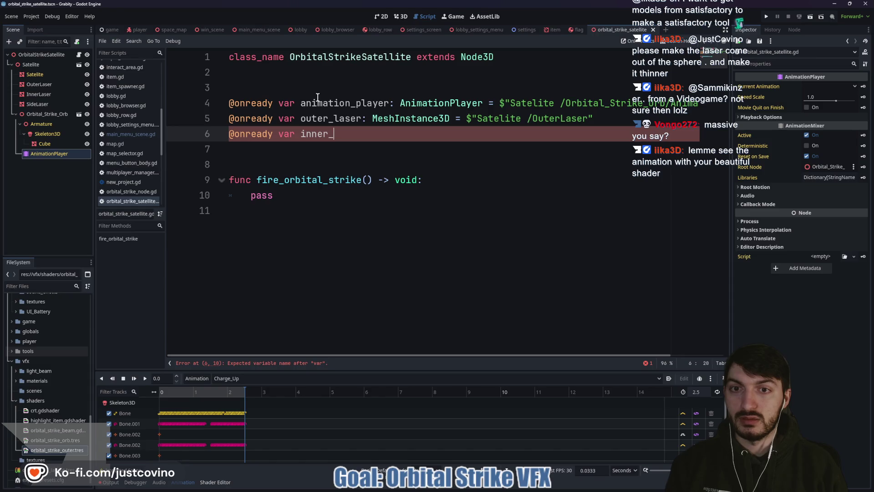
{"action": "type", "text": "er: MeshInstance3D ="}
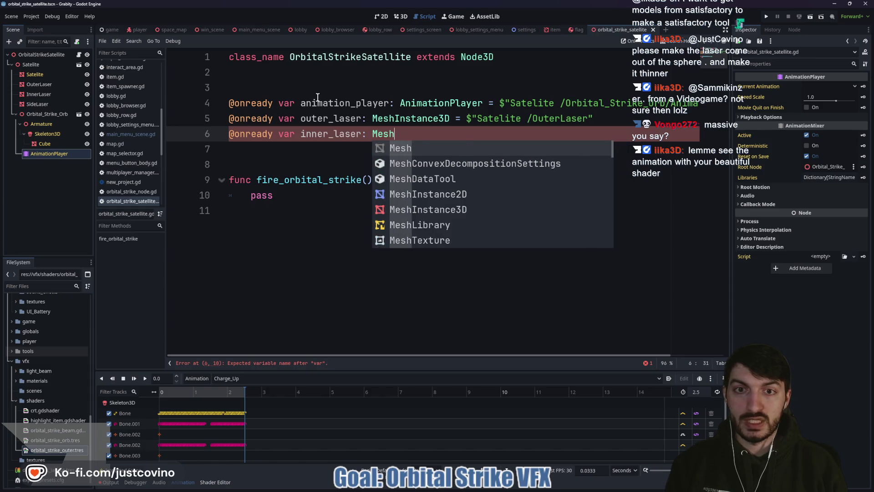
{"action": "type", "text": " $"}
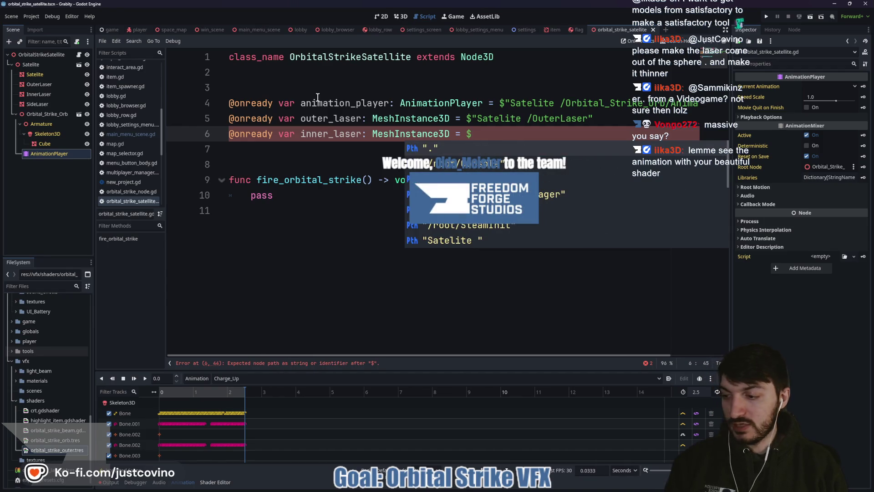
{"action": "type", "text": "I"}
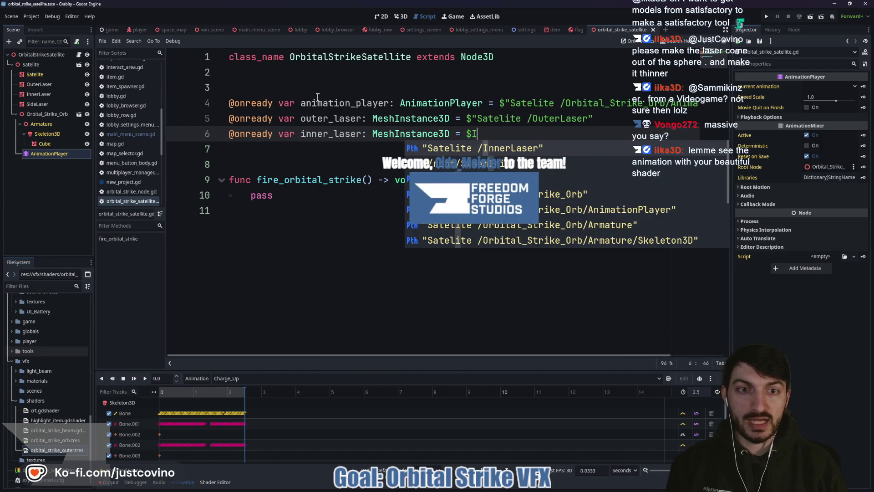
{"action": "key", "text": "Return"}
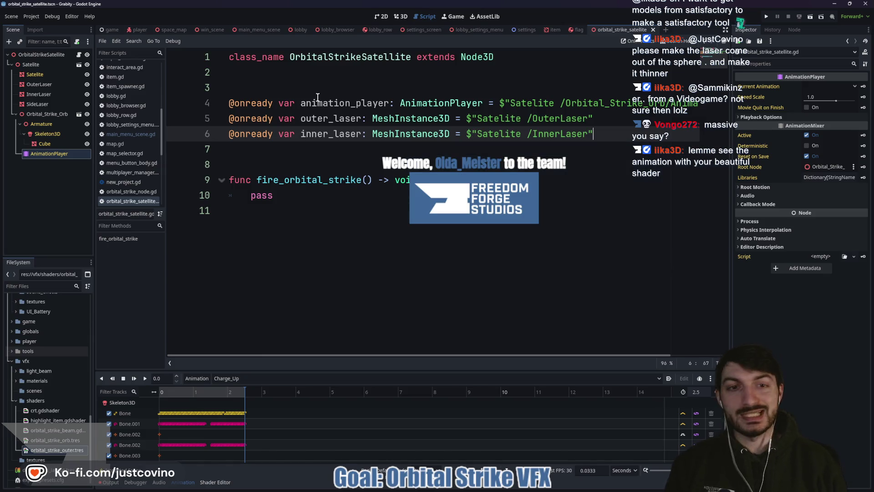
{"action": "key", "text": "Return"}
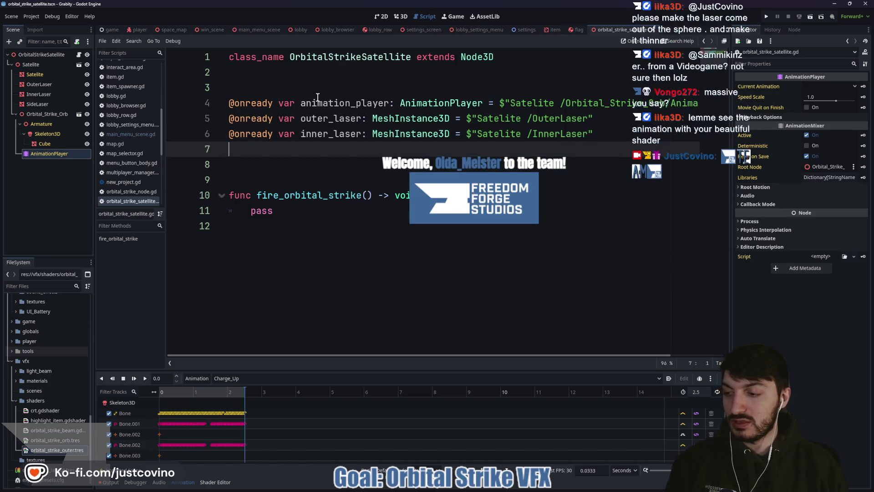
{"action": "type", "text": "@onr"}
{"action": "key", "text": "Return"}
{"action": "type", "text": "var side)"}
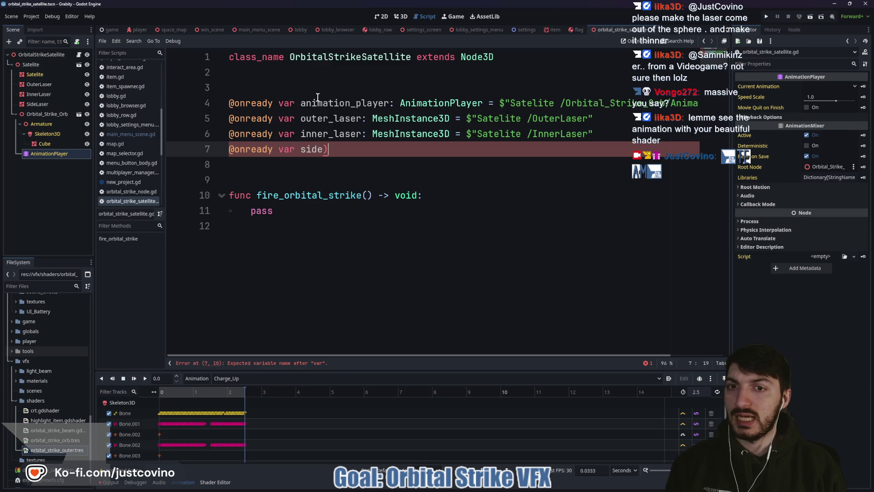
{"action": "key", "text": "BackSpace"}
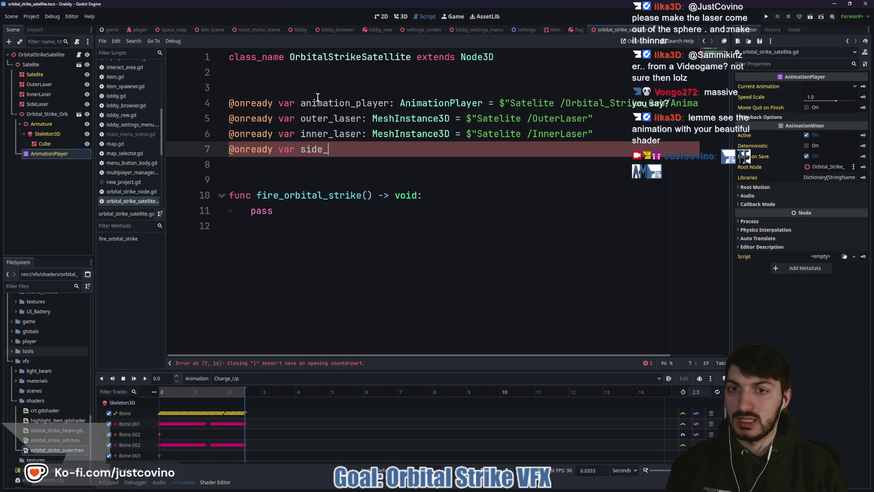
{"action": "type", "text": "MeshINstance"}
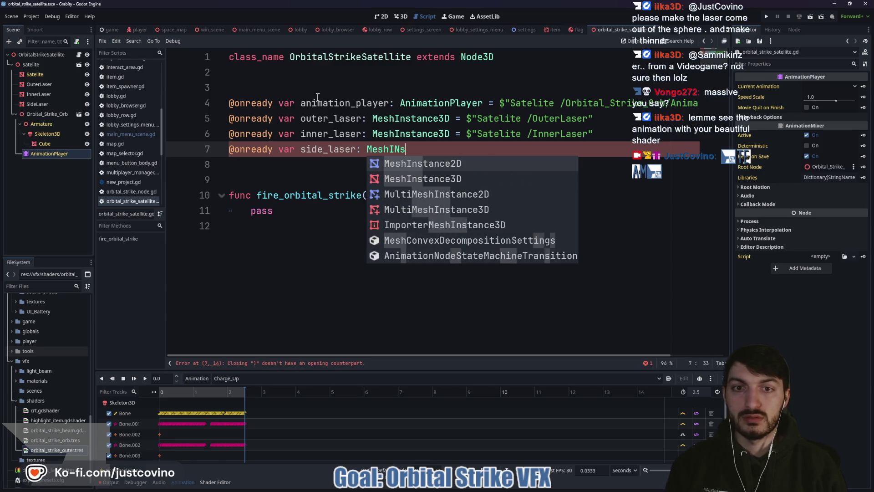
{"action": "key", "text": "Down"}
{"action": "key", "text": "Return"}
{"action": "type", "text": "= $"}
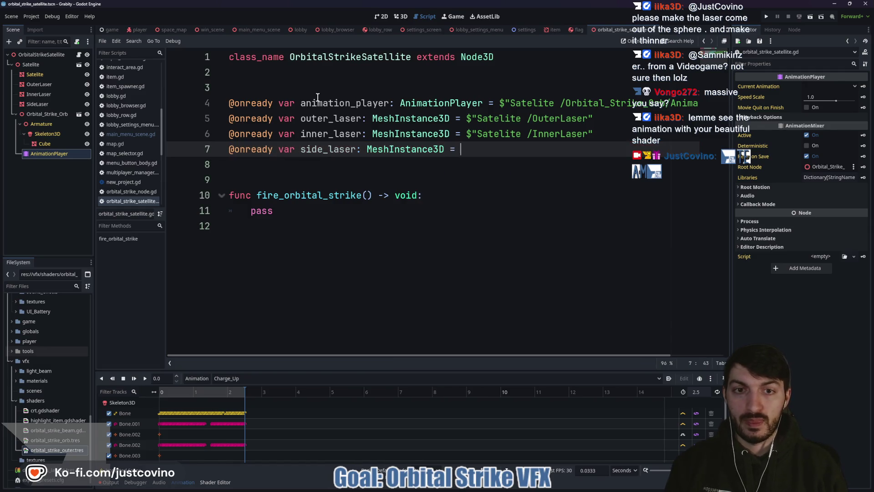
{"action": "type", "text": "Side"}
{"action": "key", "text": "Return"}
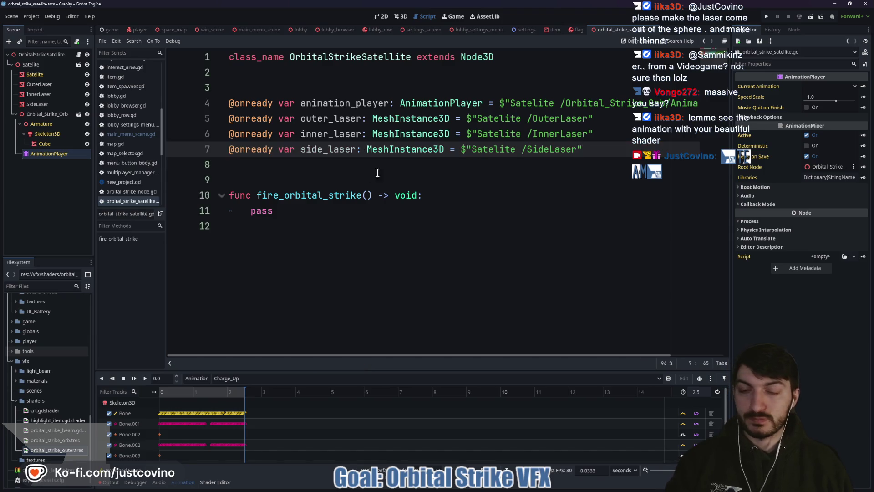
Step: Delete the pass placeholder from fire_orbital_strike and add a blank line above the function
{"action": "left_click", "coordinate": [337, 215]}
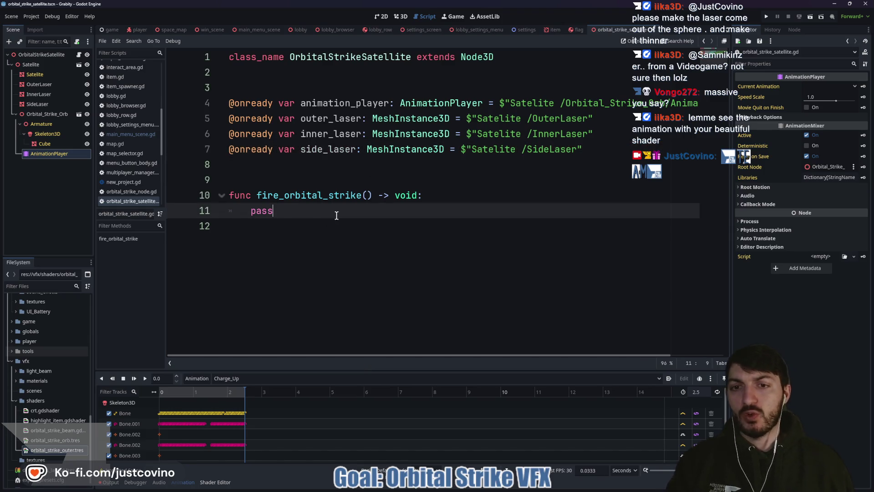
{"action": "key", "text": "BackSpace"}
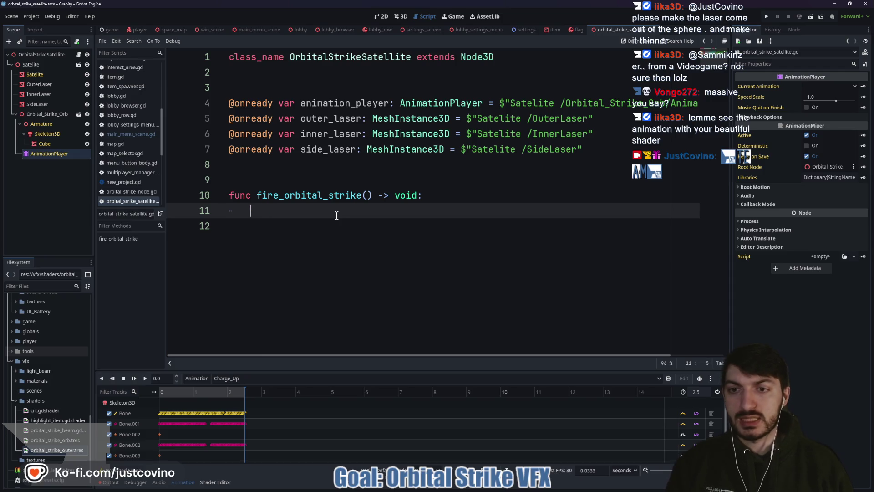
{"action": "left_click", "coordinate": [280, 175]}
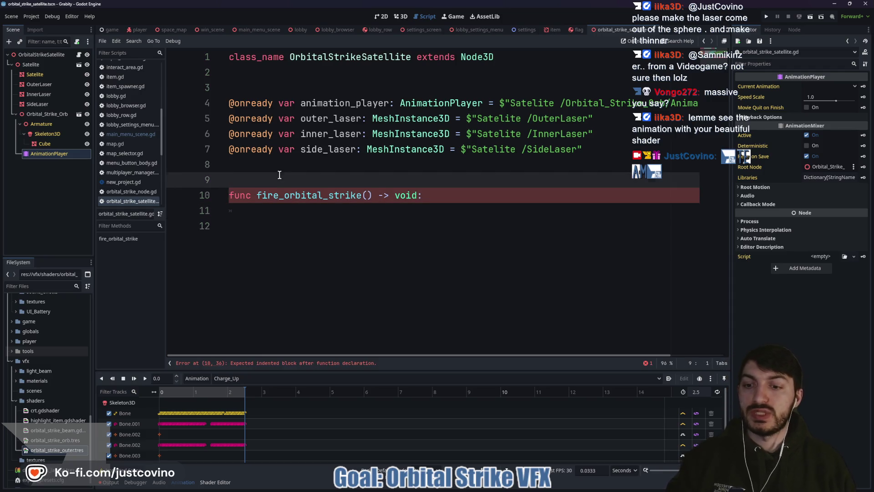
{"action": "key", "text": "Return"}
{"action": "left_click", "coordinate": [400, 18]}
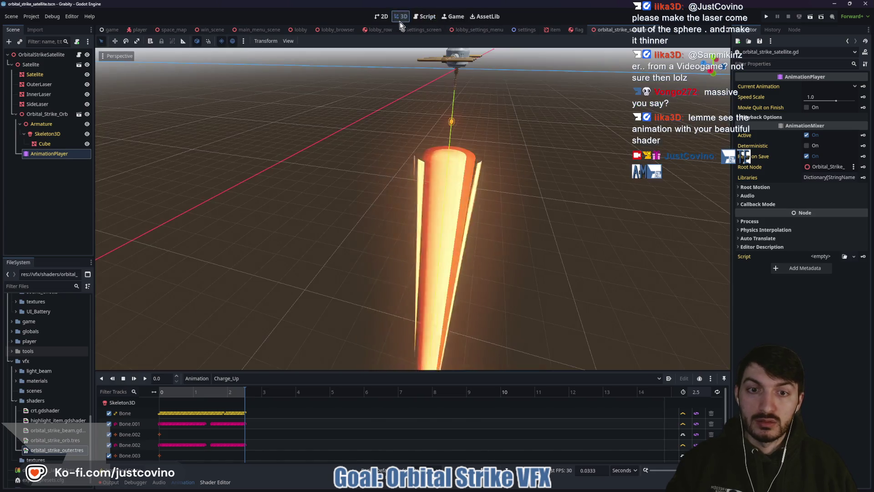
Step: Hide the SideLaser mesh, select InnerLaser to check its beam material, then return to the script
{"action": "left_click", "coordinate": [38, 104]}
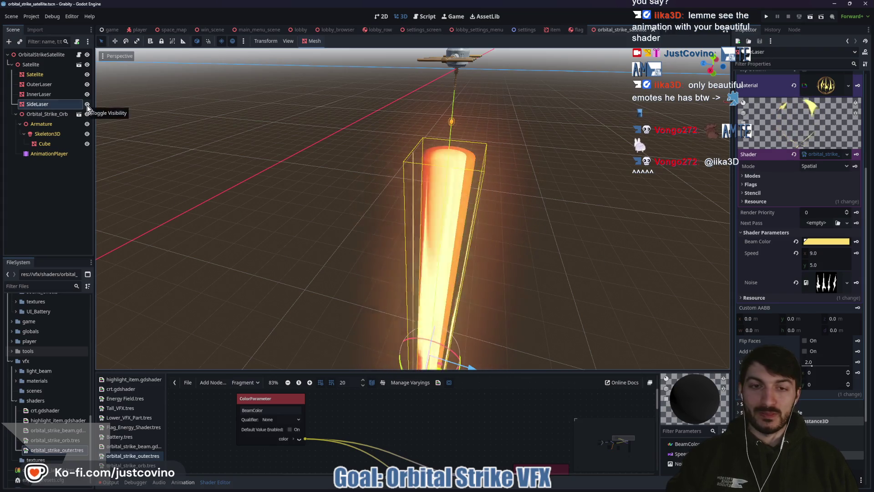
{"action": "left_click_drag", "start_coordinate": [539, 240], "coordinate": [546, 228]}
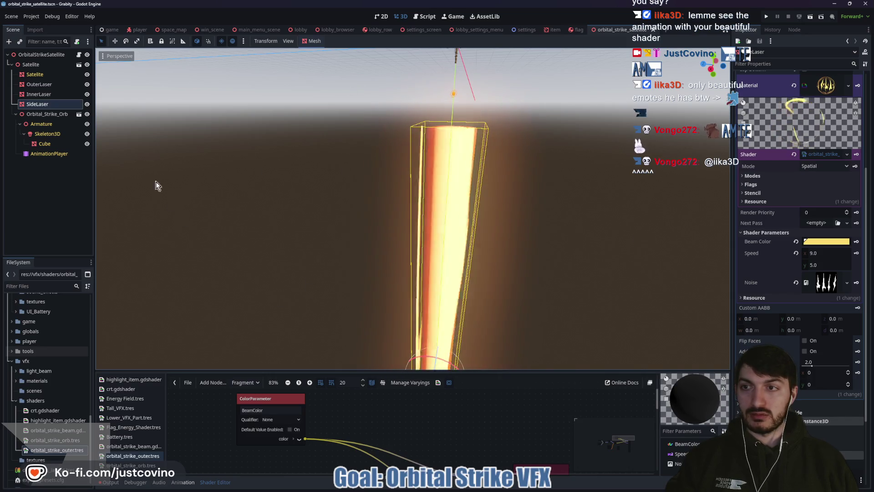
{"action": "left_click", "coordinate": [87, 104]}
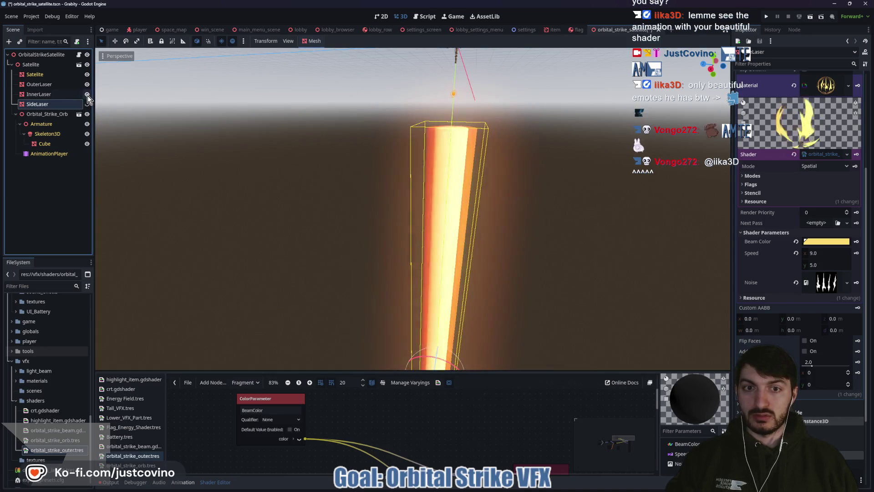
{"action": "left_click", "coordinate": [62, 95]}
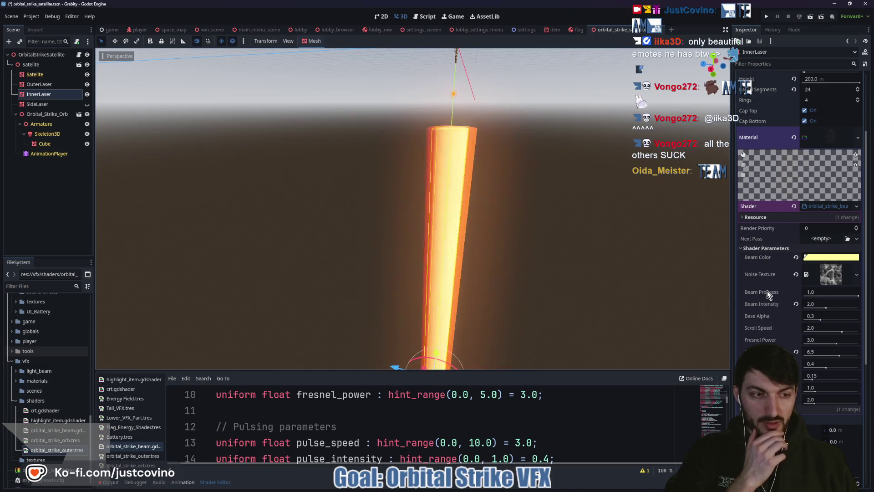
{"action": "left_click", "coordinate": [76, 64]}
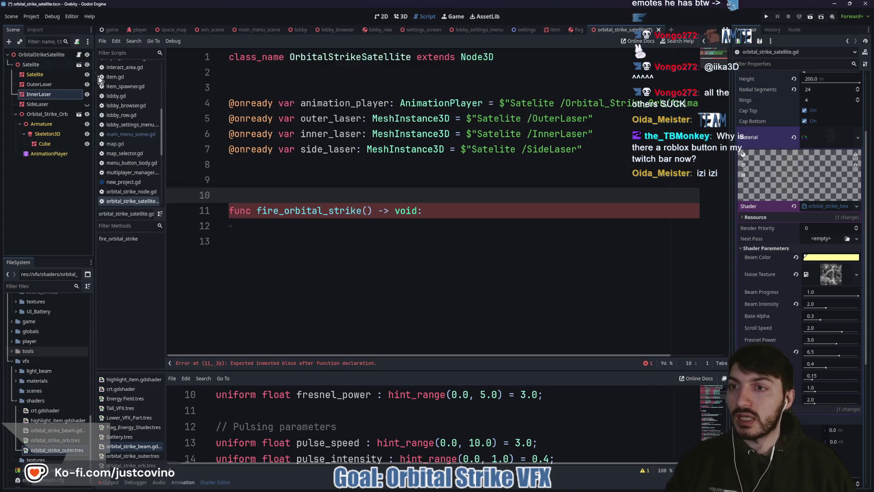
{"action": "left_click", "coordinate": [385, 226]}
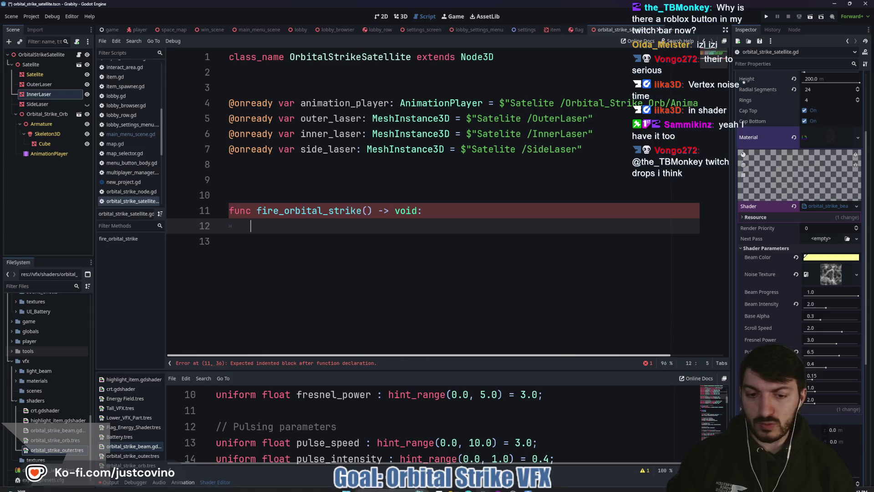
{"action": "mouse_move", "coordinate": [468, 487]}
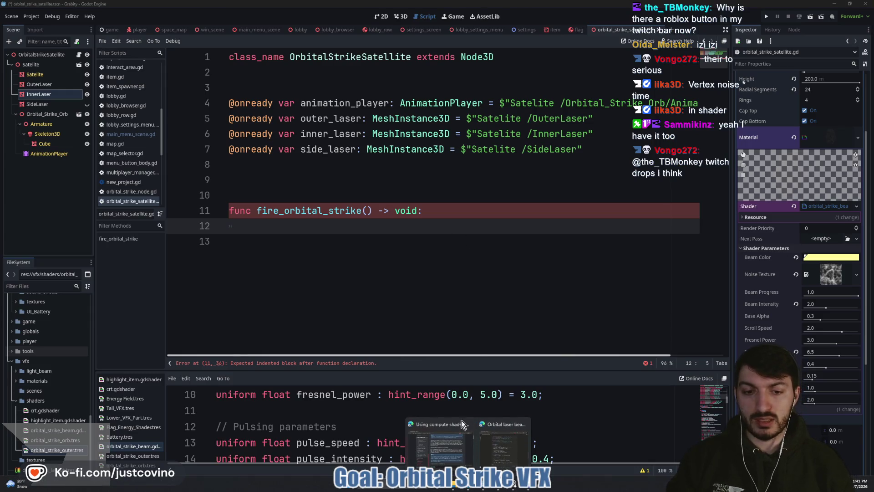
{"action": "left_click", "coordinate": [462, 424]}
{"action": "left_click", "coordinate": [291, 76]}
{"action": "type", "text": "twitch.tv"}
{"action": "key", "text": "Return"}
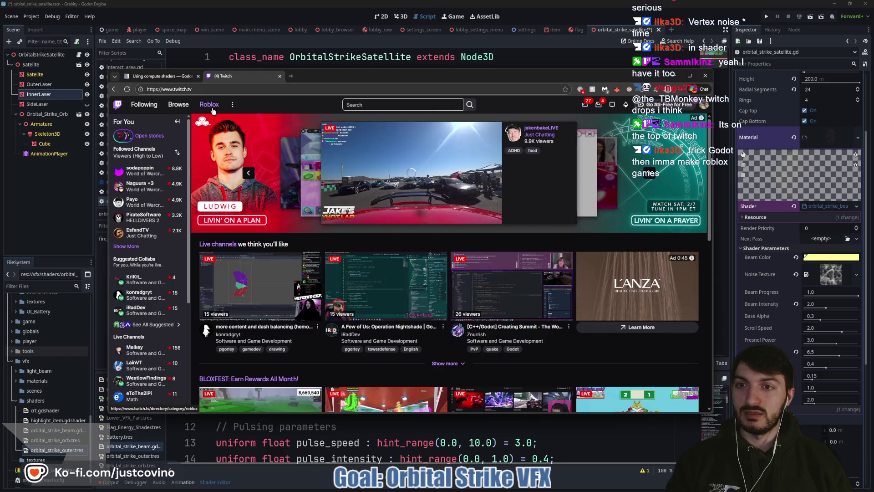
{"action": "left_click", "coordinate": [212, 109]}
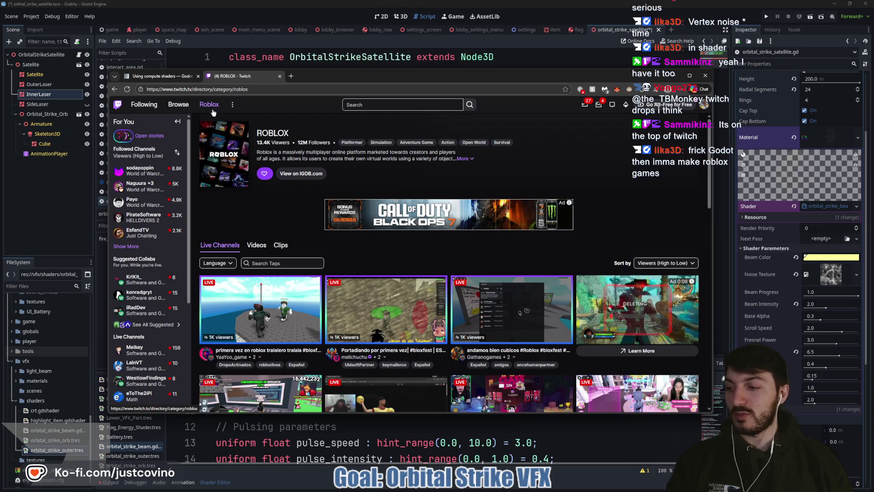
{"action": "left_click", "coordinate": [280, 76]}
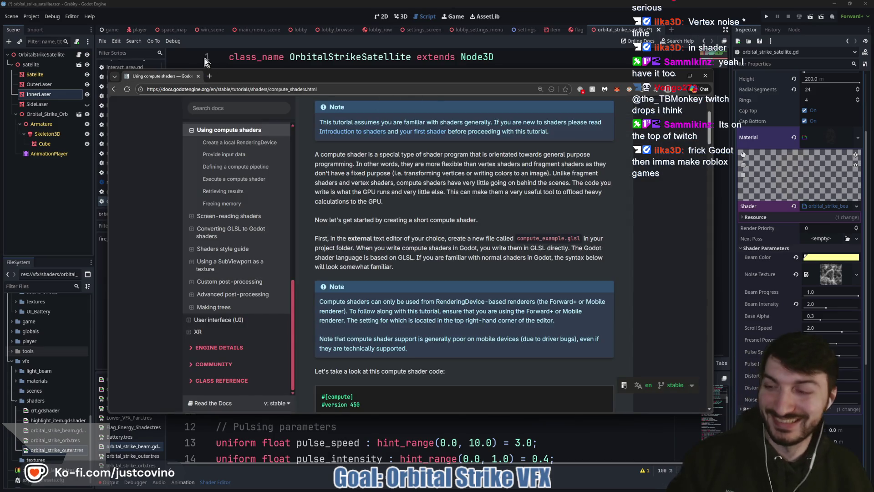
{"action": "left_click", "coordinate": [324, 61]}
{"action": "left_click", "coordinate": [441, 206]}
{"action": "key", "text": "Down"}
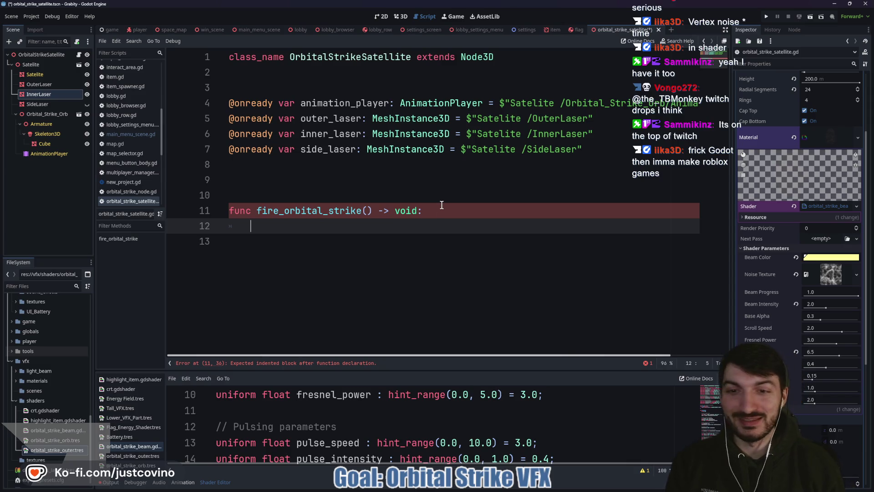
Step: On line 12, start declaring var outer_material: StandardMaterial3D = inside fire_orbital_strike
{"action": "type", "text": "var"}
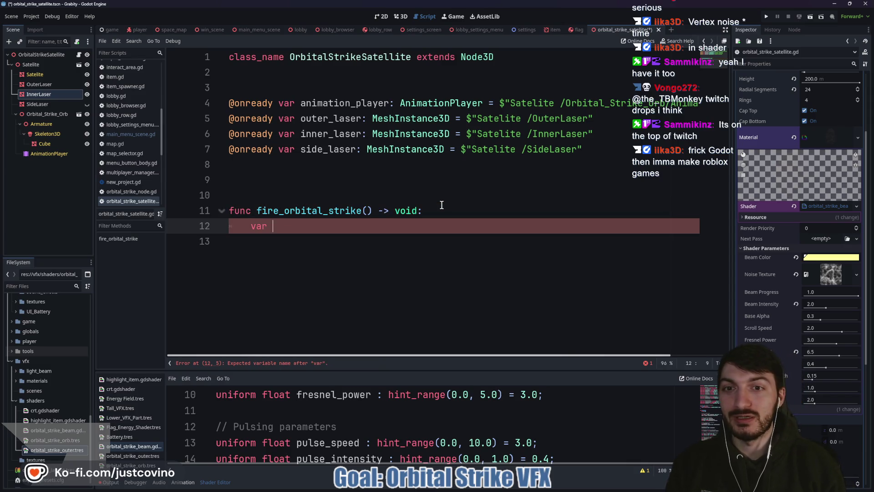
{"action": "type", "text": "outer"}
{"action": "key", "text": "BackSpace"}
{"action": "key", "text": "BackSpace"}
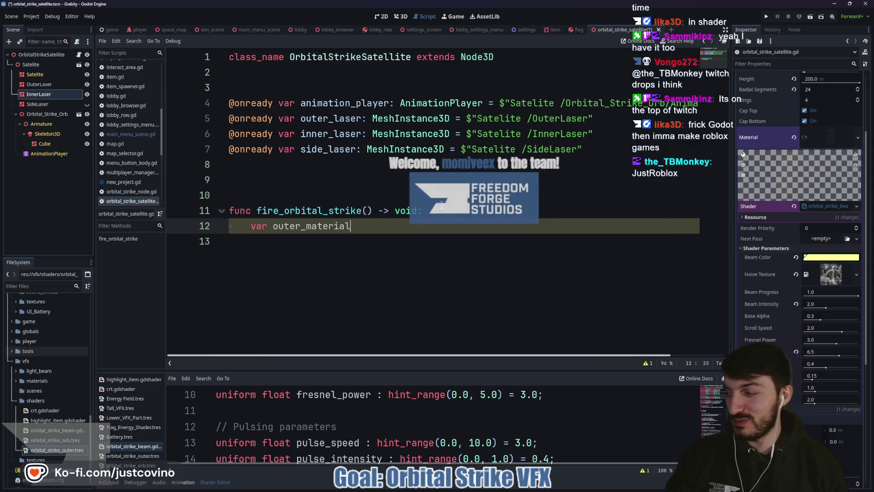
{"action": "type", "text": ":"}
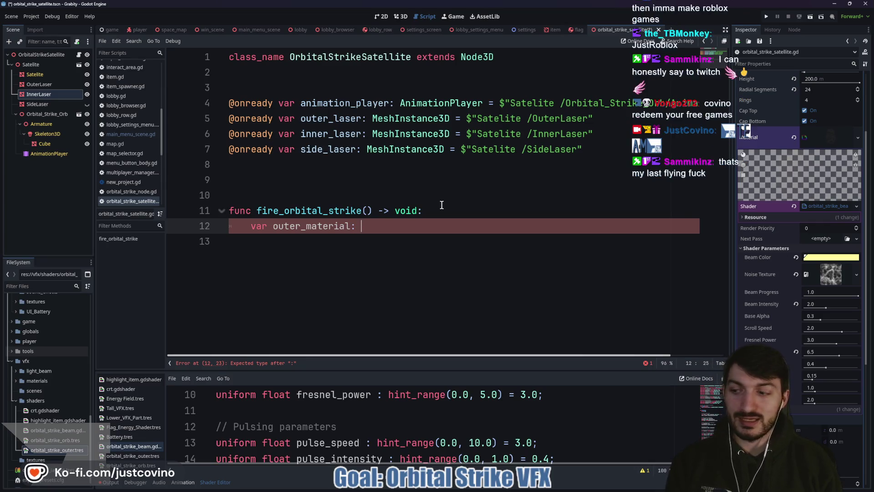
{"action": "type", "text": "Standar"}
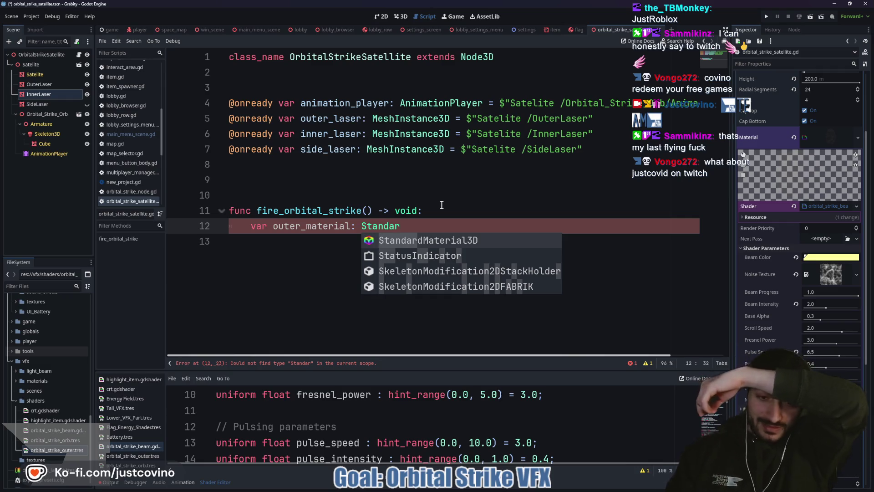
{"action": "key", "text": "Return"}
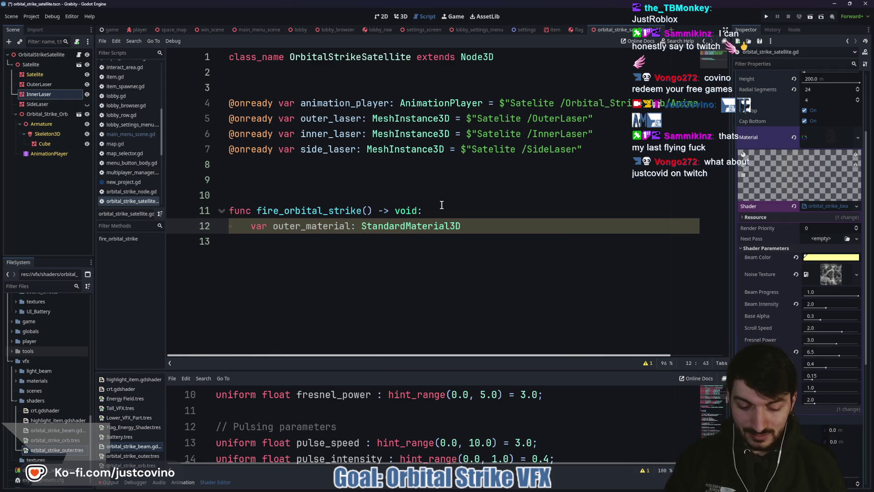
{"action": "type", "text": "="}
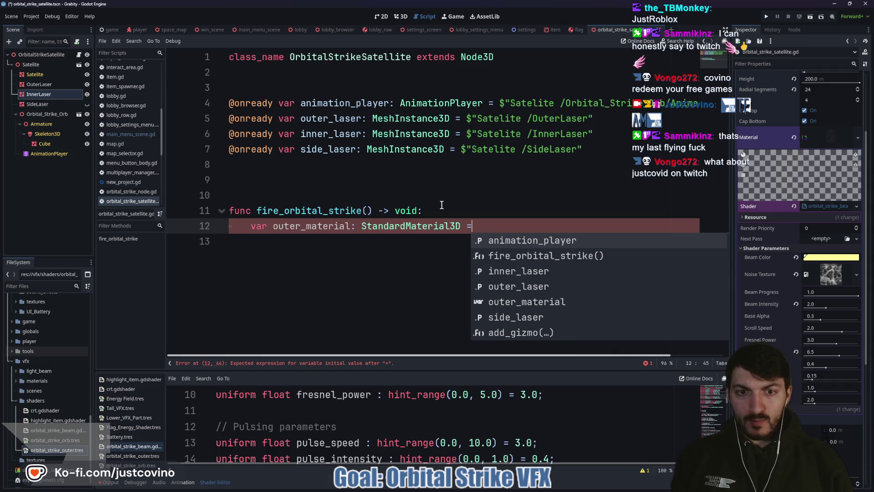
Step: Drop the type annotation, set outer_material to outer_laser.get_active_material(0), and save
{"action": "key", "text": "BackSpace"}
{"action": "key", "text": "BackSpace"}
{"action": "key", "text": "BackSpace"}
{"action": "key", "text": "BackSpace"}
{"action": "key", "text": "BackSpace"}
{"action": "type", "text": "outer"}
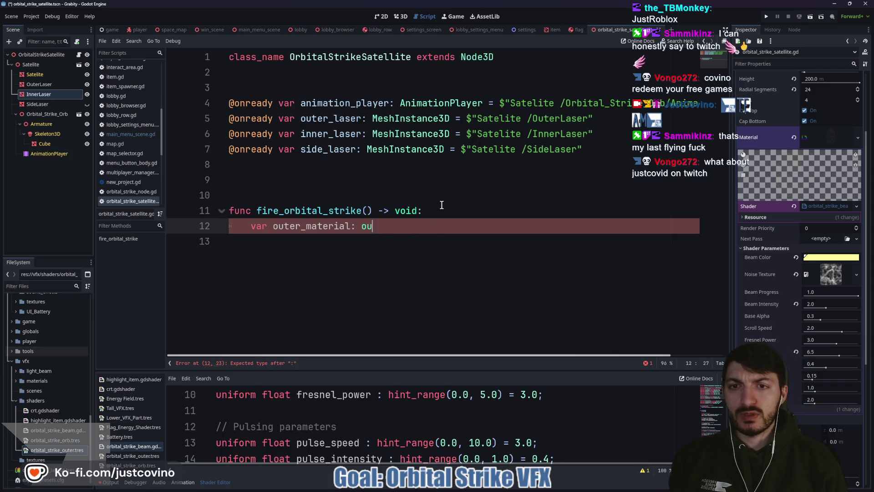
{"action": "type", "text": "_material"}
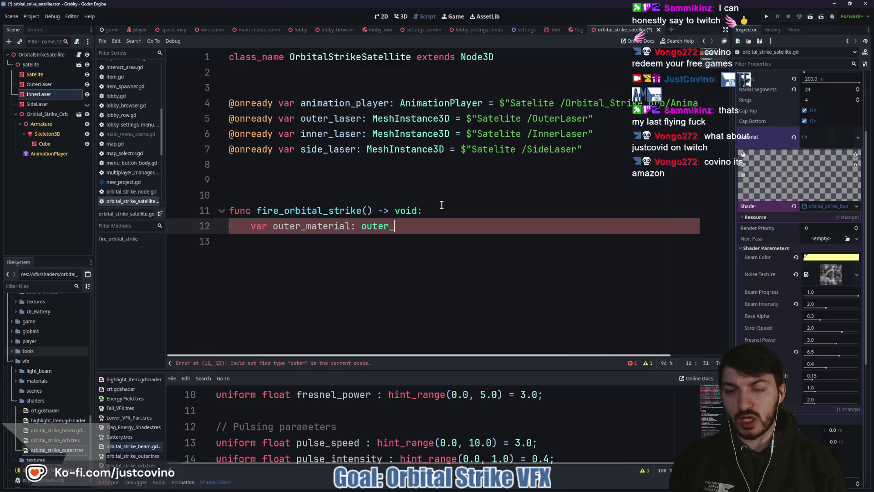
{"action": "type", "text": " ="}
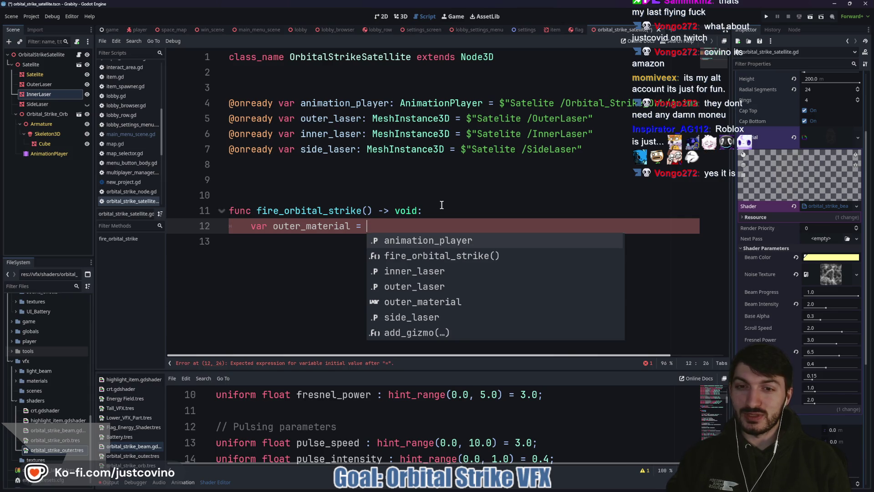
{"action": "type", "text": "oute"}
{"action": "key", "text": "Return"}
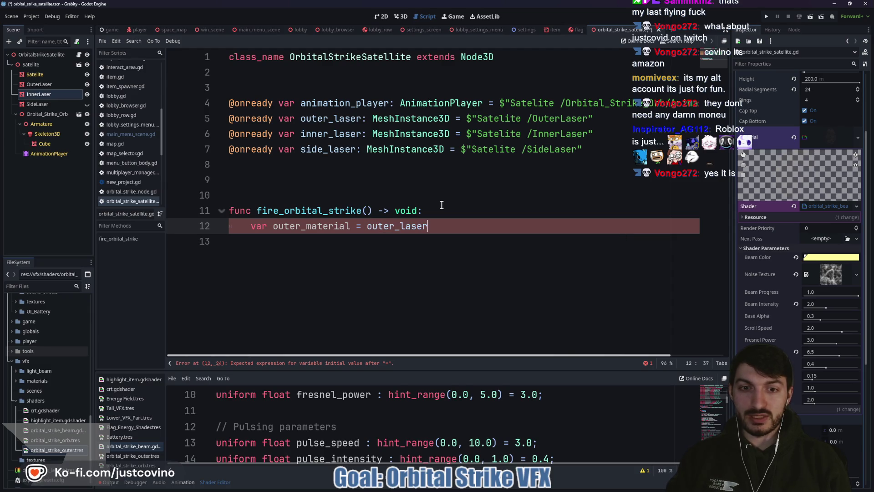
{"action": "type", "text": ".get_"}
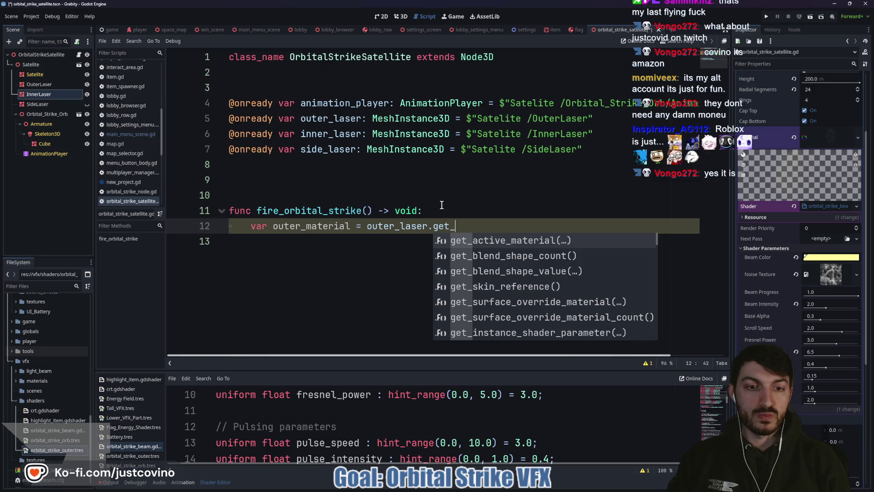
{"action": "key", "text": "Return"}
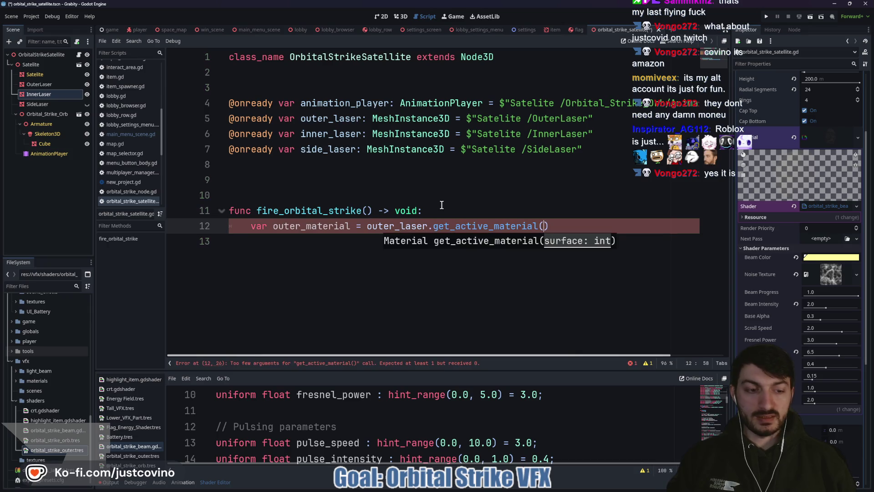
{"action": "type", "text": "0"}
{"action": "left_click", "coordinate": [575, 226]}
{"action": "key", "text": "ctrl+s"}
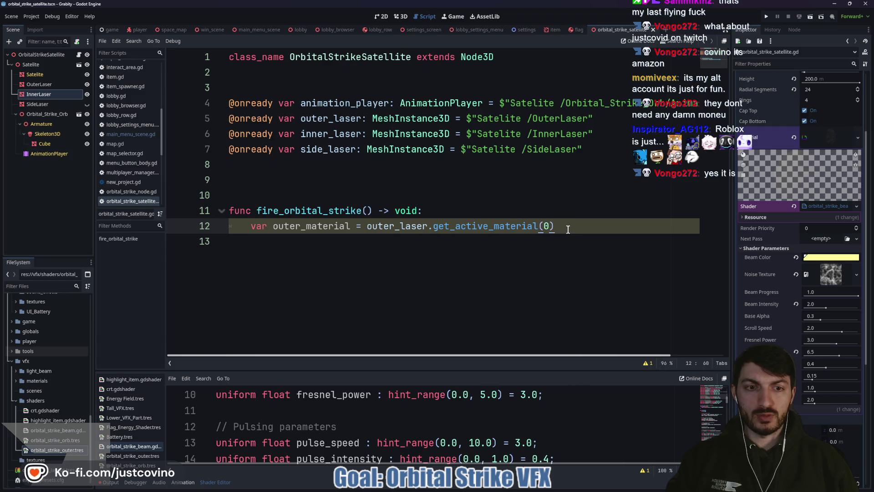
Step: Add var inner_material = inner_laser.get_active_material(0) on the next line
{"action": "key", "text": "Return"}
{"action": "type", "text": "var"}
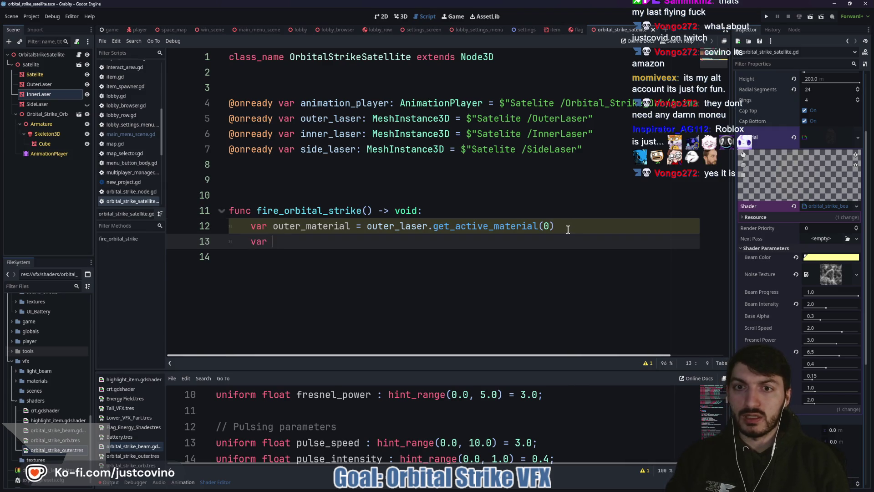
{"action": "type", "text": "_"}
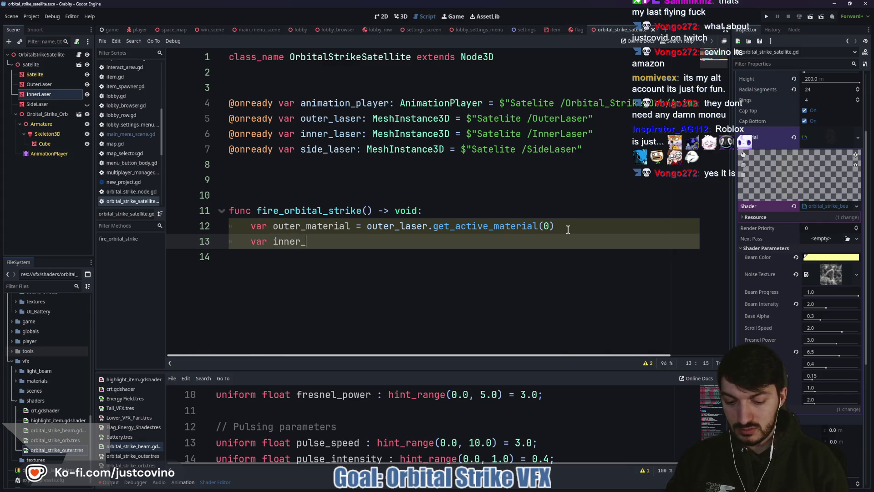
{"action": "type", "text": "l ="}
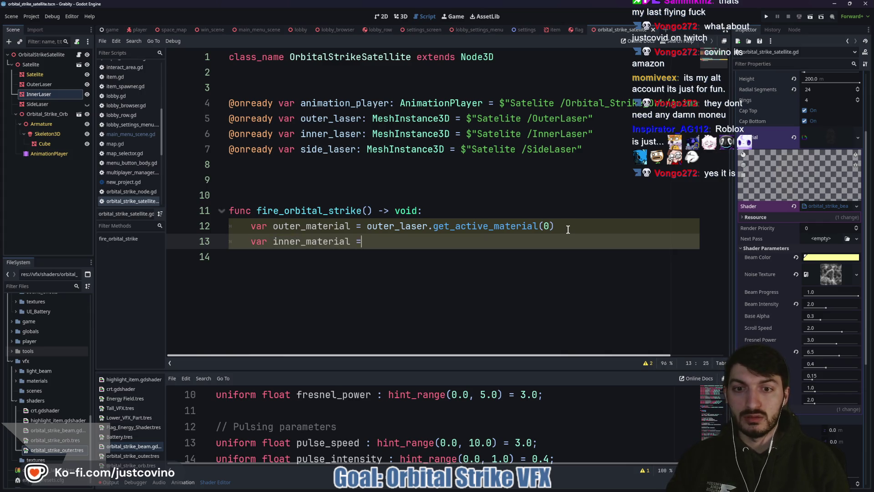
{"action": "type", "text": " in"}
{"action": "key", "text": "Return"}
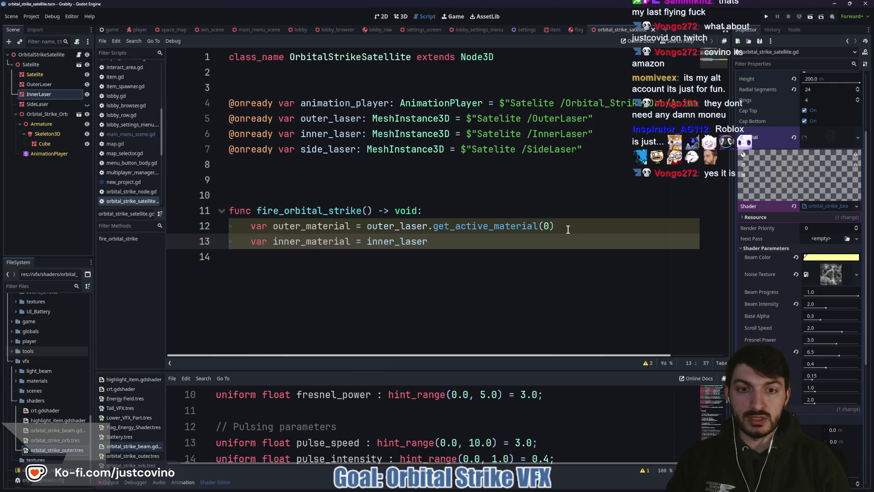
{"action": "type", "text": ".get"}
{"action": "key", "text": "Return"}
{"action": "type", "text": "0"}
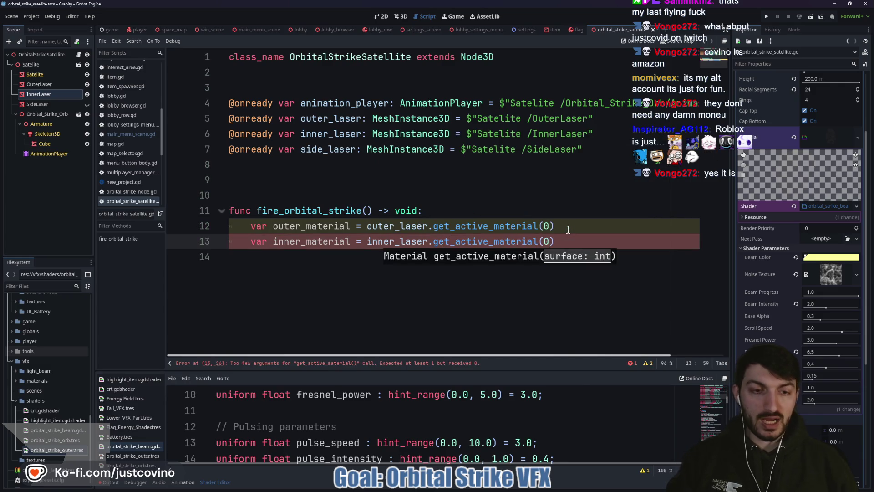
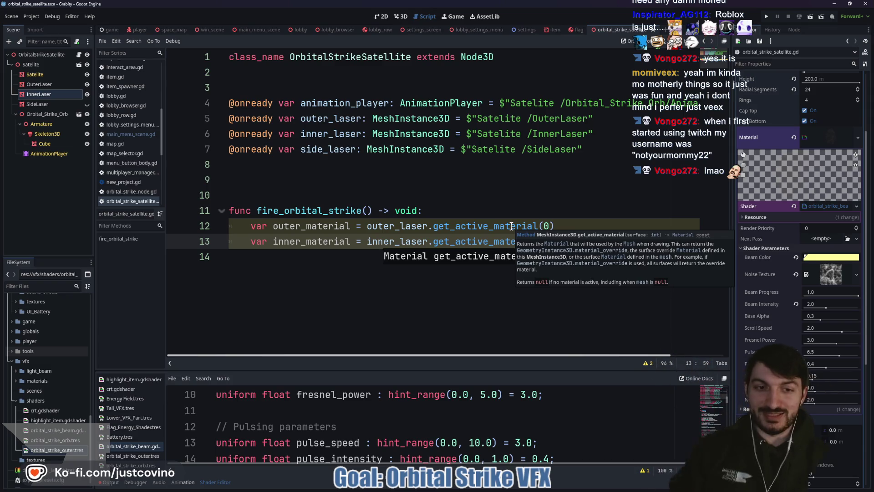
Step: Create a tween that animates outer_material's shader_parameter/beam_progress to 1.0
{"action": "left_click", "coordinate": [429, 241]}
{"action": "key", "text": "Return"}
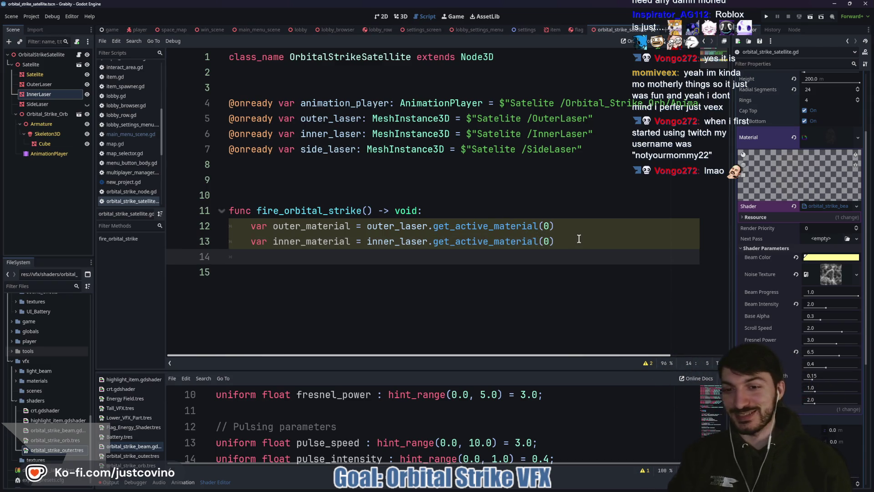
{"action": "type", "text": "var tween ="}
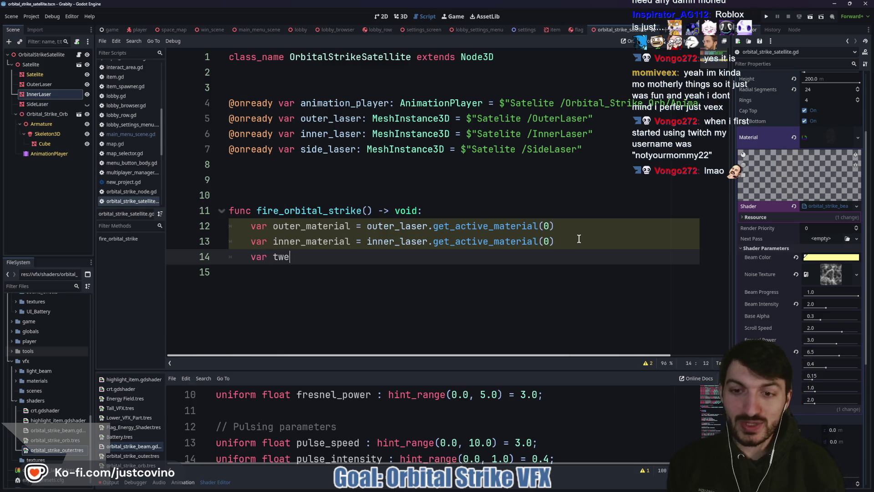
{"action": "type", "text": " crea"}
{"action": "key", "text": "Return"}
{"action": "key", "text": "Return"}
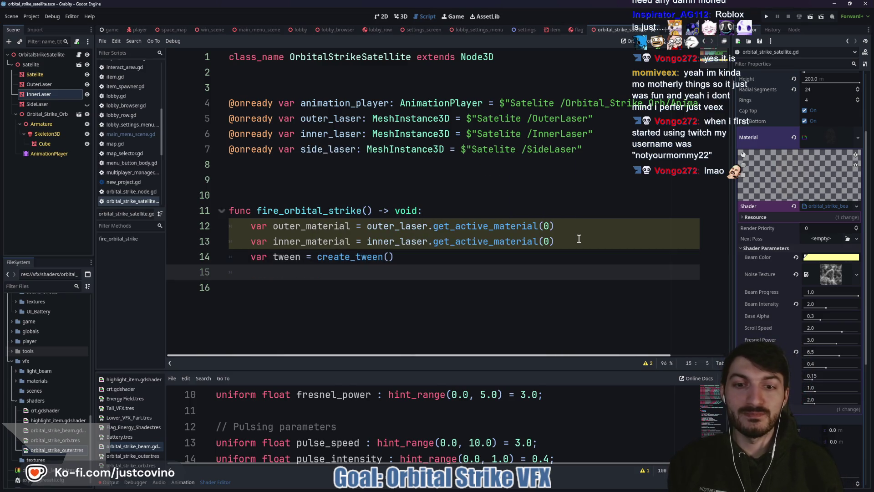
{"action": "type", "text": "tween.tween_"}
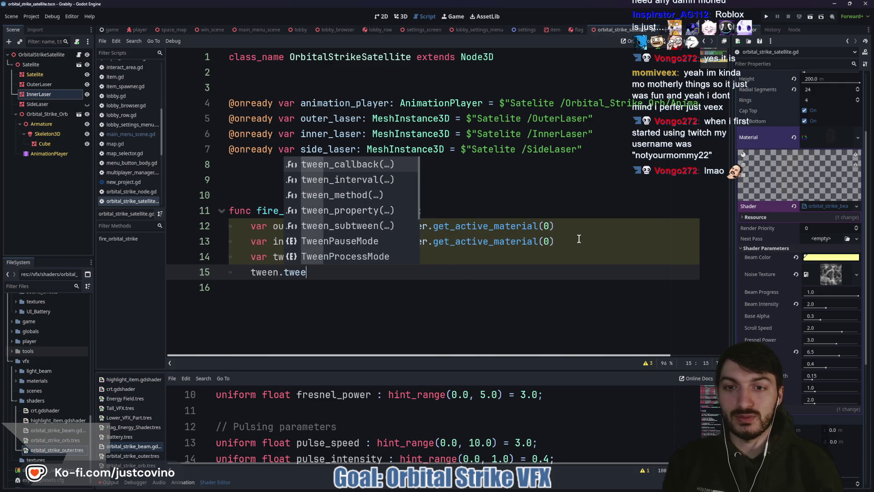
{"action": "type", "text": "pr"}
{"action": "key", "text": "Return"}
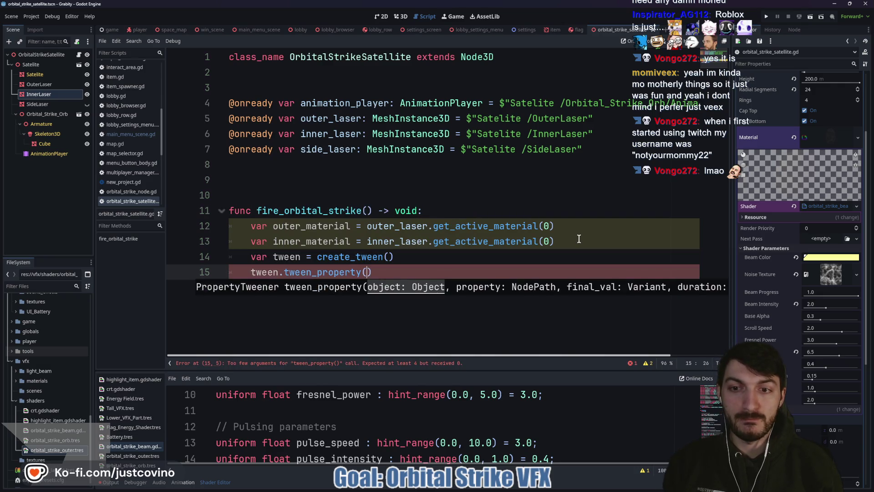
{"action": "type", "text": "outer"}
{"action": "key", "text": "Return"}
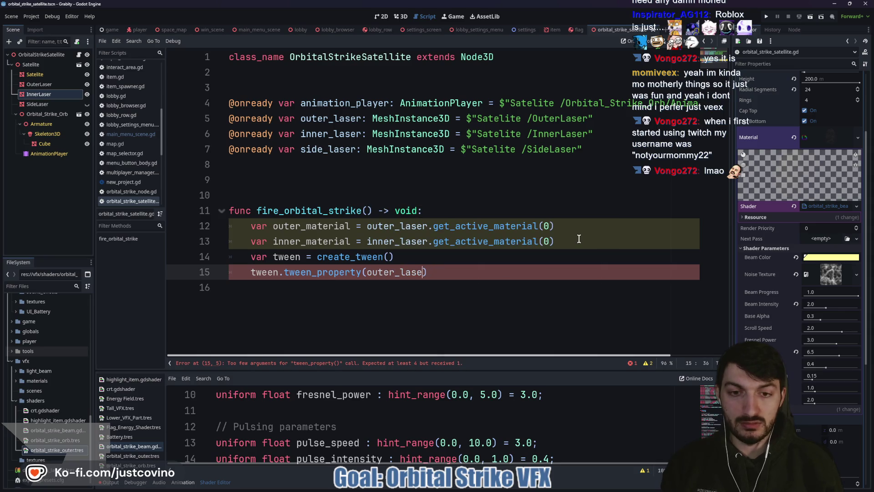
{"action": "key", "text": "BackSpace"}
{"action": "type", "text": "mat"}
{"action": "key", "text": "Return"}
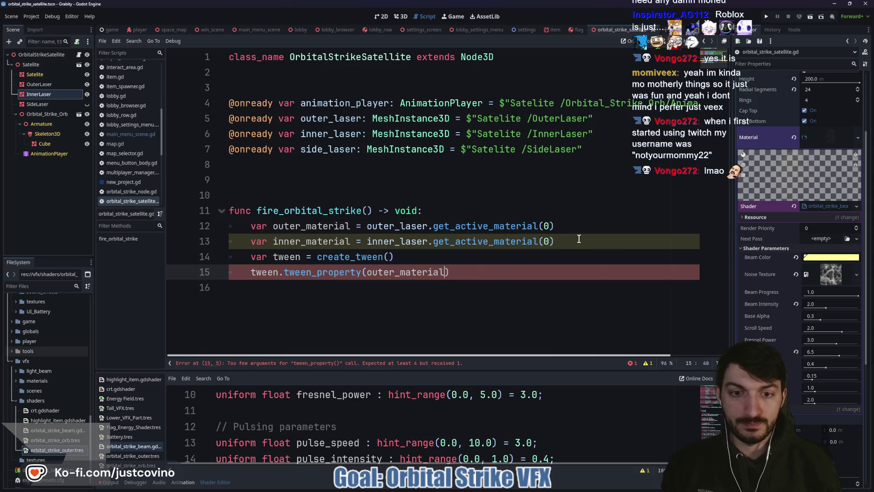
{"action": "type", "text": "\"shader"}
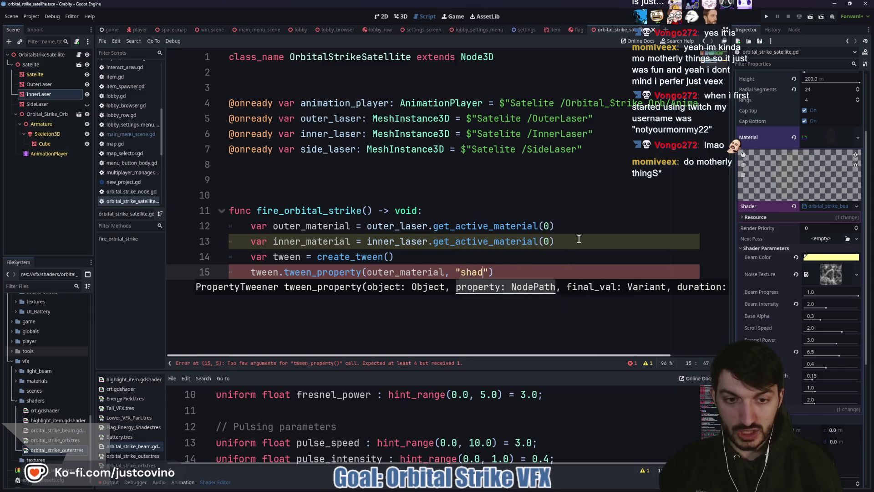
{"action": "type", "text": "_parameter"}
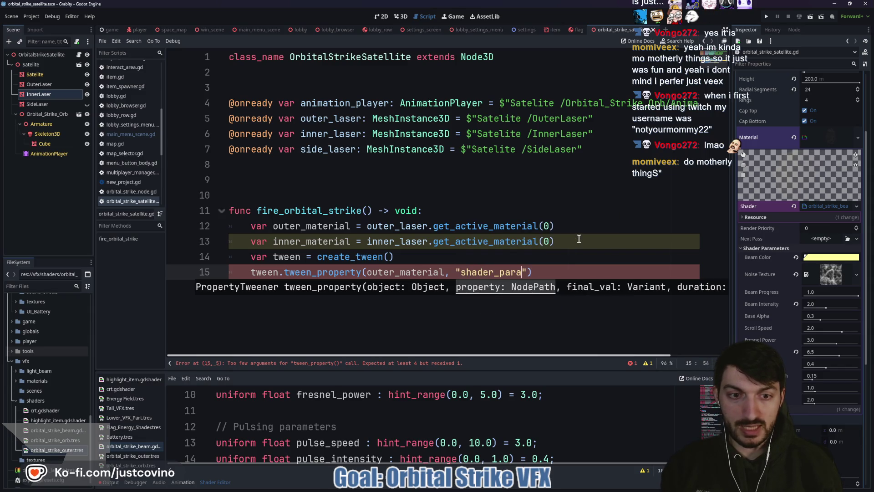
{"action": "type", "text": "/beam"}
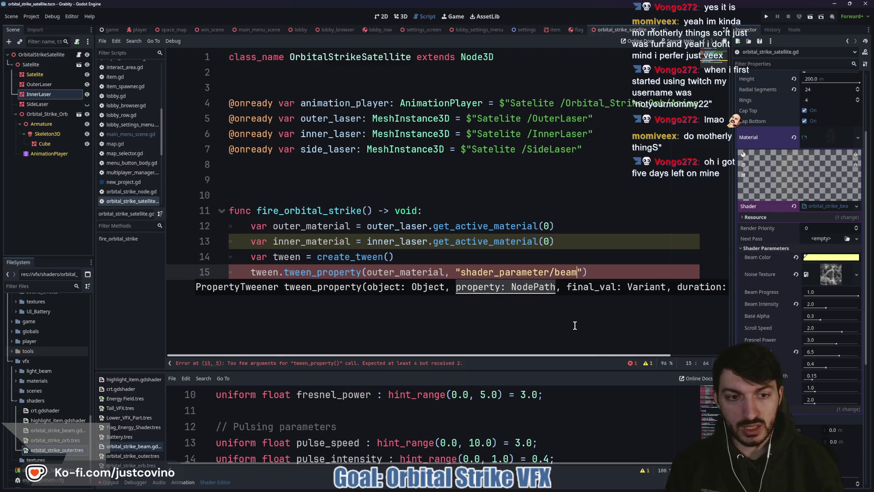
{"action": "type", "text": "_progress\""}
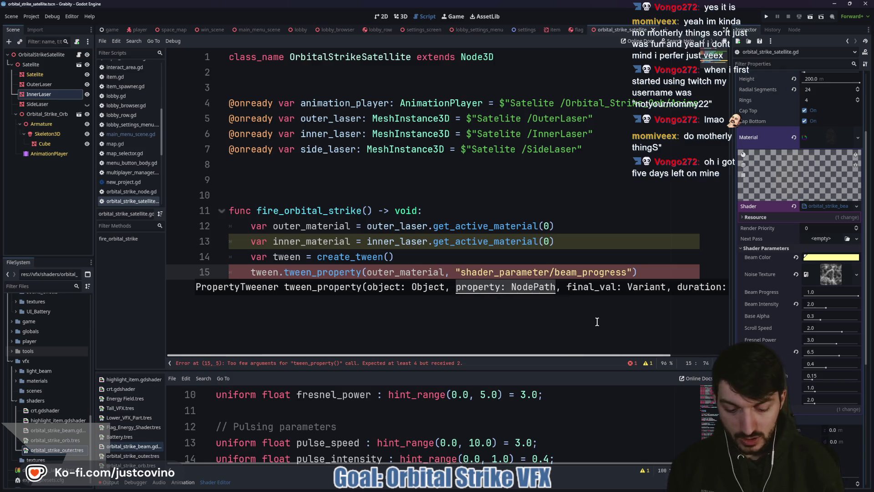
{"action": "type", "text": ", 1.0"}
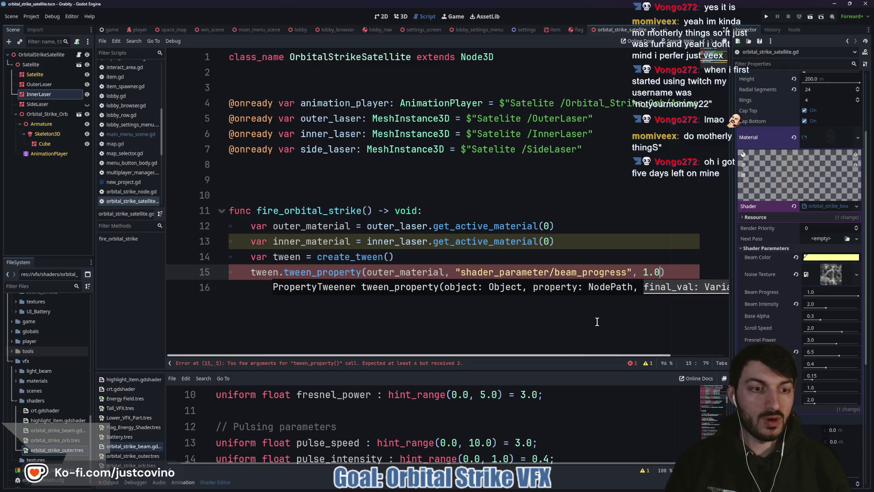
{"action": "type", "text": ", 2.0"}
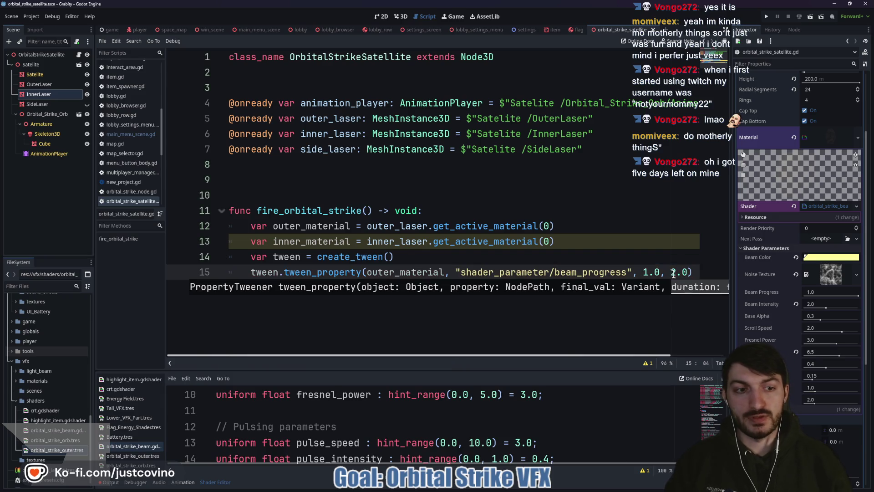
{"action": "type", "text": "2.0"}
Step: Add a parallel tween_property taking inner_material's beam_progress to 1.0 over 2.0 seconds
{"action": "left_click", "coordinate": [695, 272]}
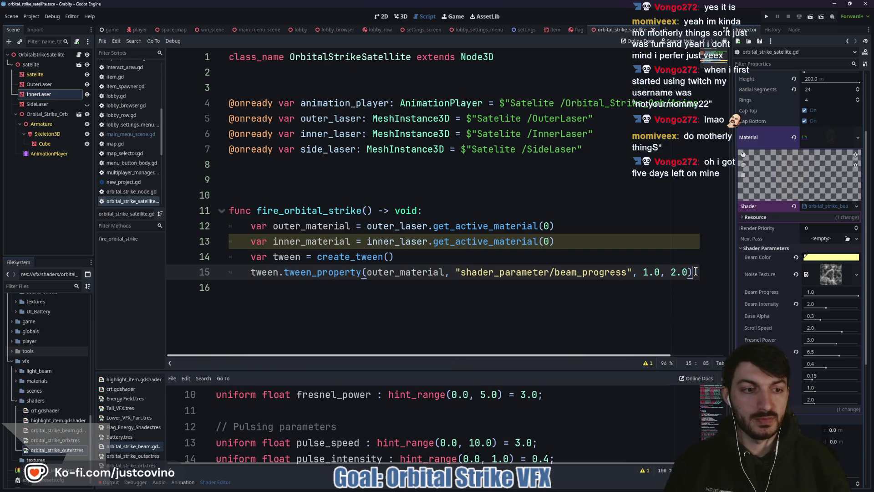
{"action": "key", "text": "Return"}
{"action": "type", "text": "tween.par"}
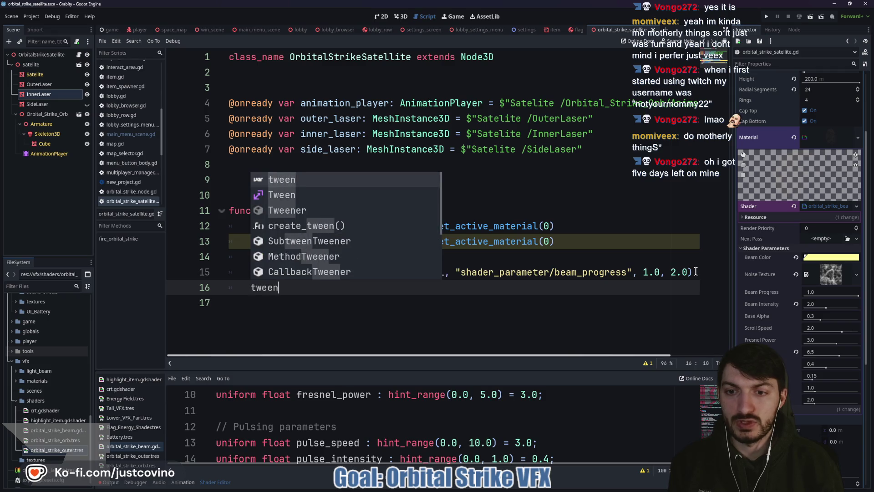
{"action": "key", "text": "Return"}
{"action": "type", "text": ".tween_pro"}
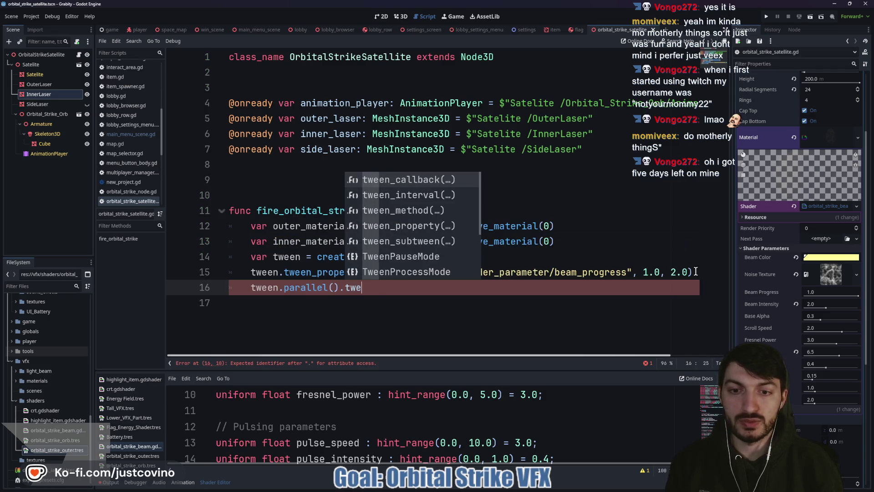
{"action": "key", "text": "Return"}
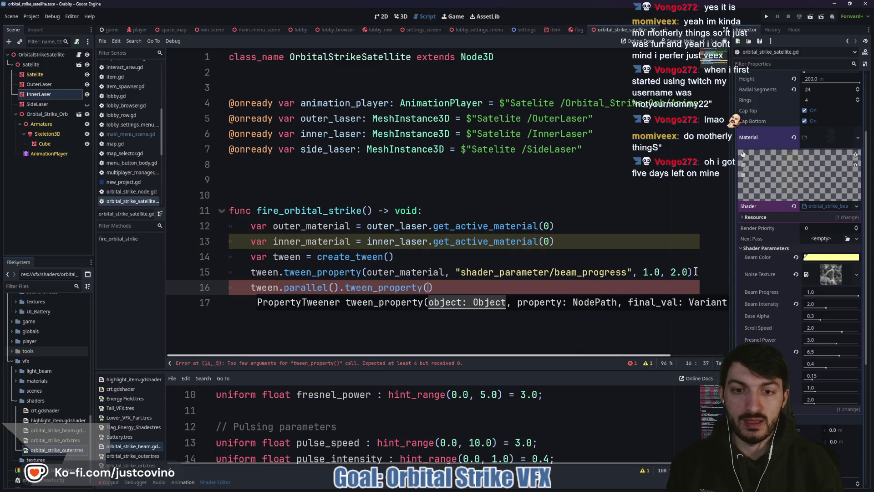
{"action": "type", "text": "inner"}
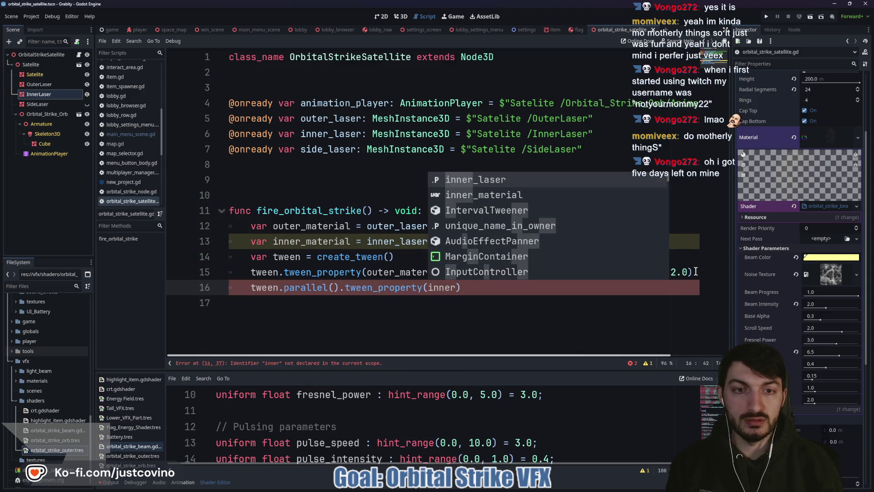
{"action": "key", "text": "Down"}
{"action": "key", "text": "Return"}
{"action": "type", "text": ", \"shader_"}
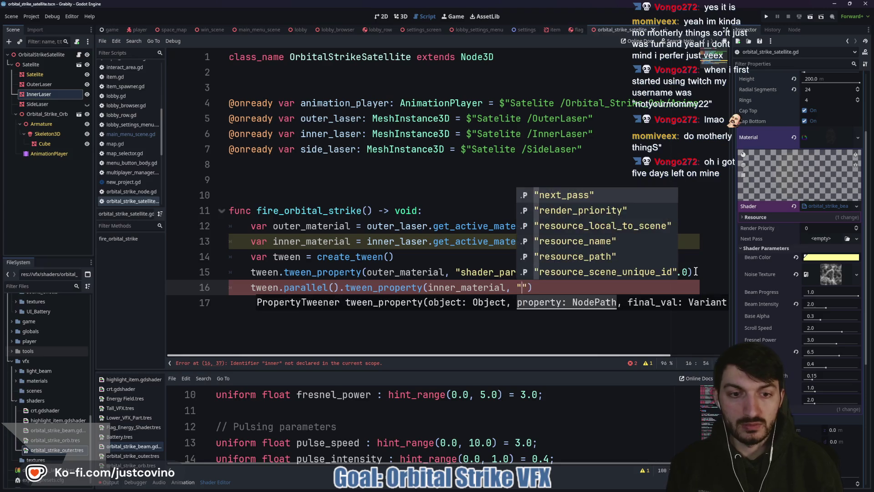
{"action": "type", "text": "parameter/beam_progre"}
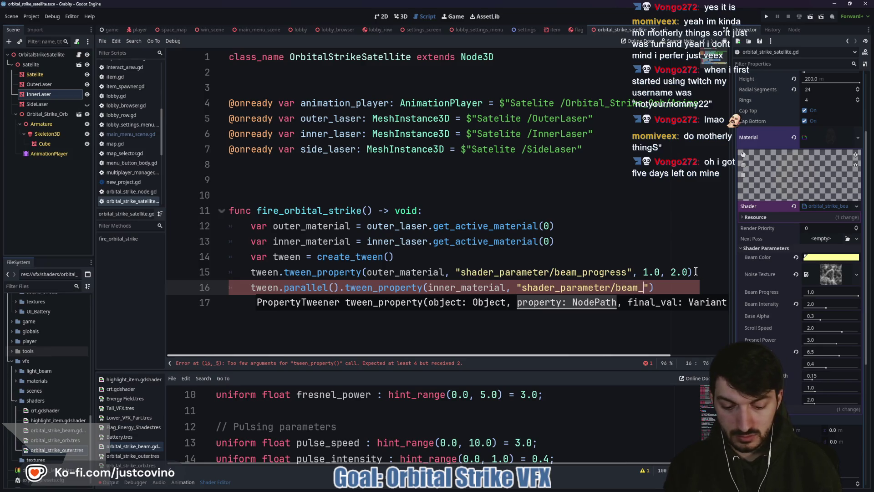
{"action": "type", "text": "ss\", "}
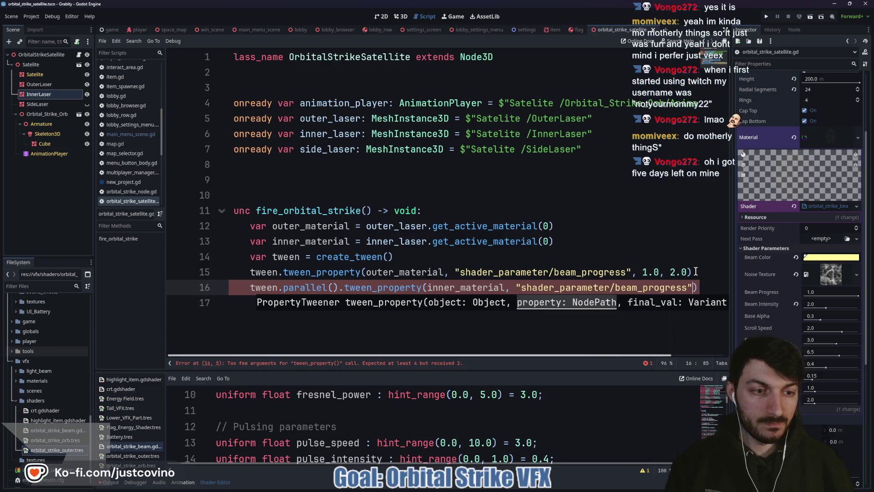
{"action": "type", "text": "1.0"}
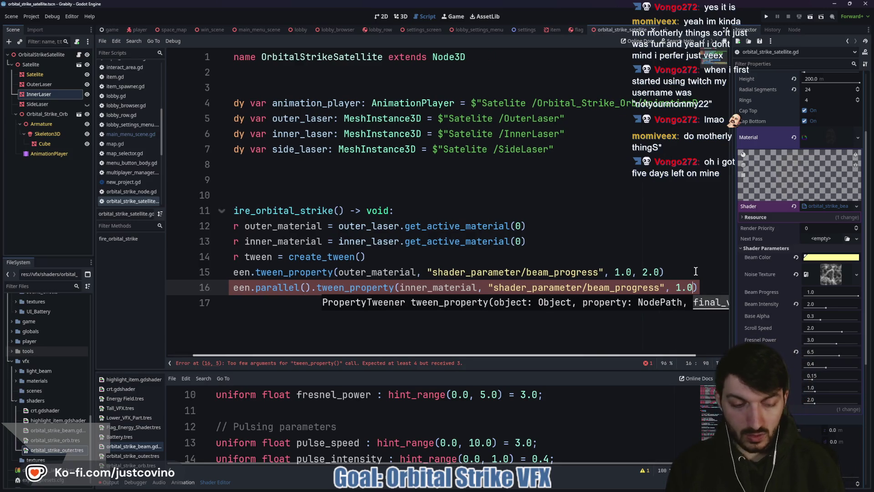
{"action": "type", "text": ", 2.0"}
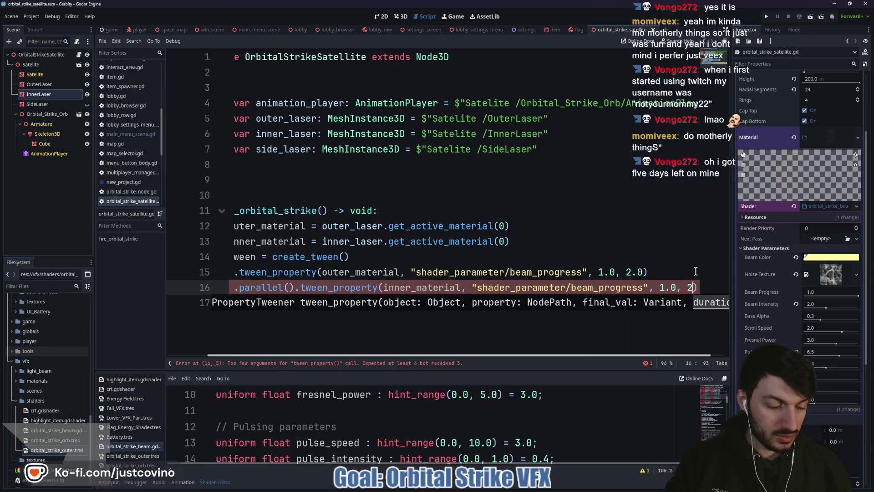
{"action": "left_click", "coordinate": [644, 267]}
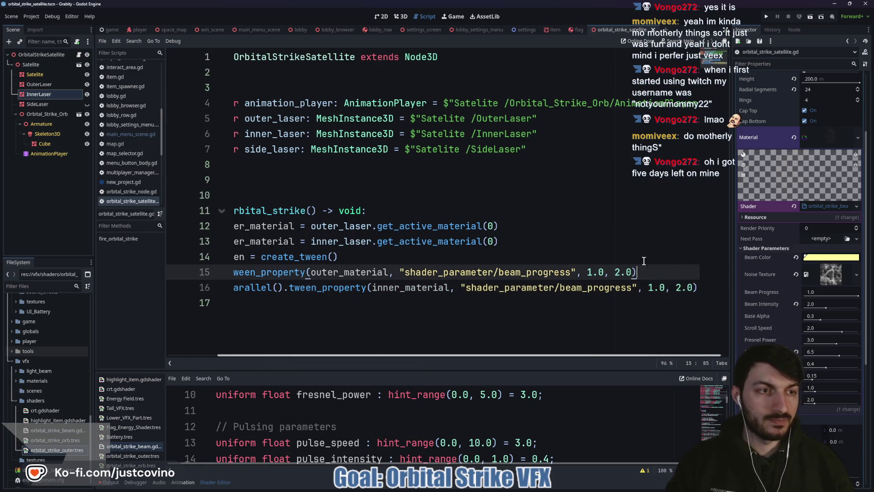
Step: Check the 3D and Game views, then select AnimationPlayer to show its Charge_Up tracks
{"action": "left_click", "coordinate": [402, 20]}
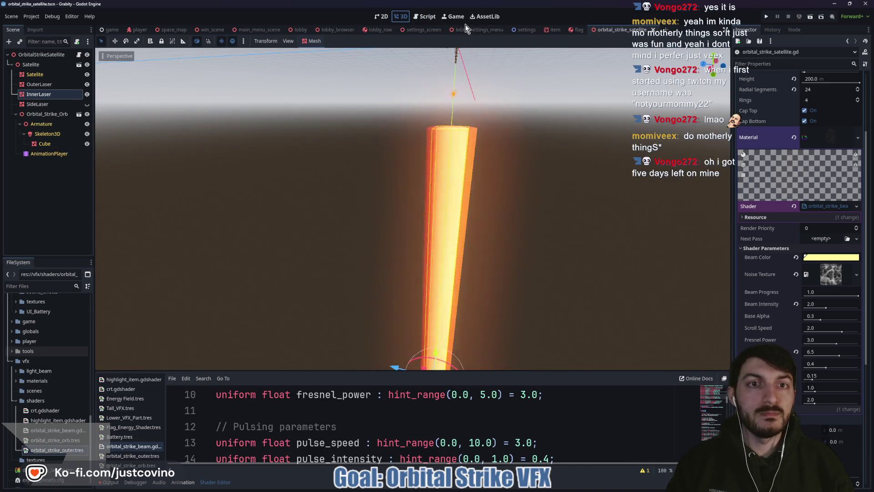
{"action": "left_click", "coordinate": [455, 16]}
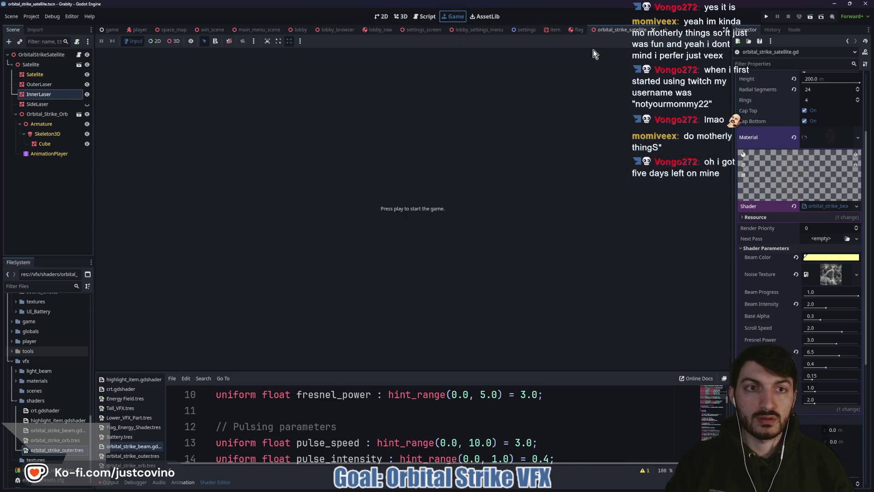
{"action": "left_click", "coordinate": [400, 17]}
{"action": "left_click", "coordinate": [423, 16]}
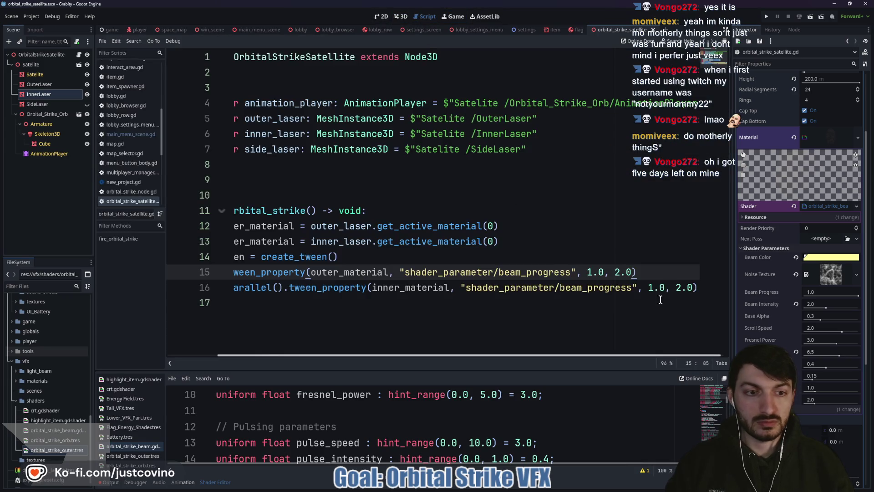
{"action": "scroll", "coordinate": [620, 262], "scroll_direction": "left", "scroll_amount": 3}
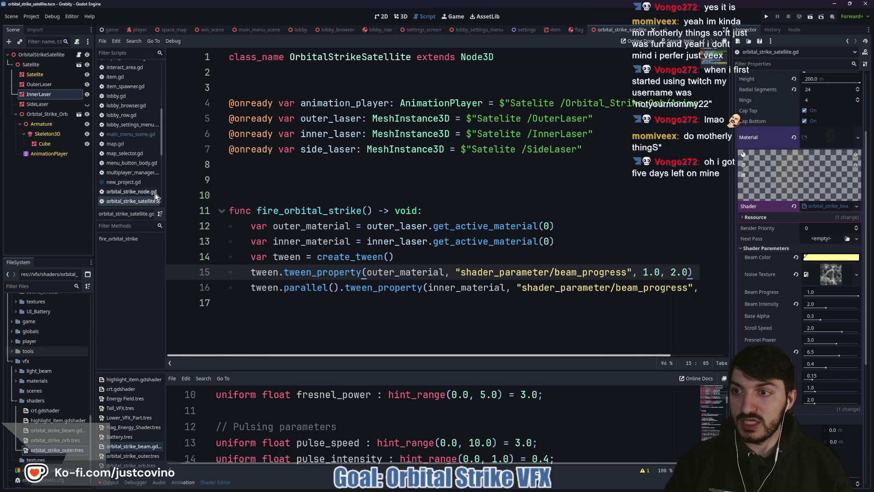
{"action": "left_click", "coordinate": [49, 153]}
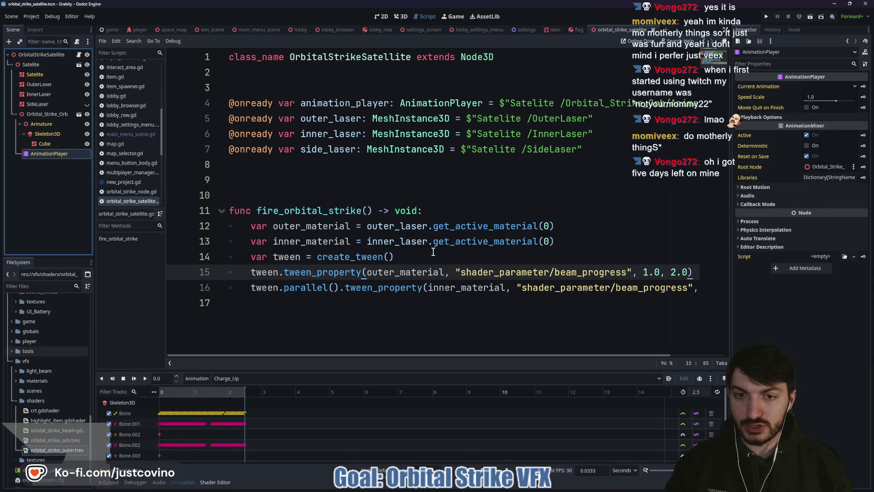
Step: Add animation_player.play("Charge_Up") after the inner material line
{"action": "left_click", "coordinate": [584, 241]}
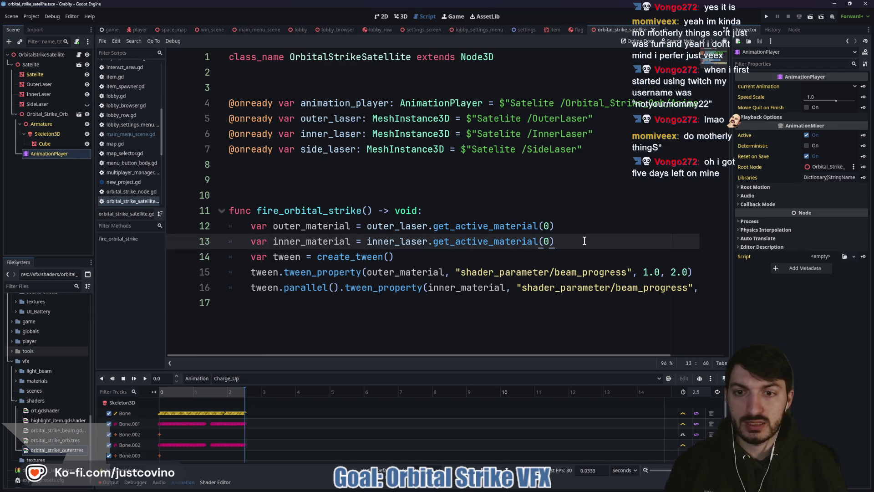
{"action": "key", "text": "Return"}
{"action": "type", "text": "animation_player.play"}
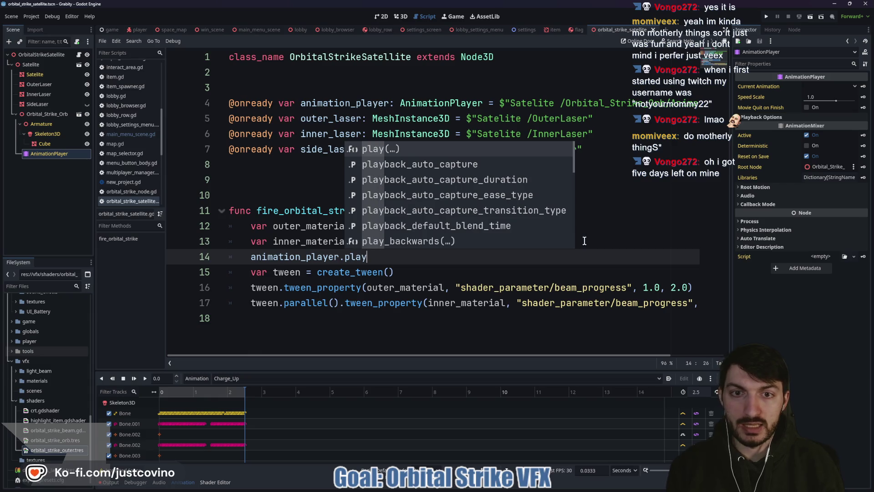
{"action": "key", "text": "Return"}
{"action": "type", "text": "\"Charge_Up\""}
Step: Add a line that awaits animation_player.animation_finished after the Charge_Up call
{"action": "left_click", "coordinate": [459, 263]}
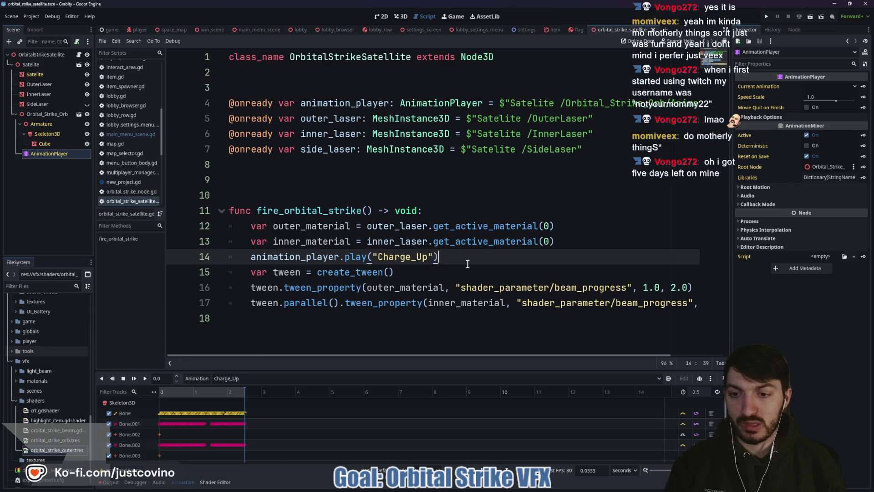
{"action": "key", "text": "Return"}
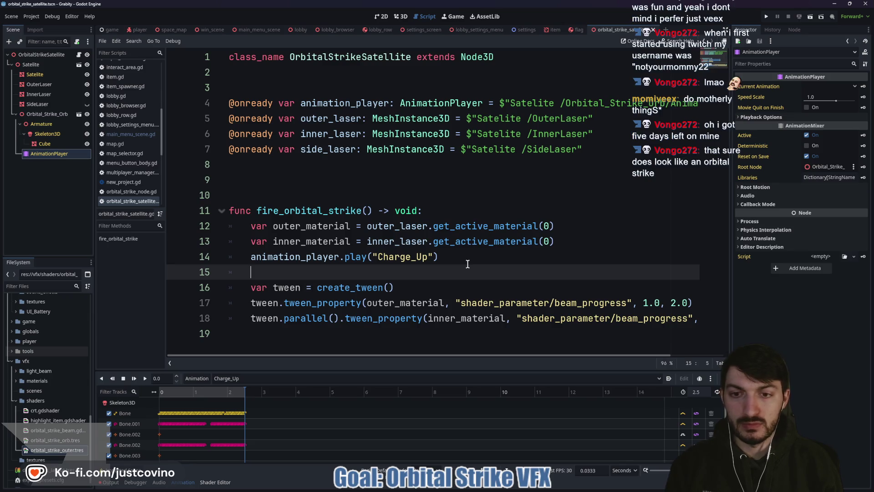
{"action": "type", "text": "animati"}
{"action": "key", "text": "Return"}
{"action": "type", "text": ".await"}
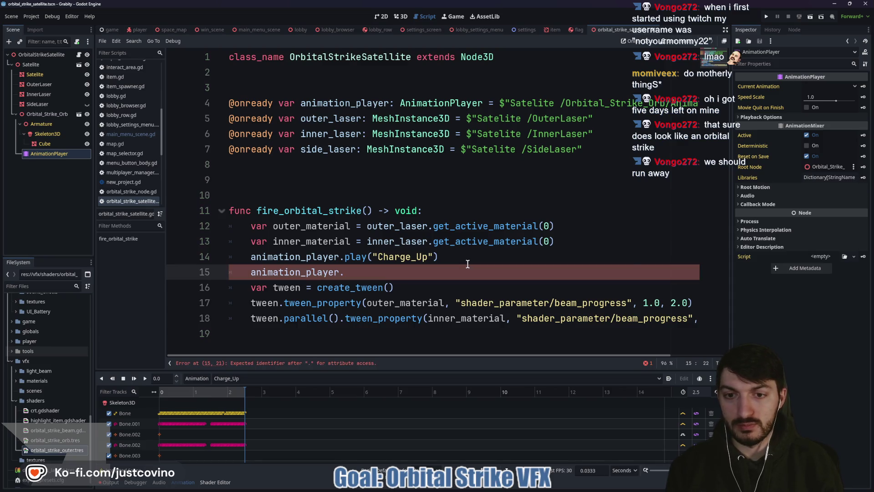
{"action": "type", "text": "anim"}
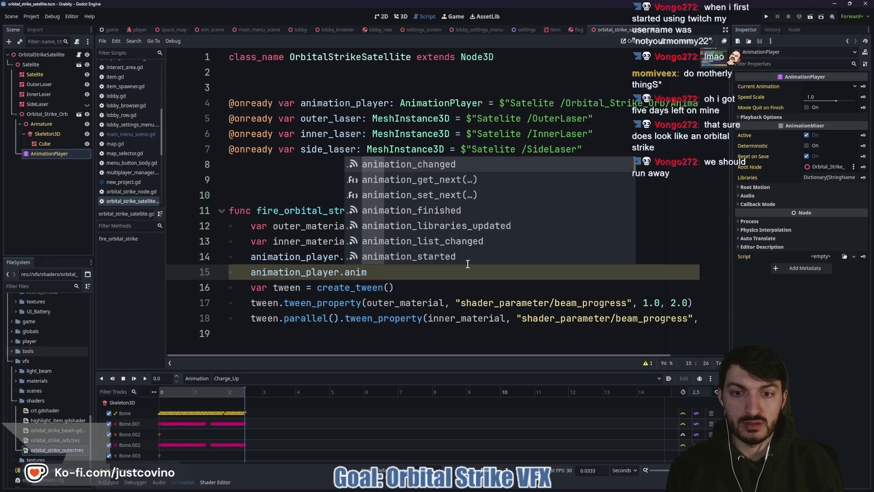
{"action": "type", "text": "ation_f"}
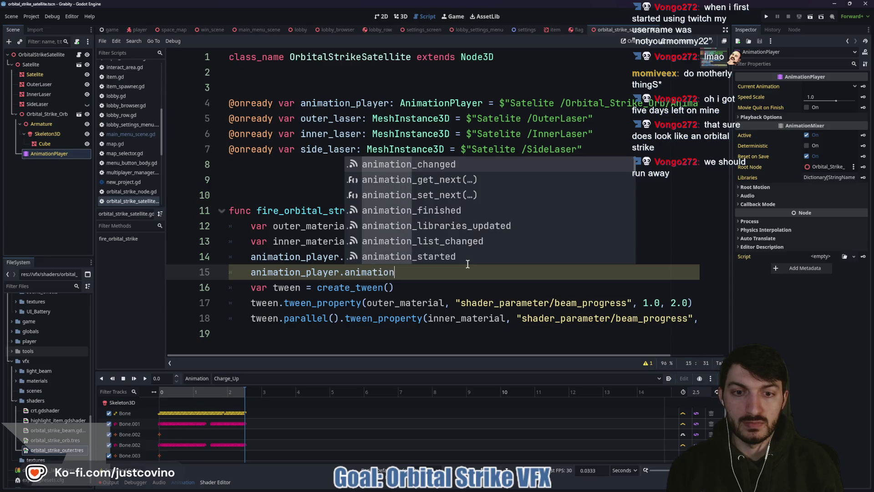
{"action": "key", "text": "Return"}
{"action": "type", "text": "."}
{"action": "key", "text": "Return"}
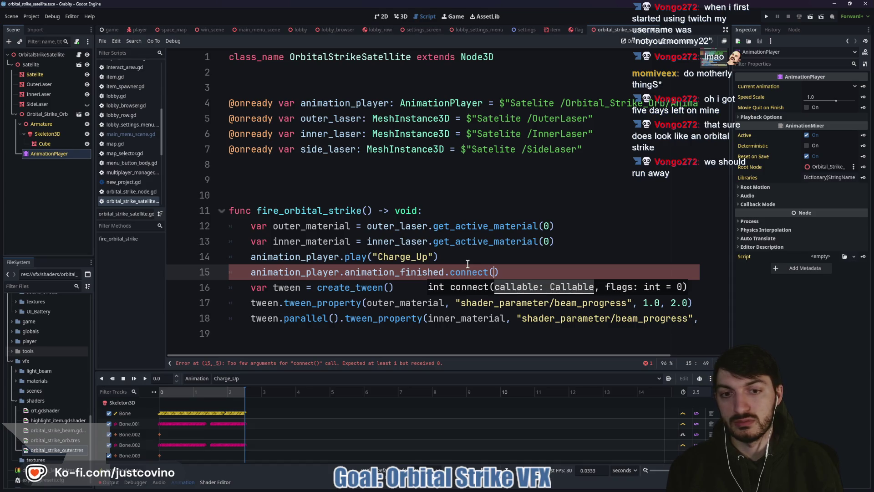
{"action": "key", "text": "BackSpace"}
{"action": "key", "text": "BackSpace"}
{"action": "key", "text": "BackSpace"}
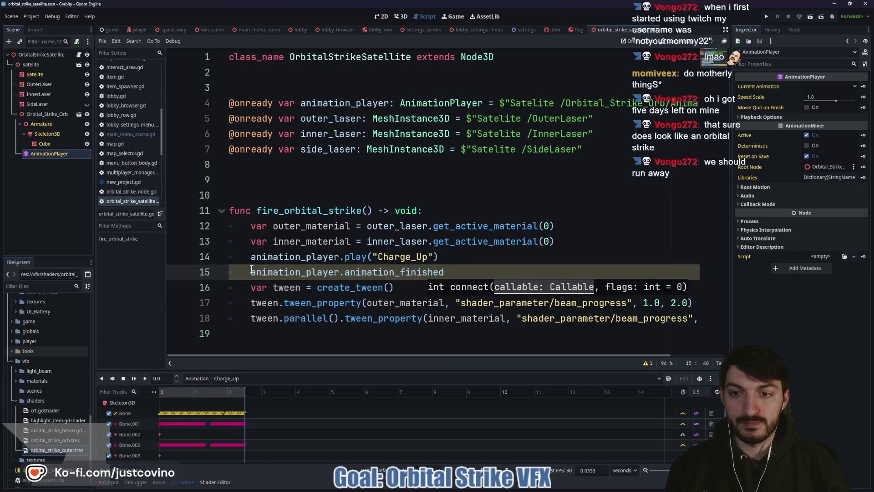
{"action": "left_click", "coordinate": [251, 272]}
{"action": "type", "text": "await"}
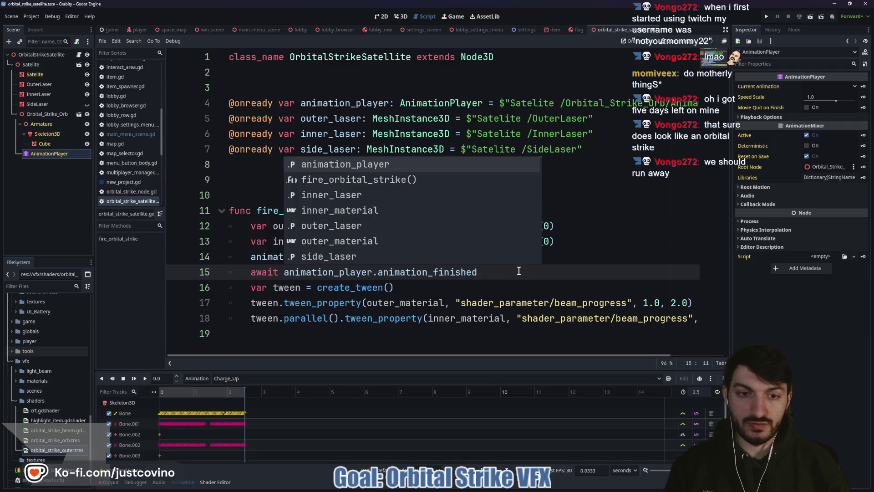
Step: Add animation_player.play("Shoot") below the await line
{"action": "left_click", "coordinate": [518, 270]}
{"action": "key", "text": "Return"}
{"action": "type", "text": "animati"}
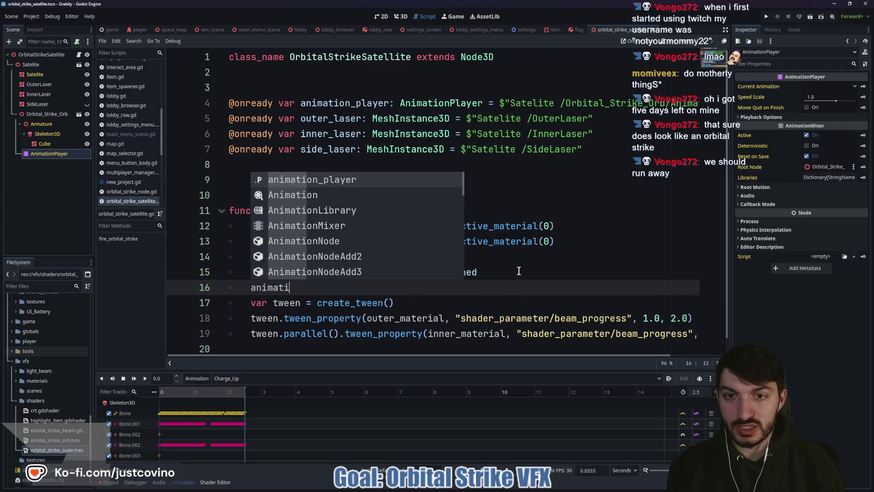
{"action": "key", "text": "Return"}
{"action": "type", "text": ".play"}
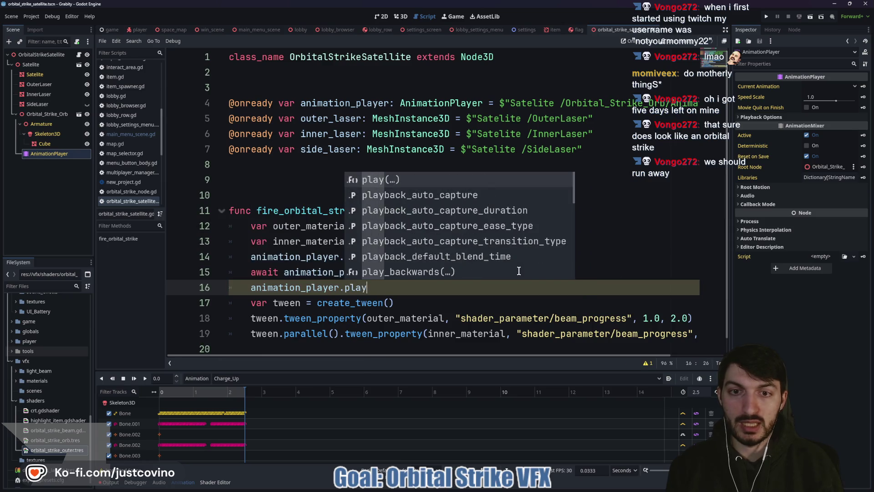
{"action": "type", "text": "(\"Shoot"}
Step: Add animation_player.animation_finished.connect() after the Shoot call
{"action": "left_click", "coordinate": [426, 289]}
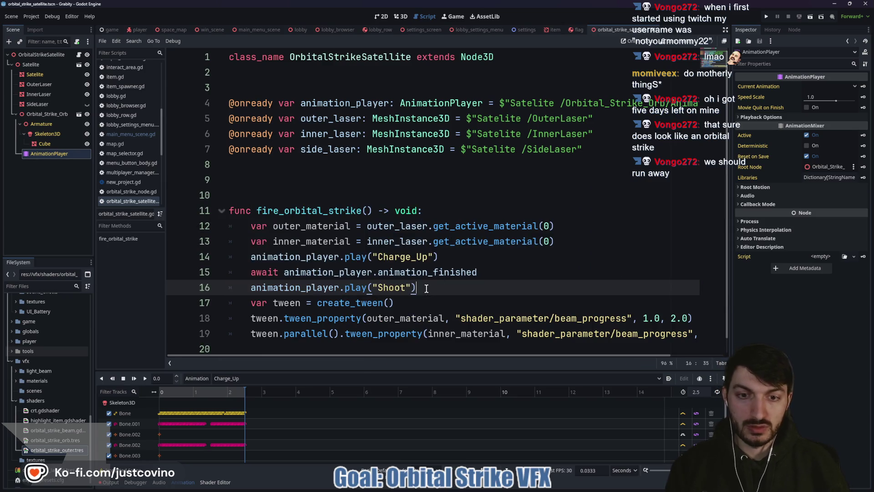
{"action": "key", "text": "Return"}
{"action": "key", "text": "BackSpace"}
{"action": "type", "text": "animat"}
{"action": "key", "text": "Return"}
{"action": "type", "text": "."}
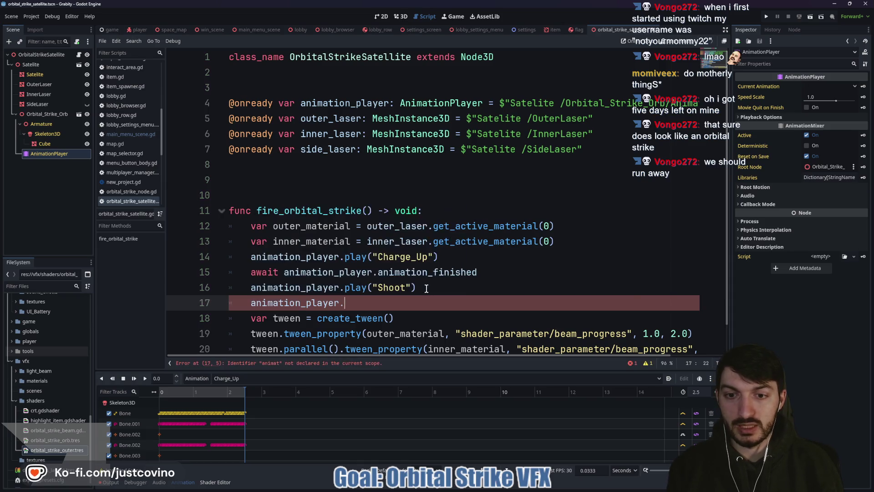
{"action": "type", "text": "animat"}
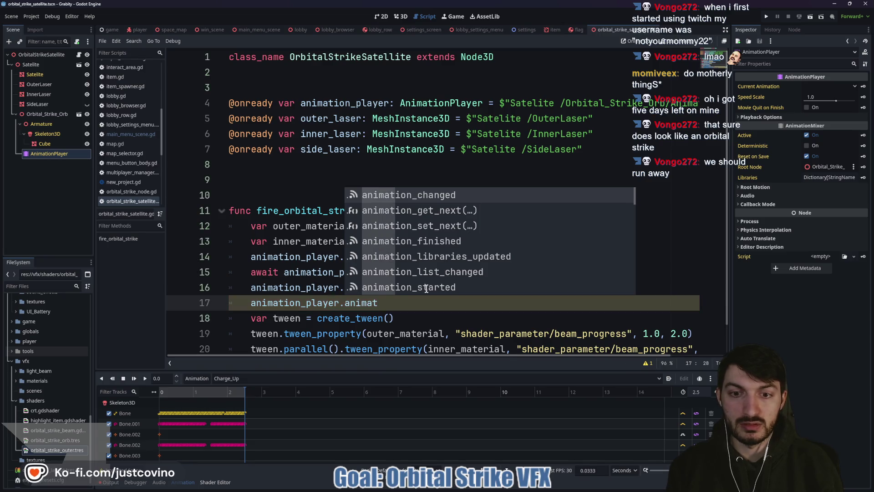
{"action": "type", "text": "ion_fi"}
{"action": "key", "text": "Return"}
{"action": "type", "text": ".c"}
{"action": "key", "text": "Return"}
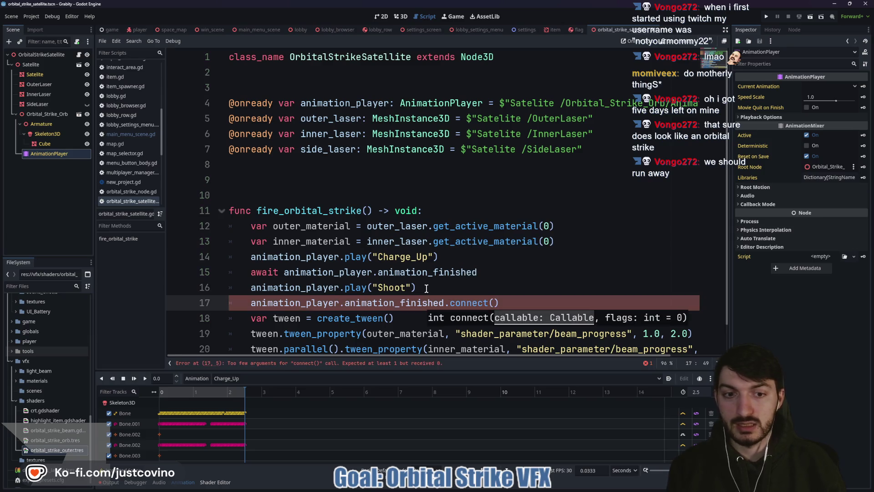
Step: Start a new func tween_lasers() -> void: below fire_orbital_strike
{"action": "scroll", "coordinate": [404, 278], "scroll_direction": "down", "scroll_amount": 1}
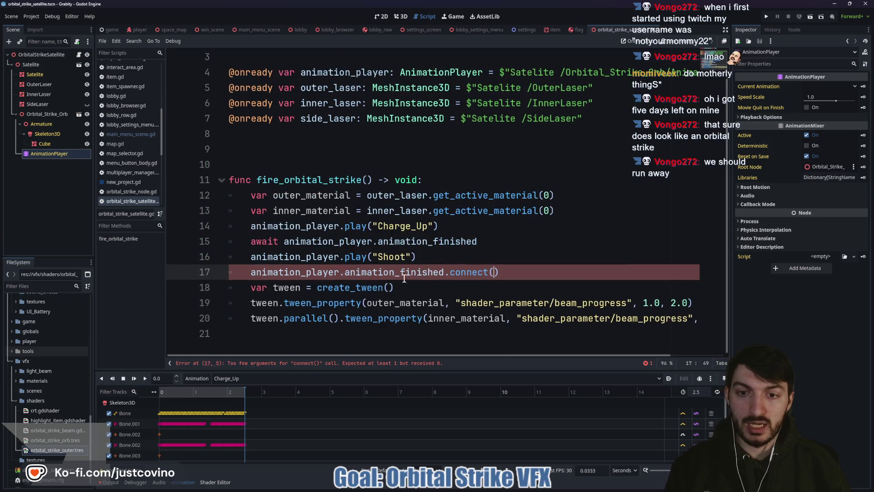
{"action": "left_click", "coordinate": [329, 339]}
{"action": "key", "text": "Return"}
{"action": "key", "text": "Return"}
{"action": "key", "text": "Return"}
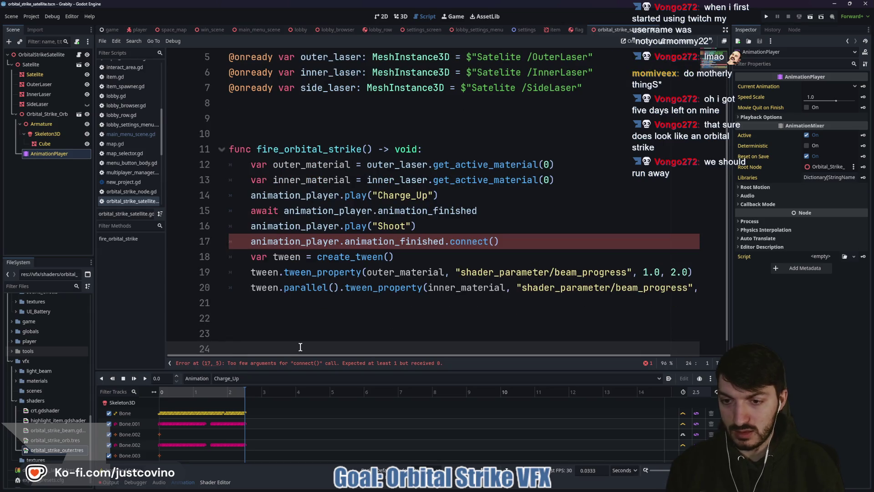
{"action": "type", "text": "func tween_lasers"}
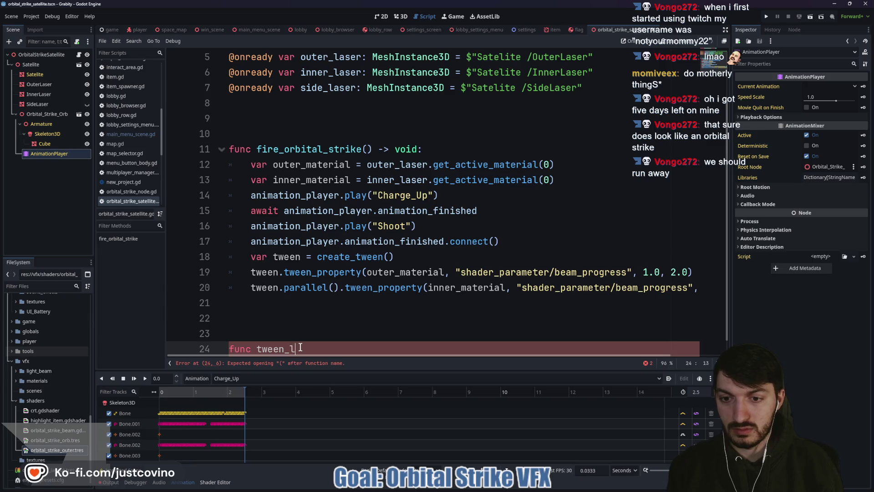
{"action": "type", "text": "() -> void:"}
{"action": "key", "text": "Return"}
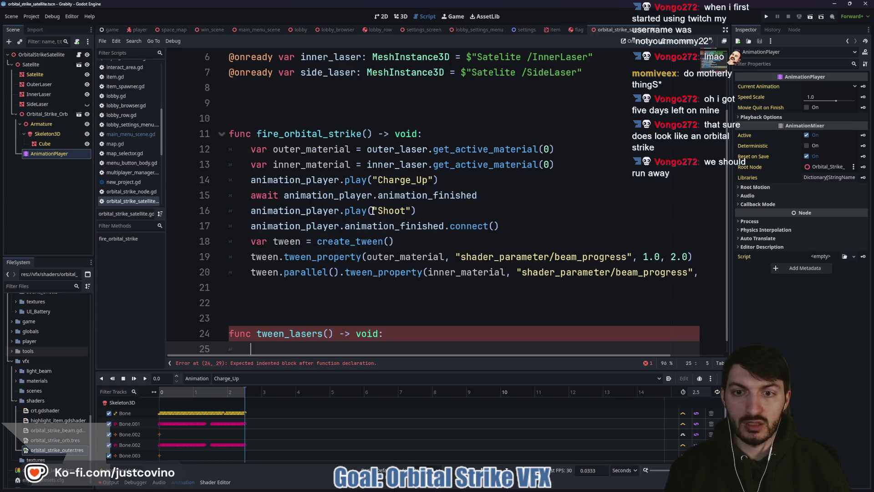
{"action": "left_click_drag", "start_coordinate": [246, 241], "coordinate": [735, 270]}
{"action": "key", "text": "BackSpace"}
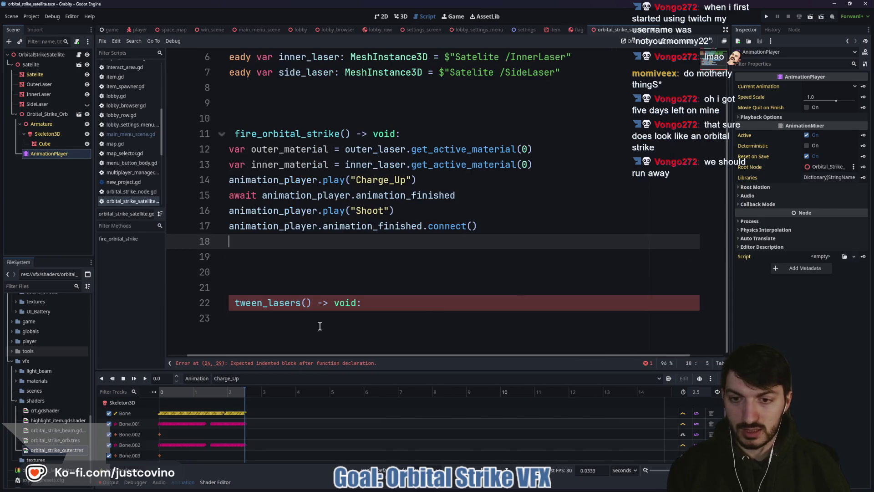
{"action": "left_click", "coordinate": [294, 327]}
{"action": "type", "text": "var tween = create_tween() \ttween.tween_property(outer_material, \"shader_parameter/beam_progress\", 1.0, 2.0) \ttween.parallel().tween_property(inner_material, \"shader_parameter/beam_progress\", 1.0, 2.0)"}
{"action": "left_click_drag", "start_coordinate": [531, 164], "coordinate": [182, 152]}
{"action": "key", "text": "ctrl+x"}
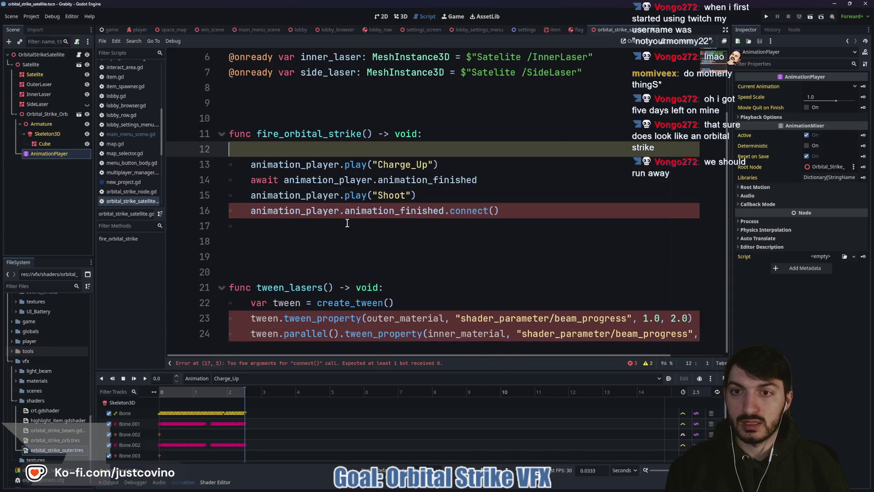
{"action": "left_click", "coordinate": [405, 288]}
{"action": "key", "text": "Return"}
{"action": "key", "text": "ctrl+v"}
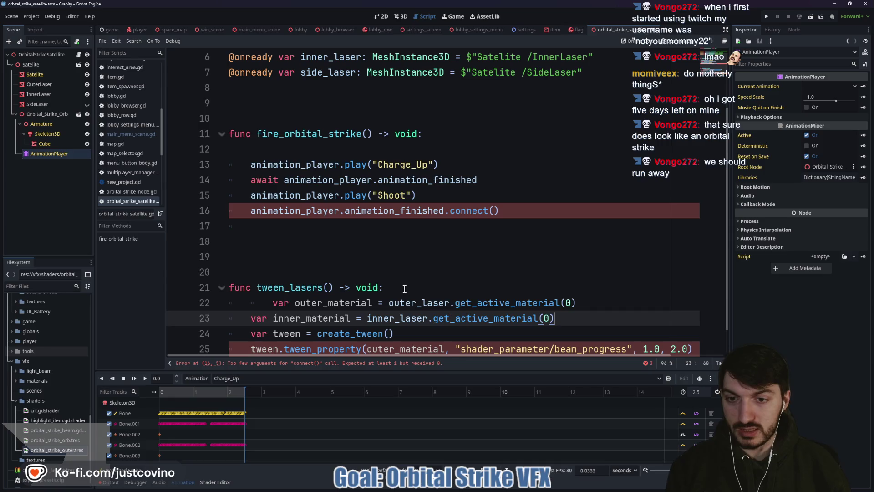
{"action": "key", "text": "Up"}
{"action": "key", "text": "Up"}
{"action": "scroll", "coordinate": [272, 310], "scroll_direction": "down", "scroll_amount": 1}
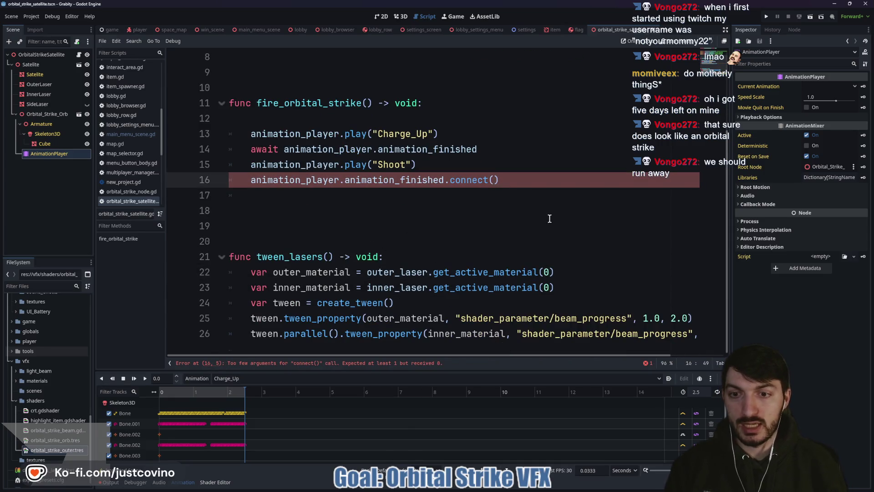
{"action": "type", "text": "tween"}
{"action": "key", "text": "Return"}
{"action": "left_click", "coordinate": [331, 207]}
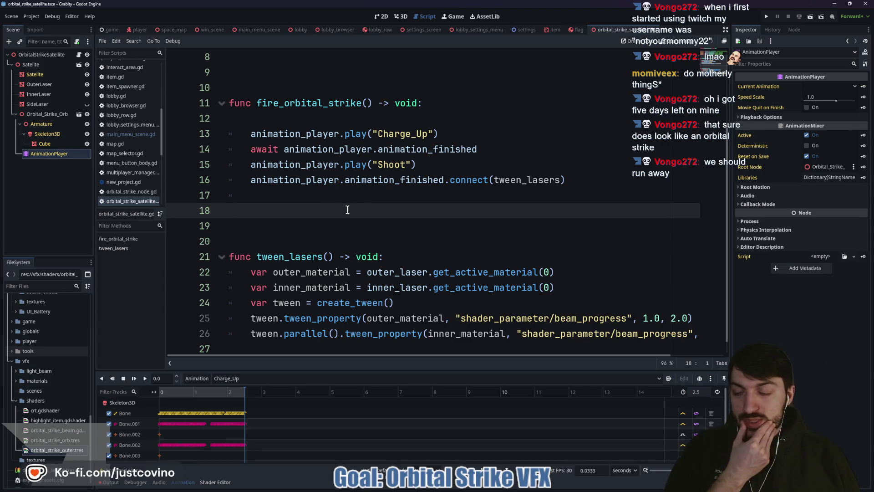
{"action": "scroll", "coordinate": [352, 212], "scroll_direction": "down", "scroll_amount": 1}
{"action": "left_click", "coordinate": [311, 338]}
{"action": "key", "text": "Tab"}
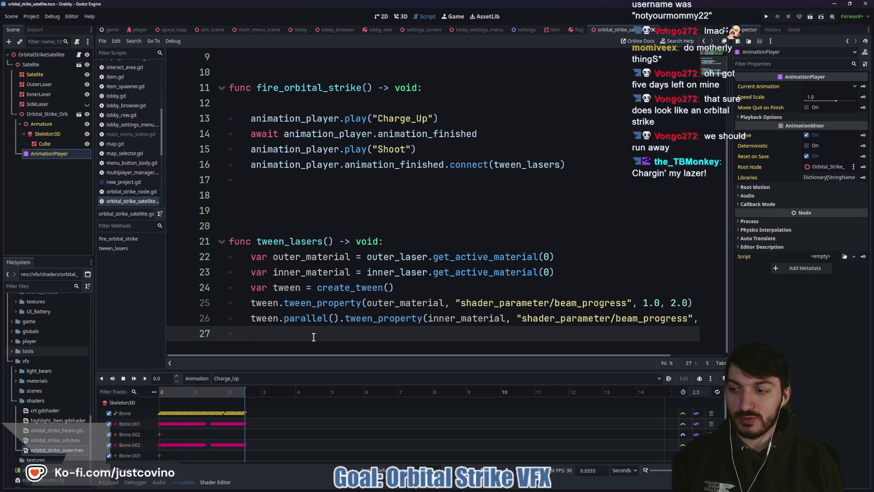
{"action": "type", "text": "await tween."}
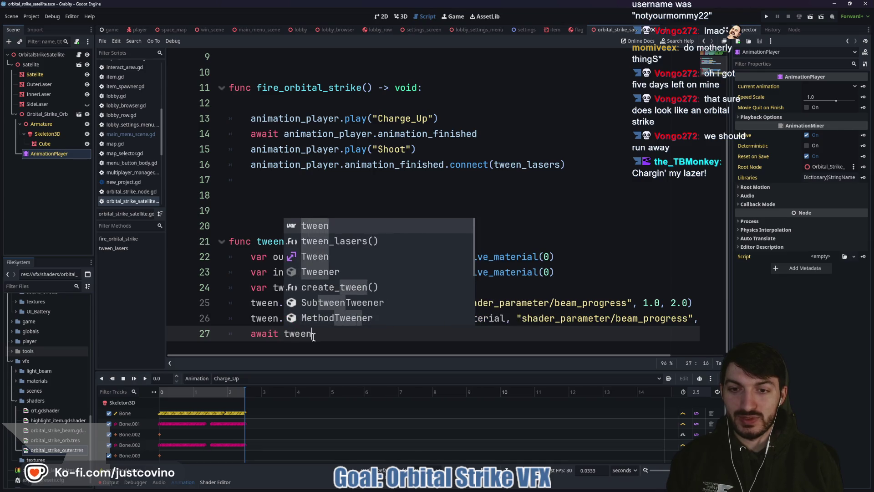
{"action": "type", "text": "finished"}
{"action": "key", "text": "Return"}
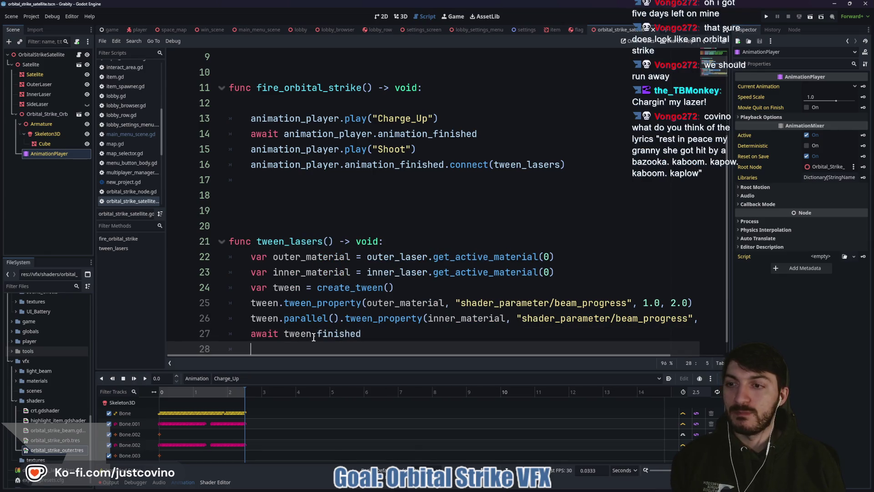
{"action": "type", "text": "side_laser.show"}
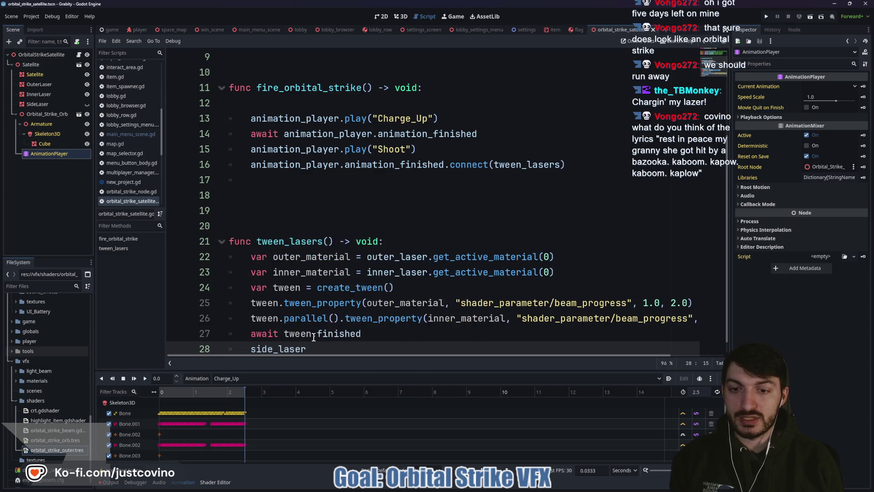
{"action": "key", "text": "Return"}
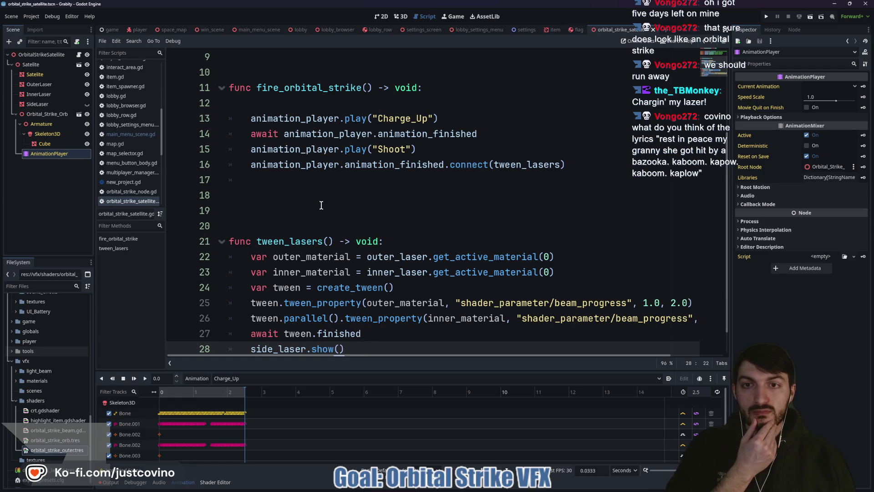
{"action": "left_click", "coordinate": [289, 103]}
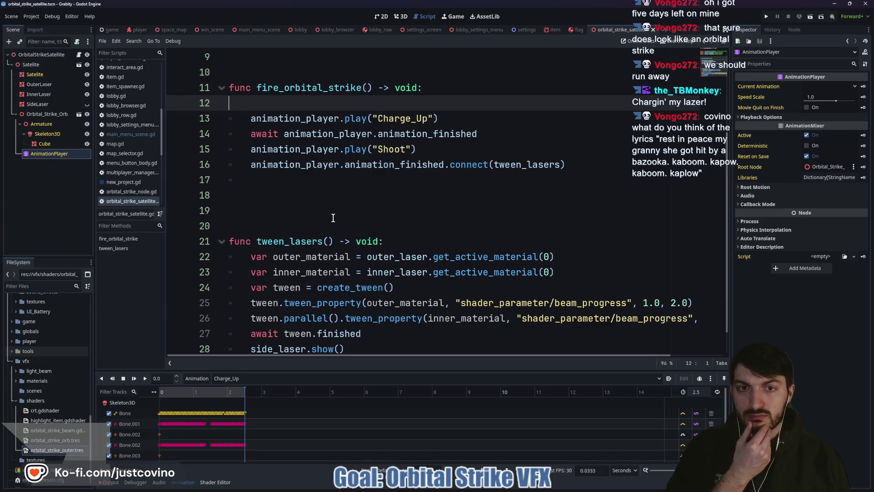
{"action": "key", "text": "BackSpace"}
{"action": "key", "text": "BackSpace"}
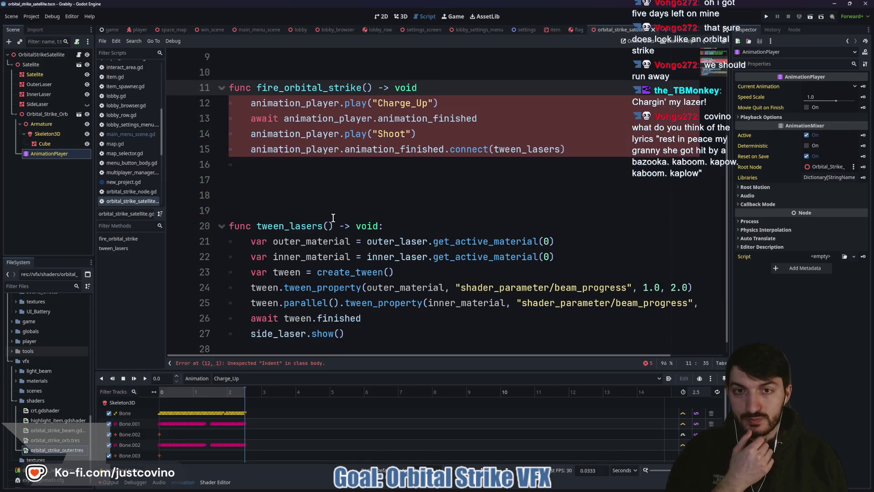
{"action": "type", "text": ":"}
{"action": "left_click", "coordinate": [323, 198]}
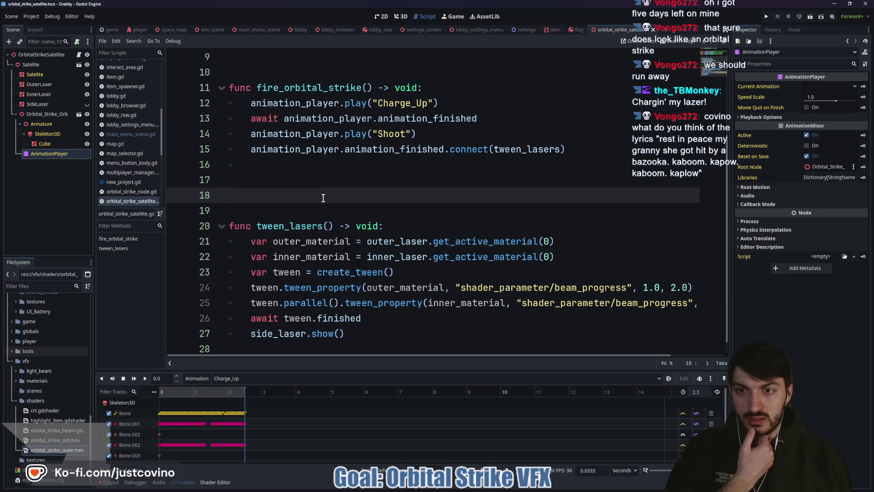
{"action": "left_click", "coordinate": [271, 167]}
{"action": "left_click", "coordinate": [276, 182]}
{"action": "key", "text": "BackSpace"}
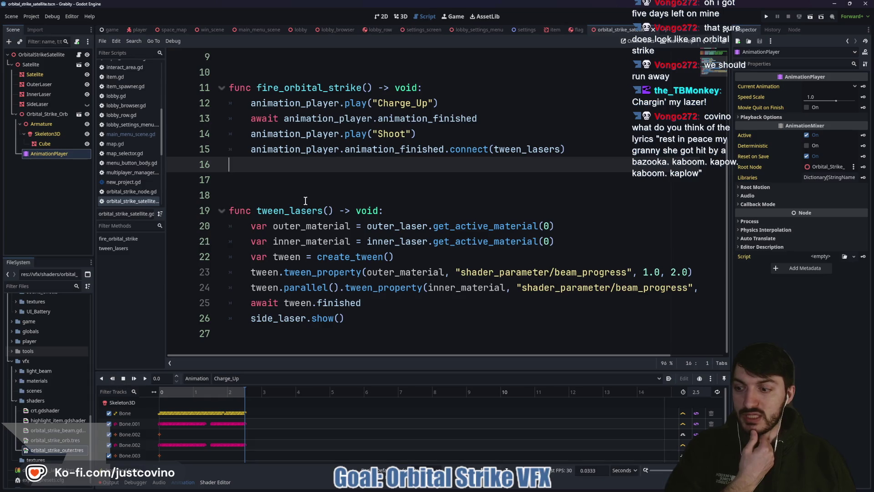
{"action": "scroll", "coordinate": [372, 193], "scroll_direction": "up", "scroll_amount": 3}
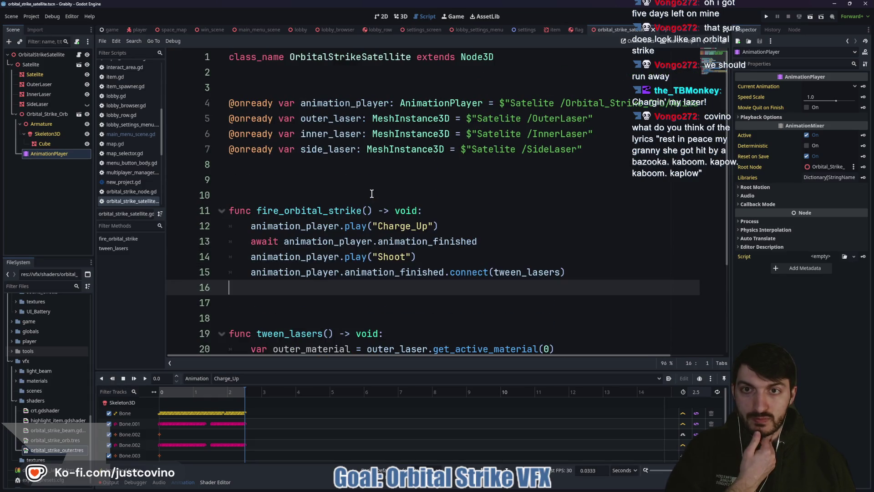
{"action": "scroll", "coordinate": [369, 191], "scroll_direction": "down", "scroll_amount": 3}
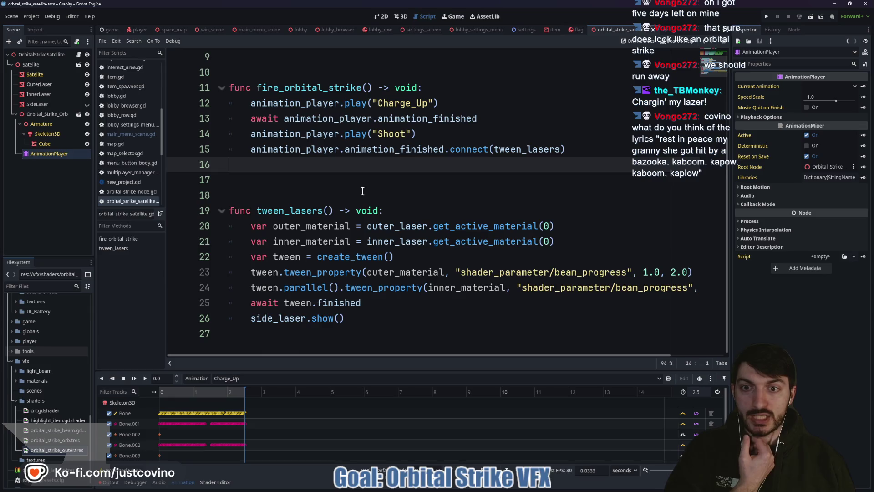
{"action": "scroll", "coordinate": [359, 188], "scroll_direction": "up", "scroll_amount": 2}
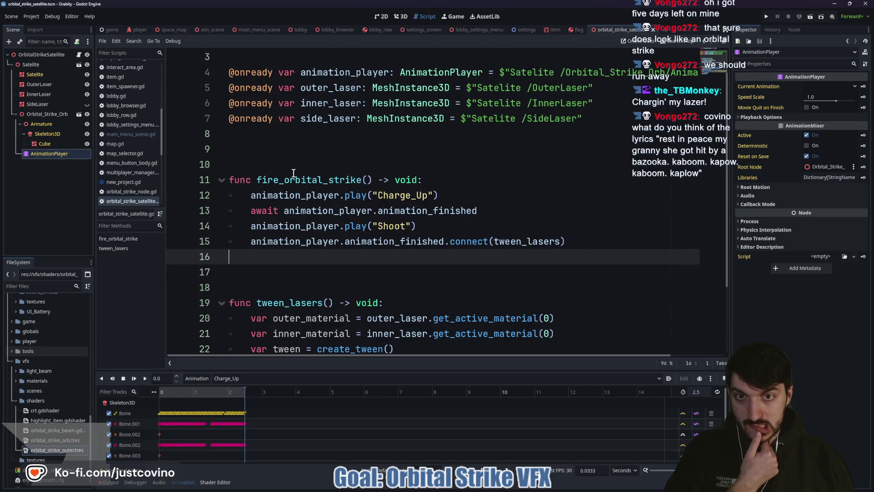
{"action": "scroll", "coordinate": [291, 174], "scroll_direction": "up", "scroll_amount": 1}
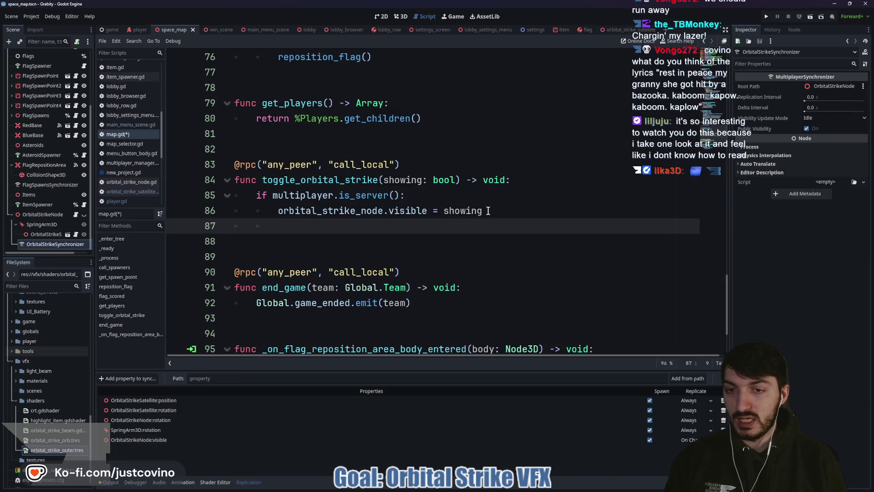
Step: On line 87, write orbital_strike_node.get_node("SpringArm3D/OrbitalStrikeSatellite")
{"action": "type", "text": "orbita"}
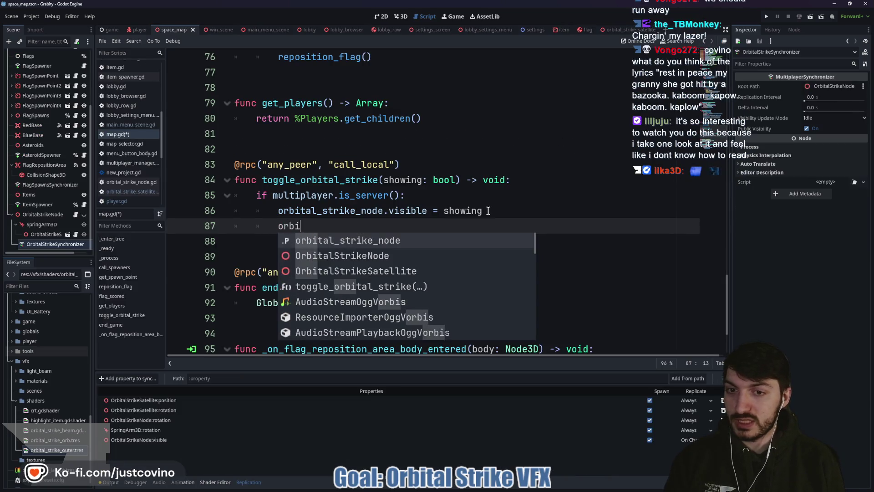
{"action": "key", "text": "Return"}
{"action": "type", "text": ".get_chil"}
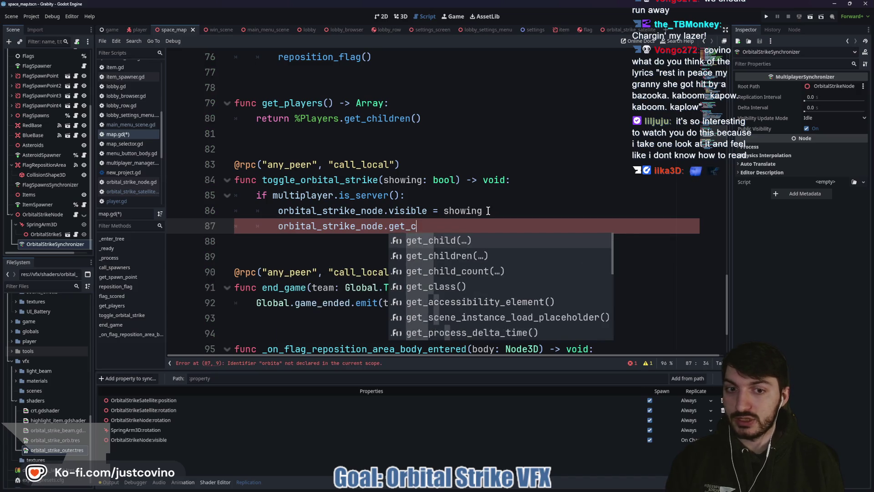
{"action": "key", "text": "Return"}
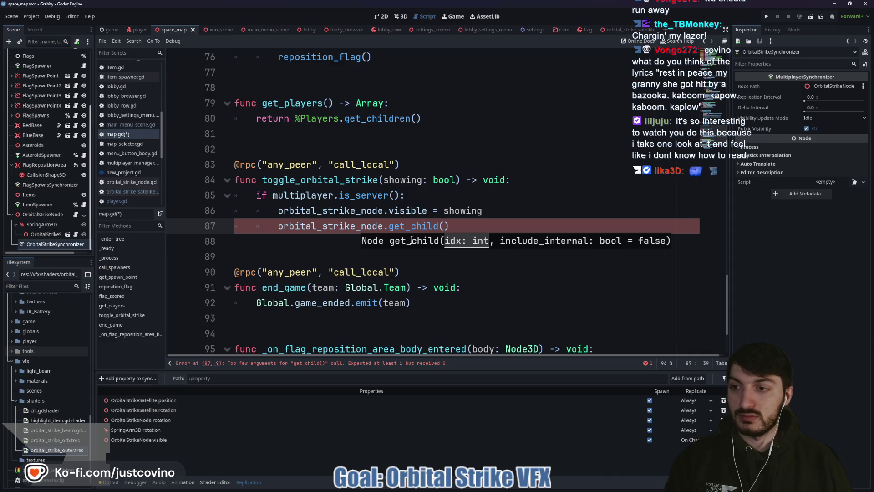
{"action": "left_click_drag", "start_coordinate": [470, 224], "coordinate": [391, 226]}
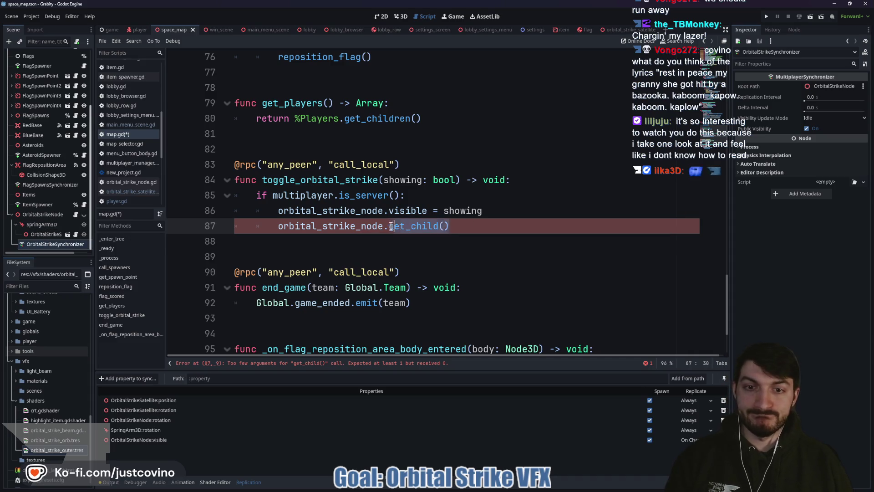
{"action": "type", "text": "get_n"}
{"action": "key", "text": "Return"}
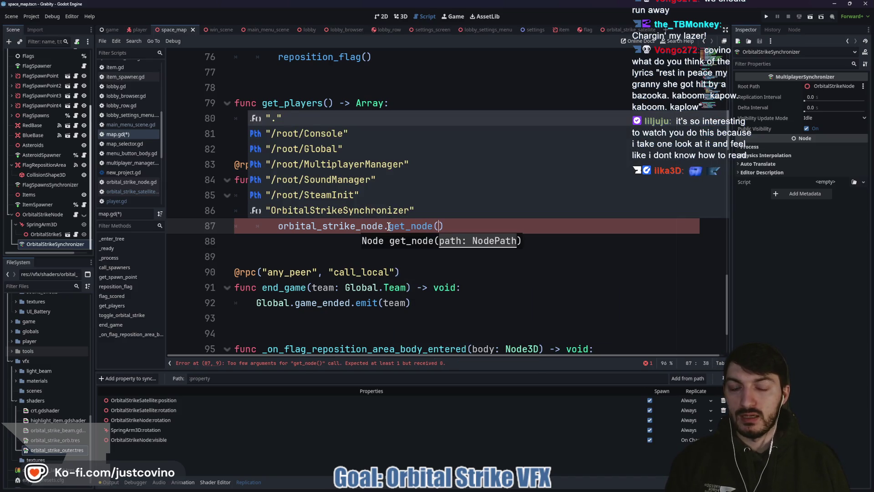
{"action": "key", "text": "Down"}
{"action": "key", "text": "Down"}
{"action": "key", "text": "Down"}
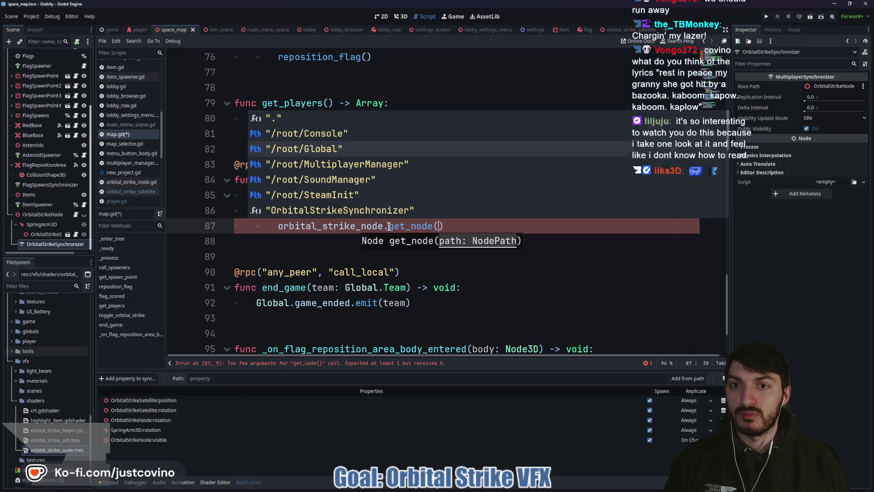
{"action": "key", "text": "Down"}
{"action": "key", "text": "Down"}
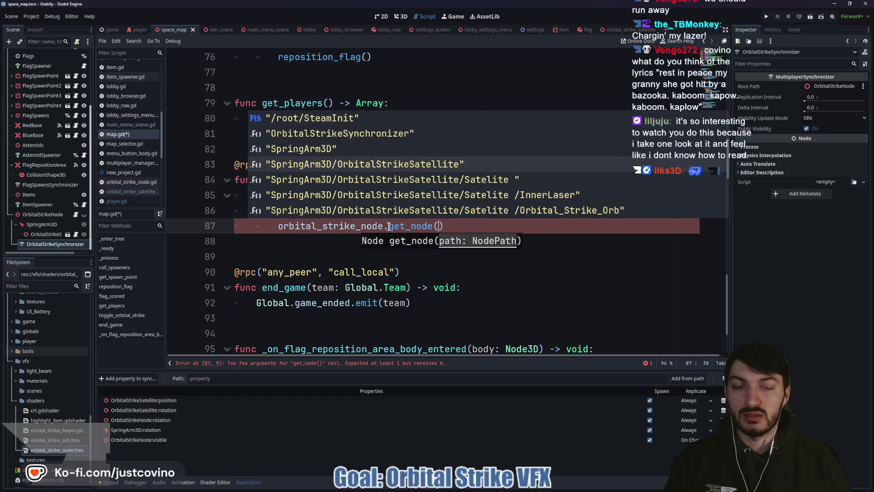
{"action": "key", "text": "Return"}
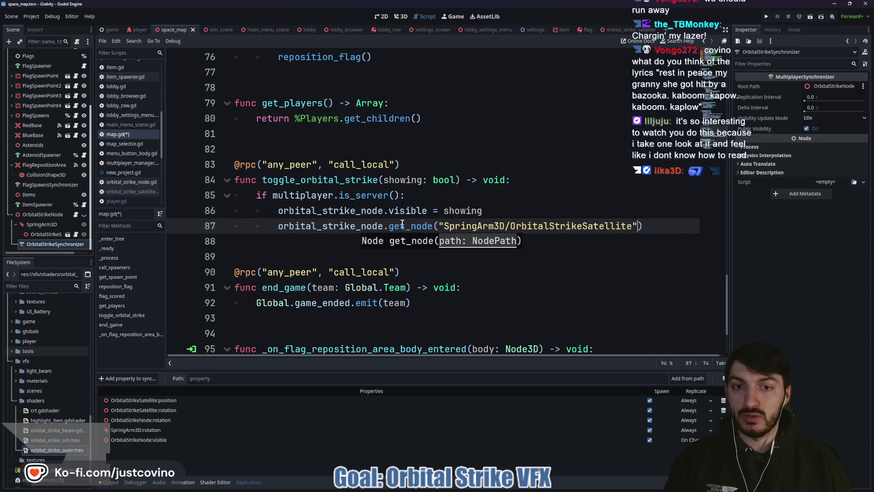
Step: Append .fire_orbital_strike() to that call and save map.gd
{"action": "left_click", "coordinate": [662, 221]}
{"action": "type", "text": "."}
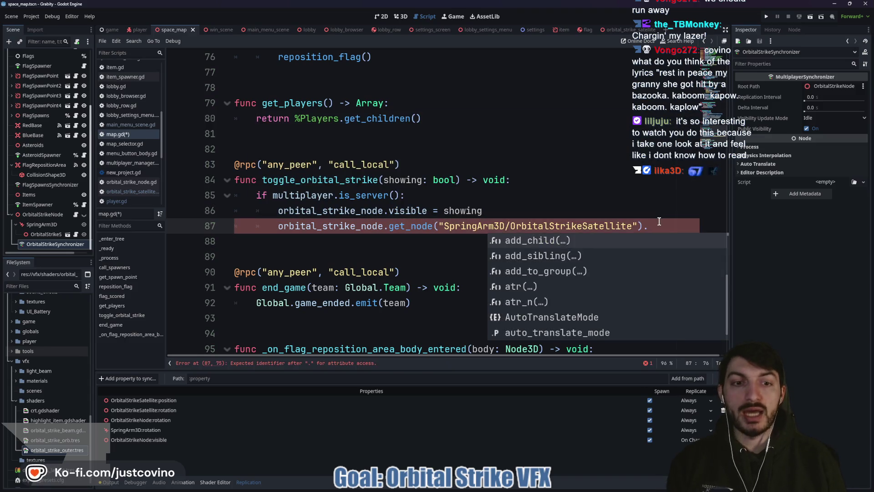
{"action": "left_click", "coordinate": [616, 30]}
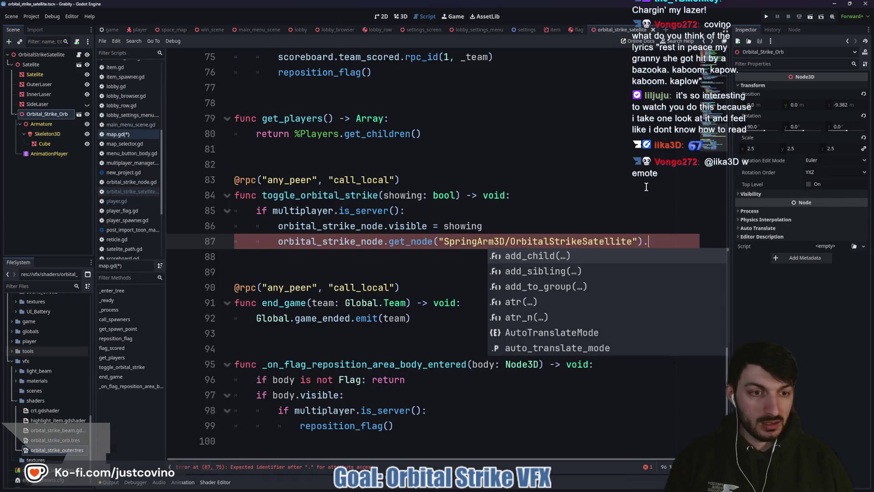
{"action": "type", "text": "fire_orbital_strike()"}
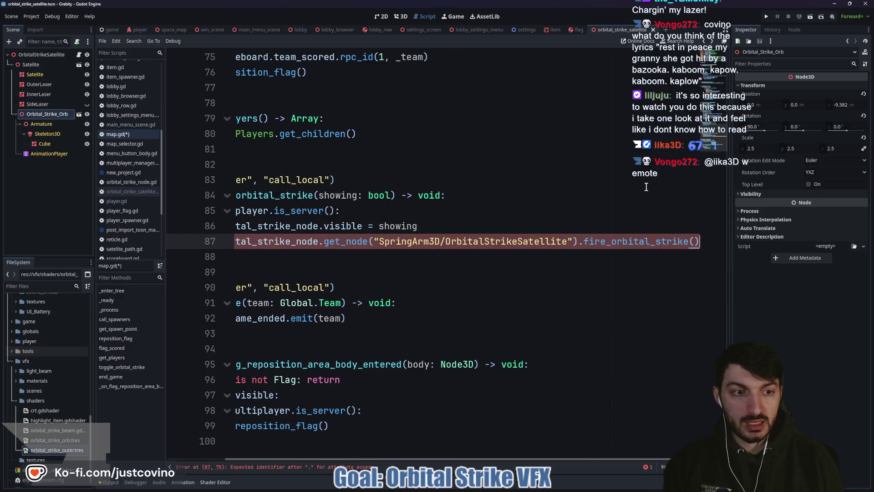
{"action": "key", "text": "Return"}
{"action": "key", "text": "ctrl+s"}
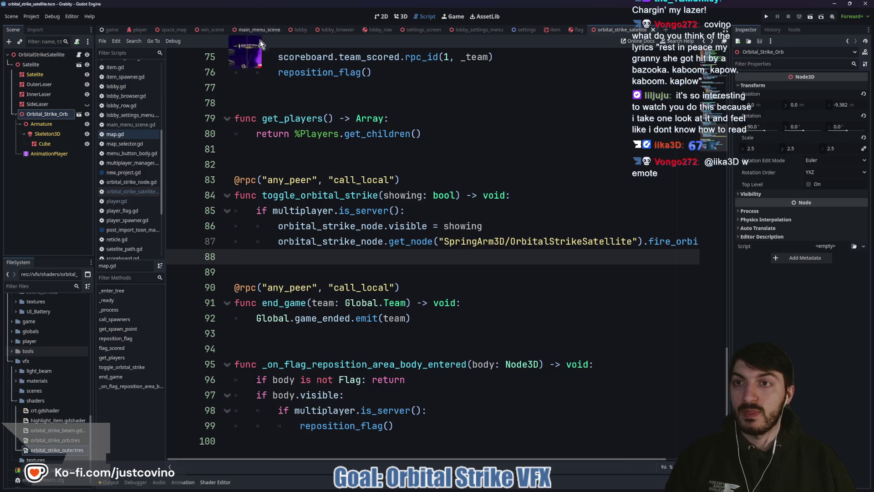
{"action": "left_click", "coordinate": [766, 17]}
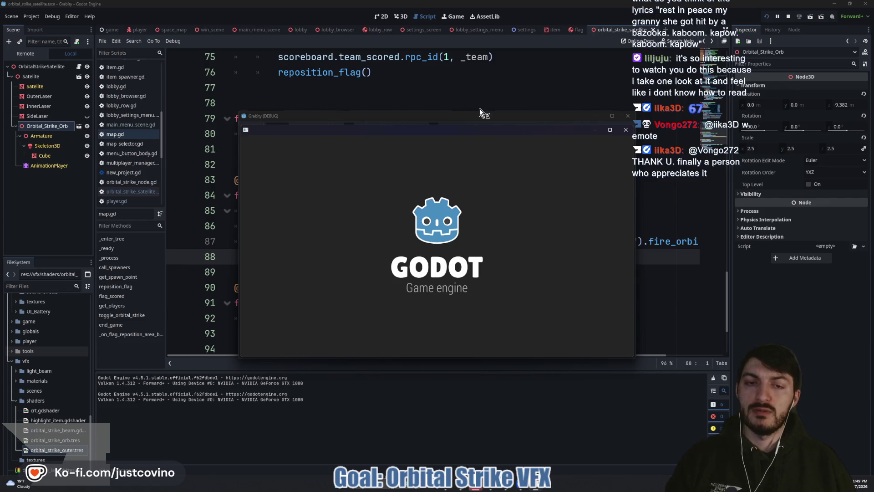
Step: Arrange both game windows, host a private lobby, join from the second, ready up and start
{"action": "left_click_drag", "start_coordinate": [471, 118], "coordinate": [268, 111]}
{"action": "left_click", "coordinate": [159, 208]}
{"action": "left_click_drag", "start_coordinate": [471, 132], "coordinate": [685, 115]}
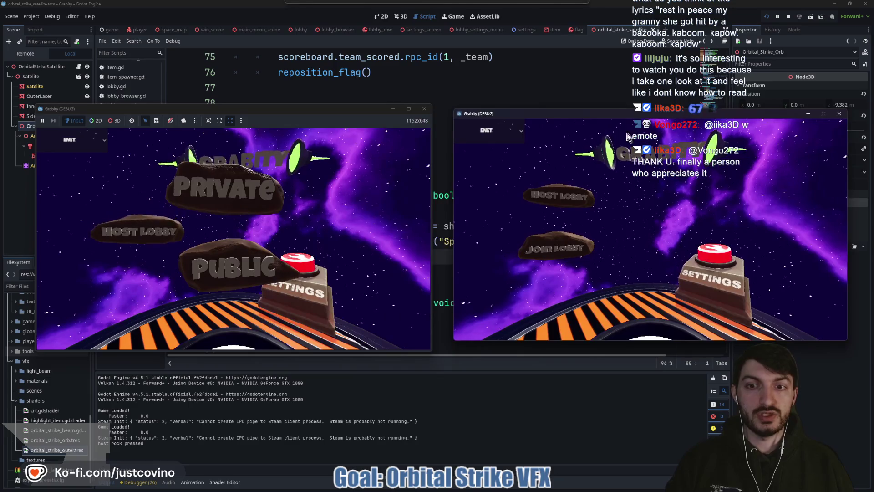
{"action": "left_click", "coordinate": [226, 184]}
{"action": "left_click", "coordinate": [568, 245]}
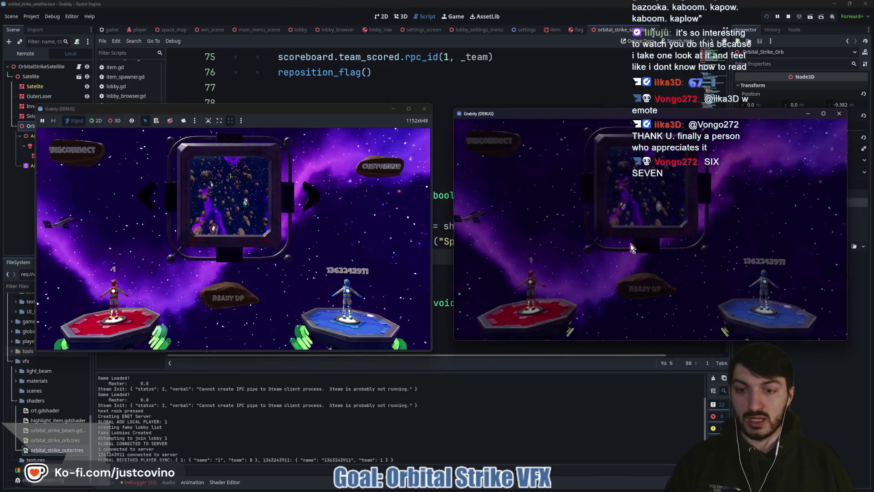
{"action": "left_click", "coordinate": [223, 299]}
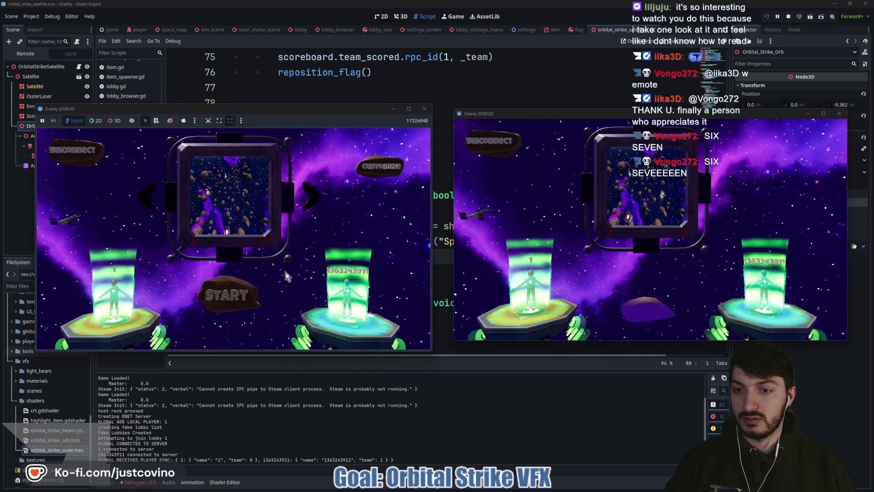
{"action": "left_click", "coordinate": [225, 296]}
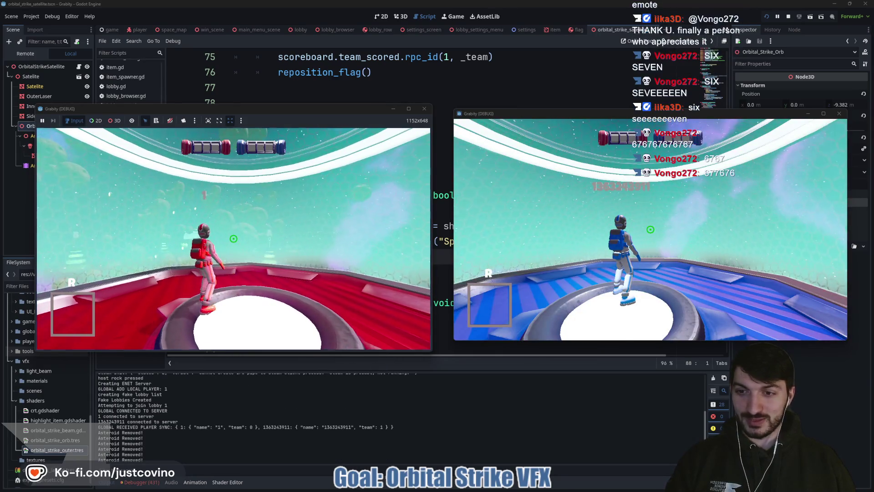
Step: Walk the red player off the platform, fire the orbital strike, then stop the game with F8
{"action": "key", "text": "super"}
{"action": "key", "text": "super"}
{"action": "key", "text": "w"}
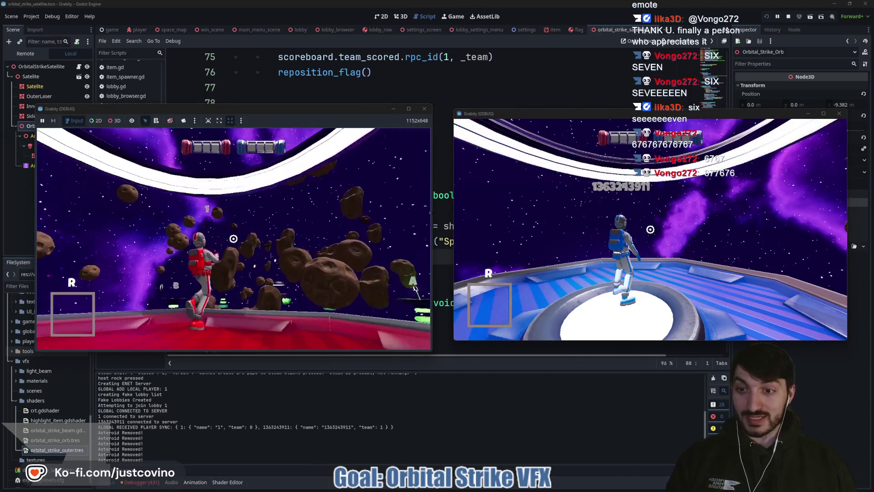
{"action": "key", "text": "w"}
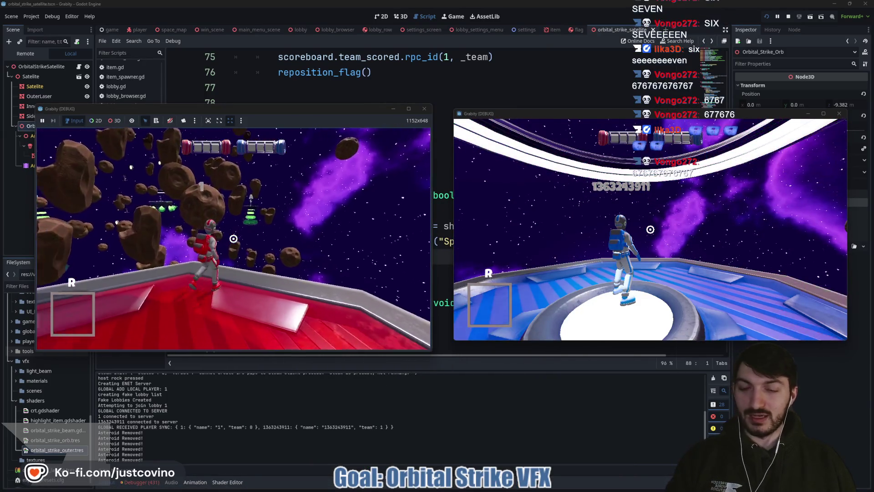
{"action": "left_click", "coordinate": [233, 238]}
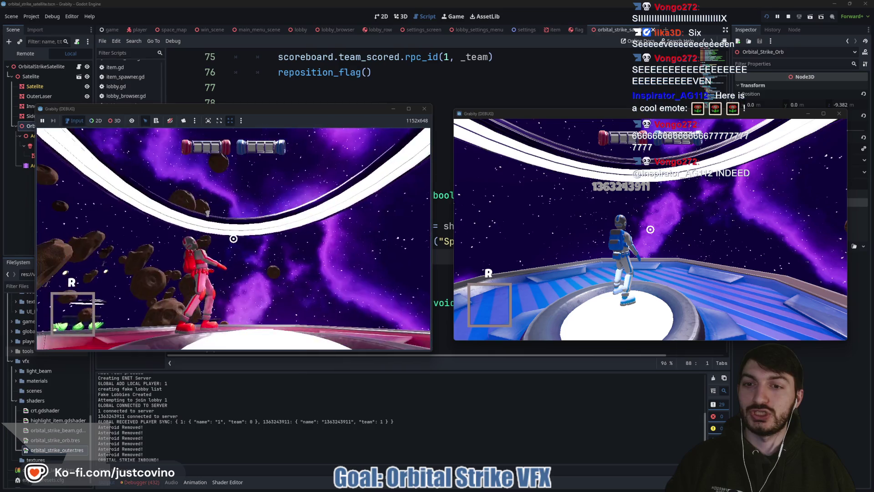
{"action": "key", "text": "F8"}
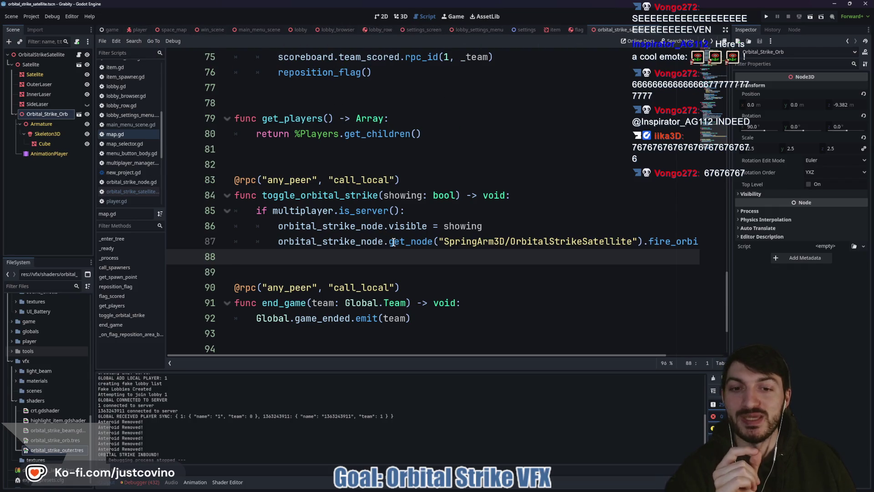
Step: Select toggle_orbital_strike on line 84 of map.gd, then bring up player.gd at use_item
{"action": "left_click", "coordinate": [310, 196]}
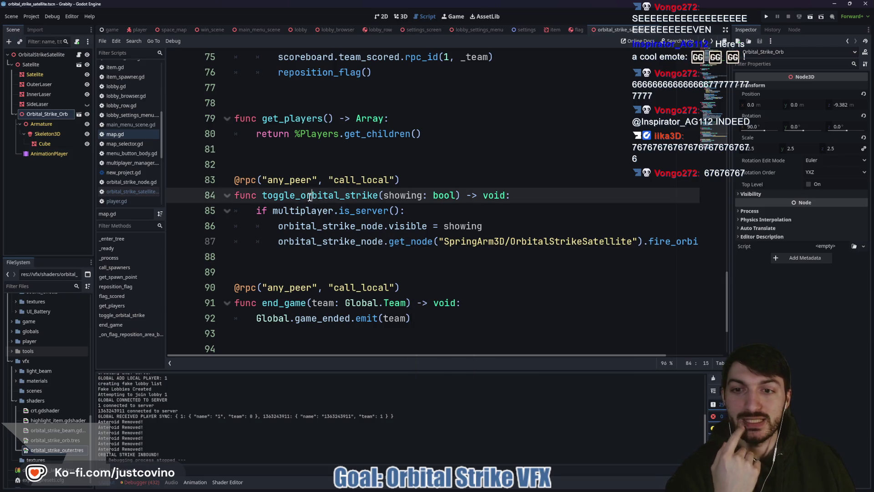
{"action": "double_click", "coordinate": [309, 196]}
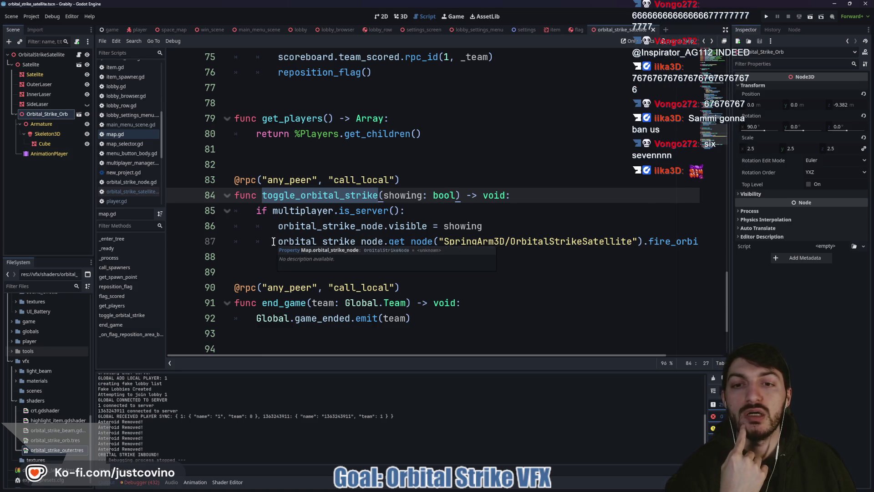
{"action": "left_click", "coordinate": [138, 29]}
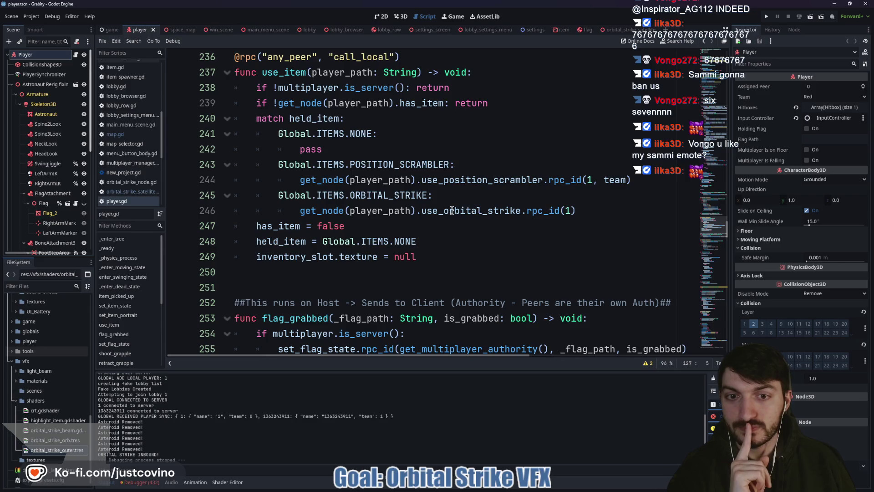
{"action": "double_click", "coordinate": [451, 213]}
{"action": "scroll", "coordinate": [572, 226], "scroll_direction": "down", "scroll_amount": 20}
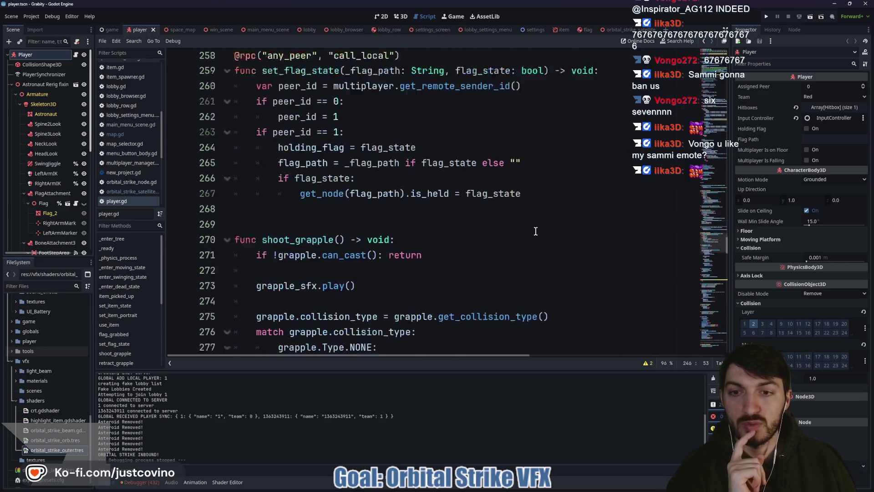
{"action": "scroll", "coordinate": [530, 226], "scroll_direction": "down", "scroll_amount": 6}
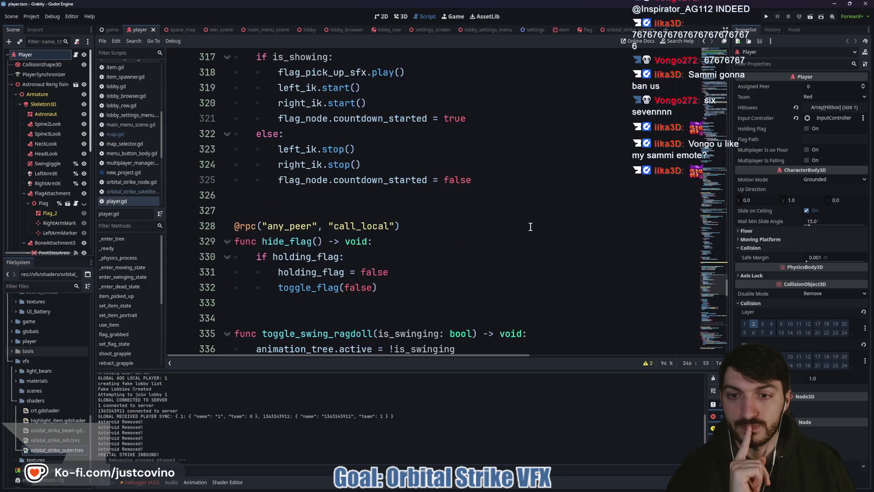
{"action": "scroll", "coordinate": [530, 226], "scroll_direction": "down", "scroll_amount": 12}
{"action": "scroll", "coordinate": [530, 227], "scroll_direction": "down", "scroll_amount": 14}
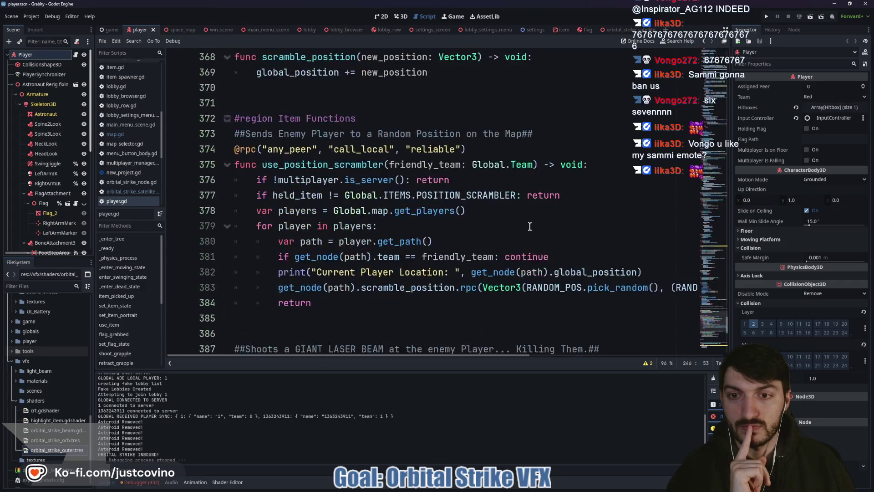
{"action": "scroll", "coordinate": [528, 225], "scroll_direction": "up", "scroll_amount": 6}
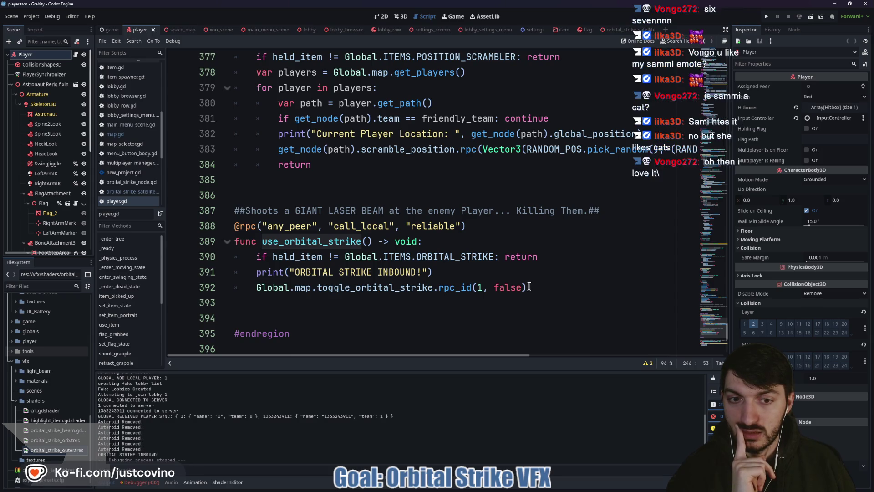
{"action": "left_click_drag", "start_coordinate": [536, 287], "coordinate": [237, 287]}
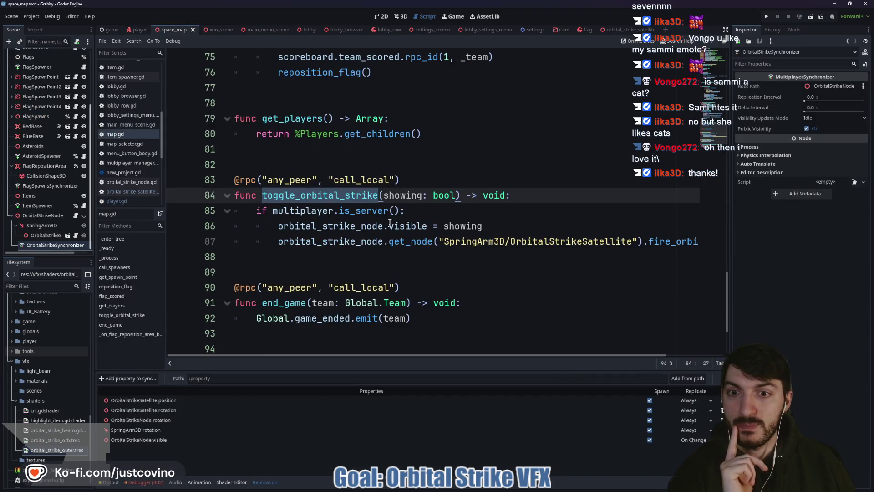
Step: Add a func use_orbital_strike() -> void: below toggle_orbital_strike in map.gd
{"action": "left_click", "coordinate": [291, 263]}
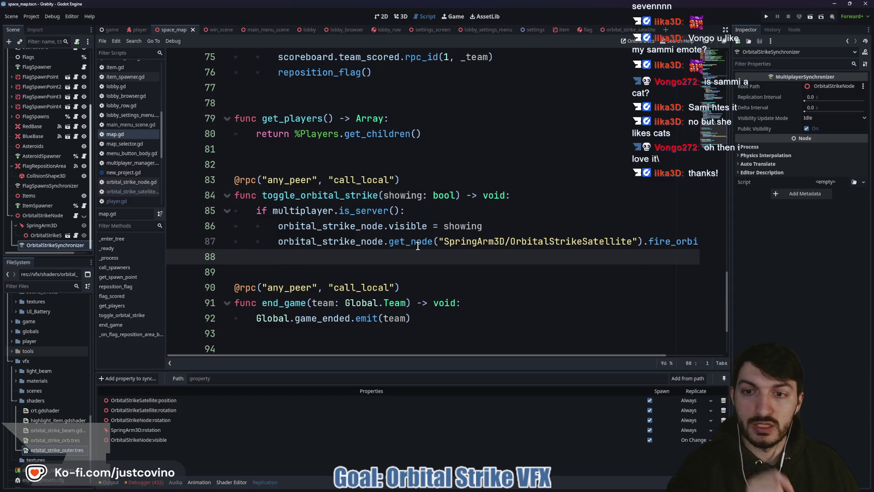
{"action": "key", "text": "Return"}
{"action": "key", "text": "Return"}
{"action": "key", "text": "Return"}
{"action": "key", "text": "Up"}
{"action": "key", "text": "Up"}
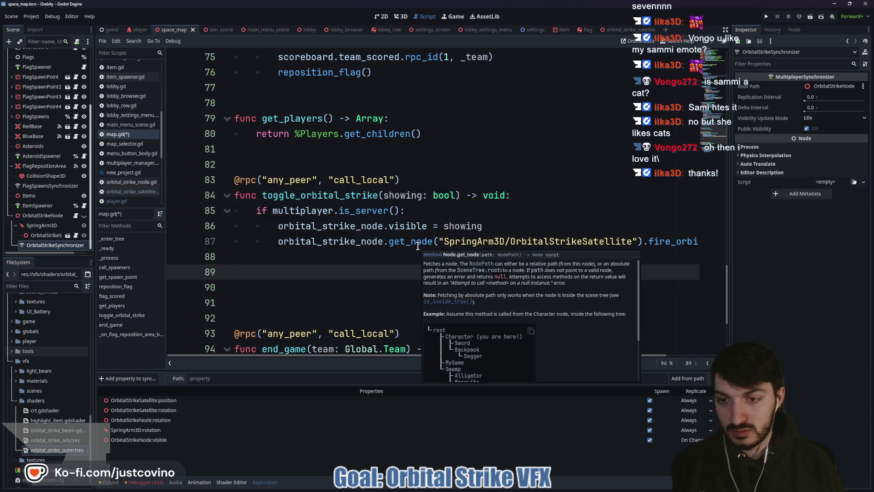
{"action": "type", "text": "func "}
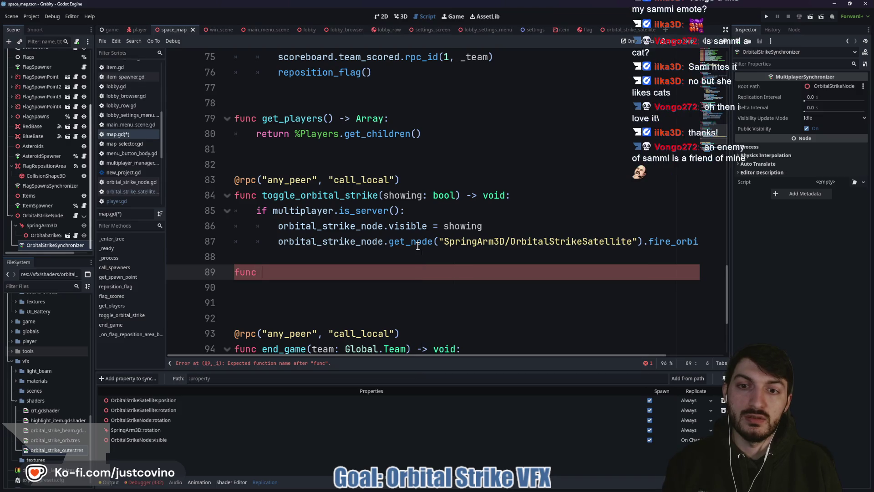
{"action": "type", "text": "use_orbital_strike"}
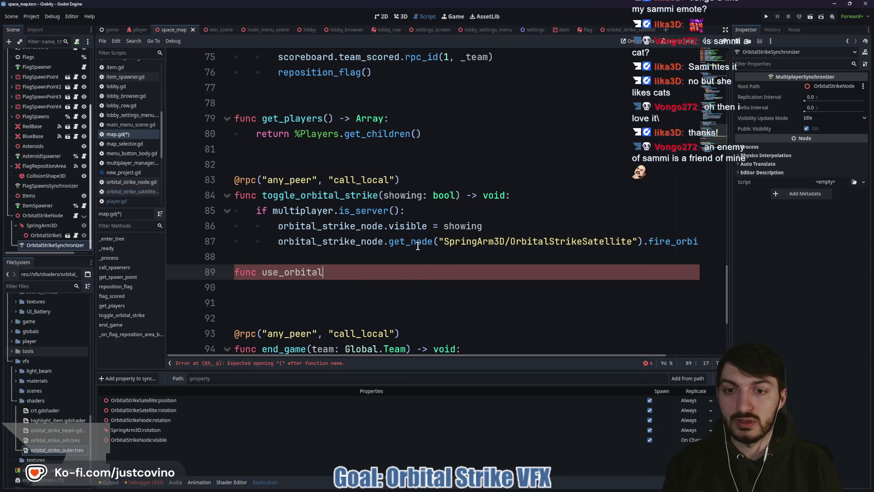
{"action": "type", "text": "() -"}
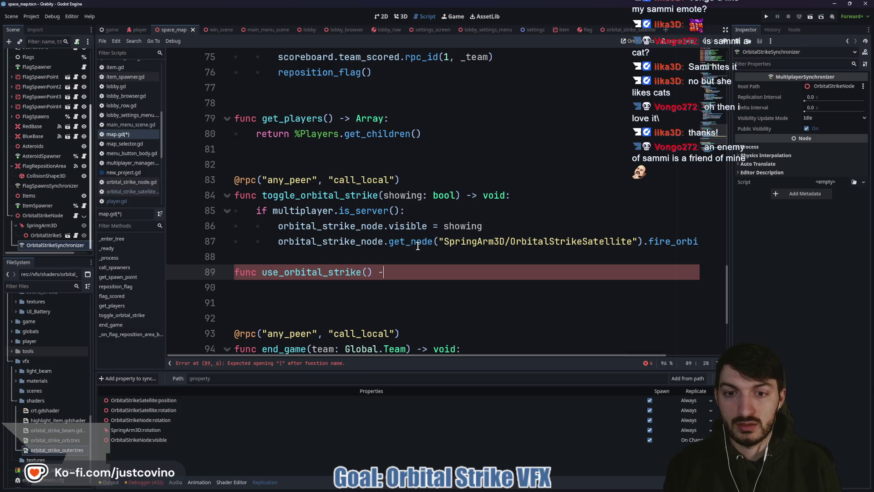
{"action": "type", "text": "> void:"}
{"action": "key", "text": "Return"}
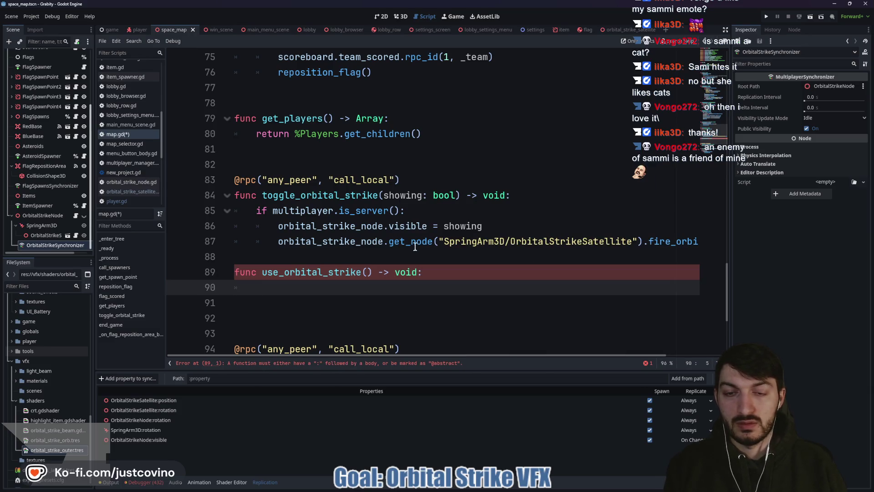
Step: Move the satellite fire_orbital_strike() call into use_orbital_strike and save map.gd
{"action": "left_click_drag", "start_coordinate": [278, 242], "coordinate": [719, 248]}
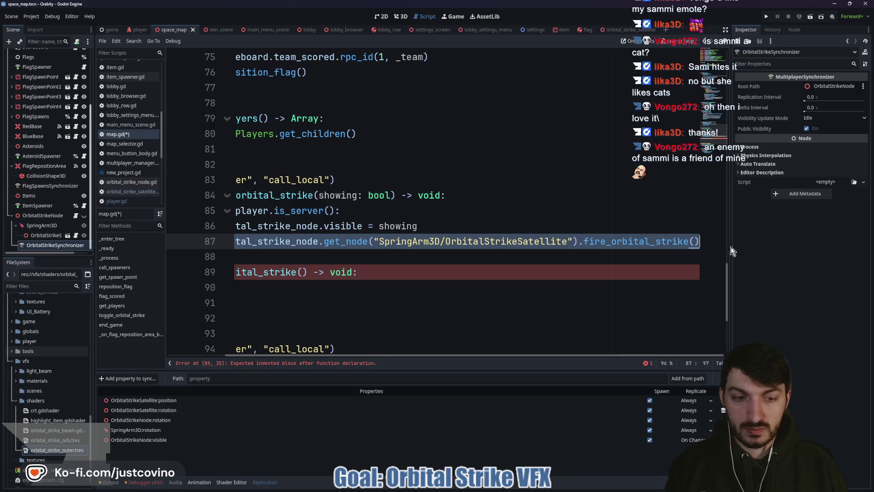
{"action": "key", "text": "ctrl+x"}
{"action": "left_click", "coordinate": [273, 291]}
{"action": "key", "text": "ctrl+v"}
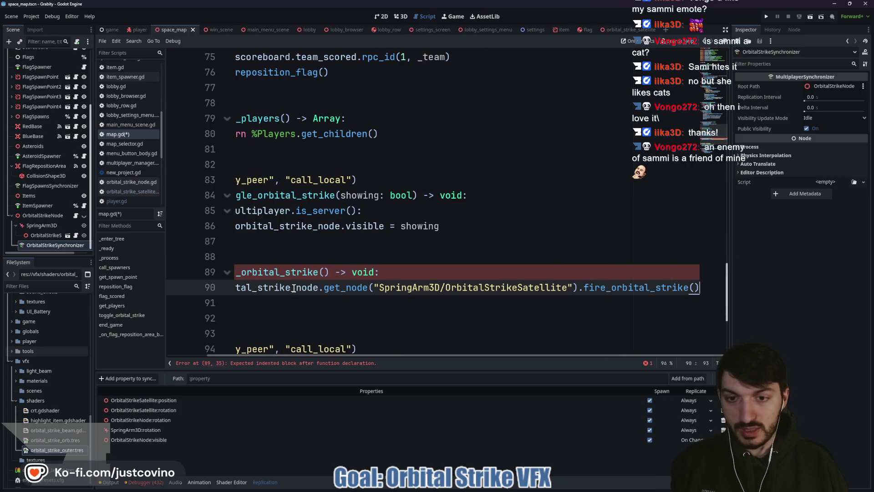
{"action": "left_click", "coordinate": [272, 302]}
{"action": "key", "text": "ctrl+s"}
{"action": "left_click", "coordinate": [140, 30]}
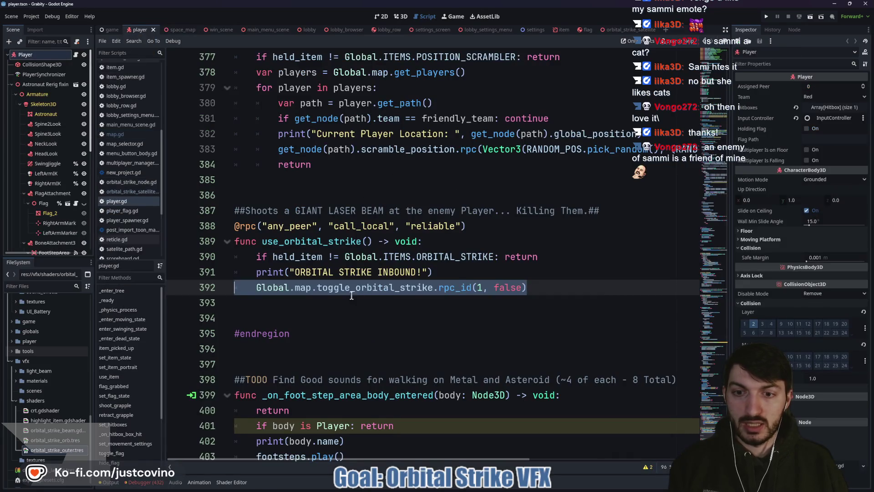
Step: Replace toggle_orbital_strike.rpc_id(1, false) on line 392 with use_orbital_strike() and save player.gd
{"action": "left_click_drag", "start_coordinate": [546, 287], "coordinate": [316, 284]}
{"action": "type", "text": "ues_or"}
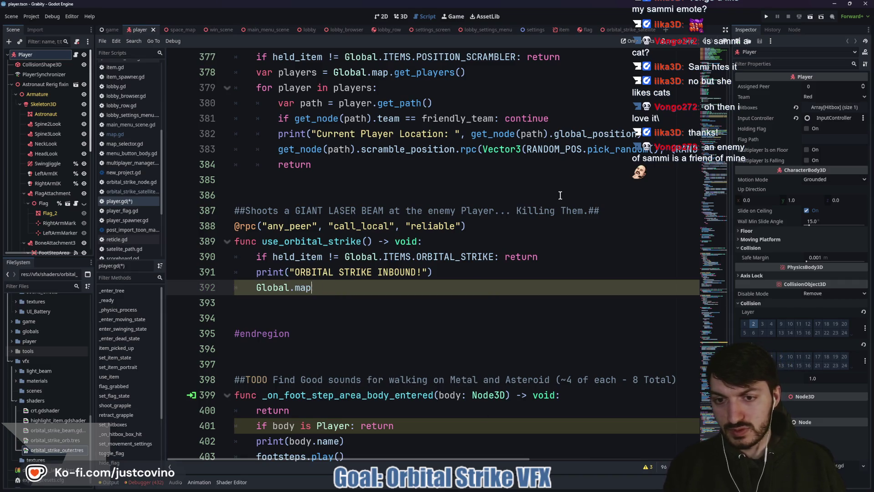
{"action": "type", "text": ".use_"}
{"action": "key", "text": "Return"}
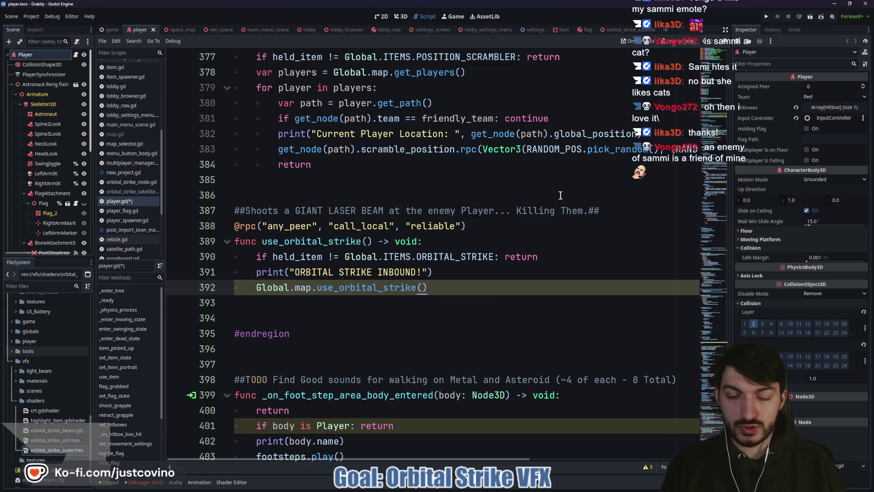
{"action": "key", "text": "ctrl+s"}
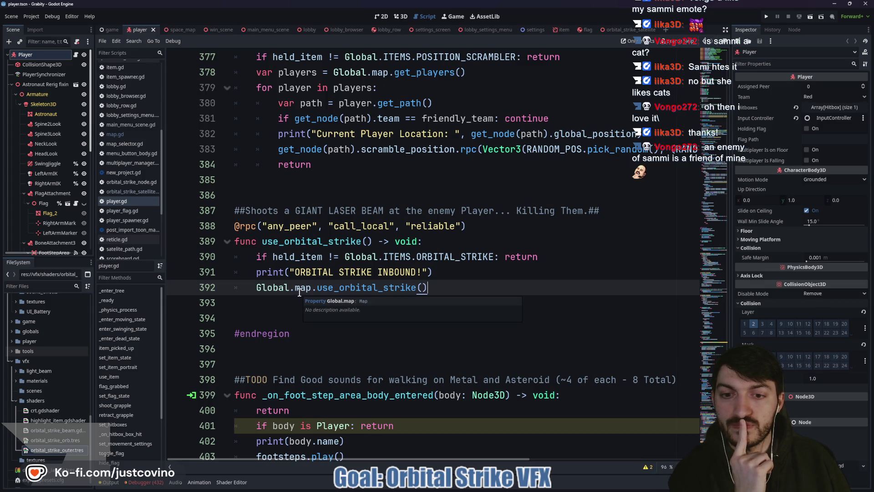
{"action": "left_click", "coordinate": [189, 31]}
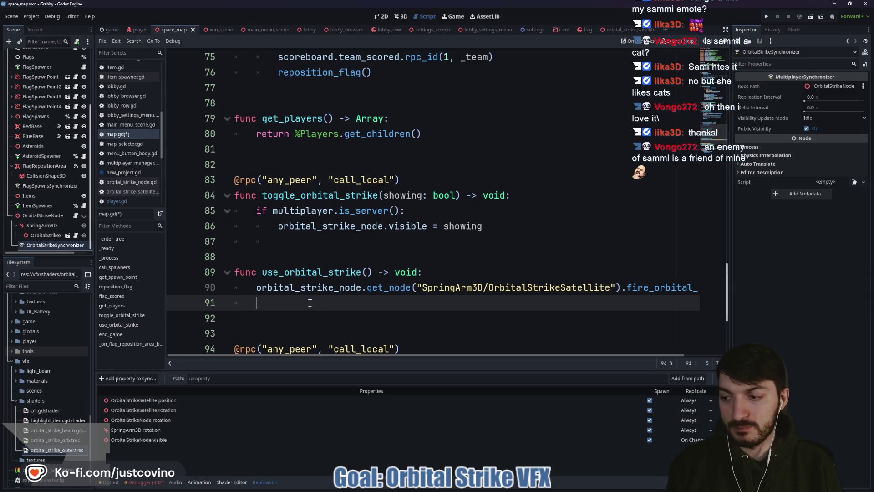
Step: Add await get_tree().create_timer(5.0).timeout and toggle_orbital_strike(false), save, and run with F5
{"action": "type", "text": "await get_tree"}
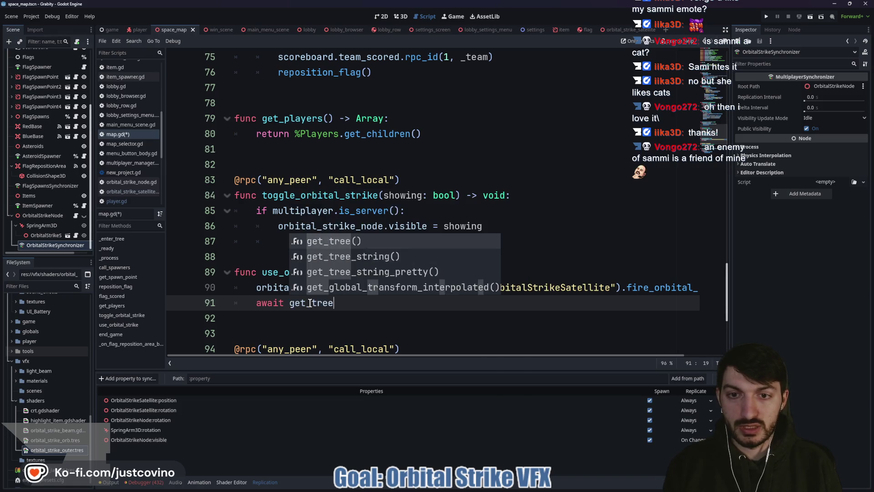
{"action": "key", "text": "Return"}
{"action": "type", "text": ".cr"}
{"action": "key", "text": "Return"}
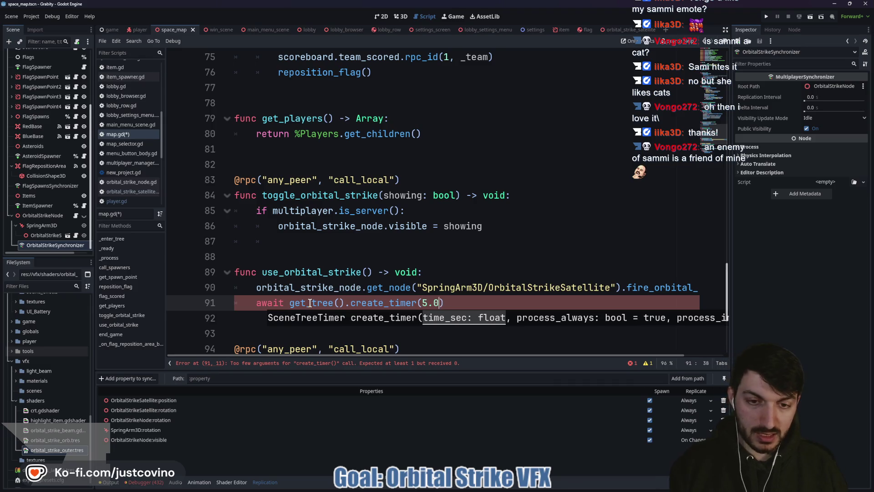
{"action": "type", "text": ".t"}
{"action": "key", "text": "Return"}
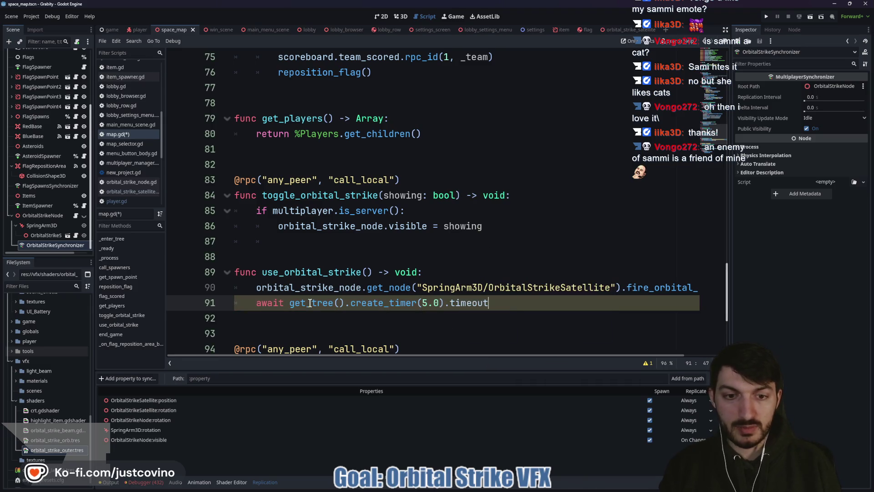
{"action": "key", "text": "Return"}
{"action": "type", "text": "ogg"}
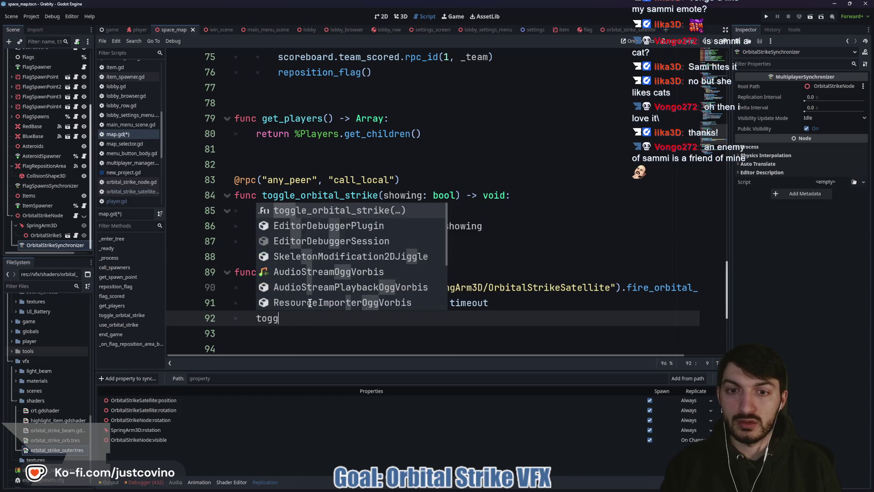
{"action": "key", "text": "Return"}
{"action": "type", "text": "alse"}
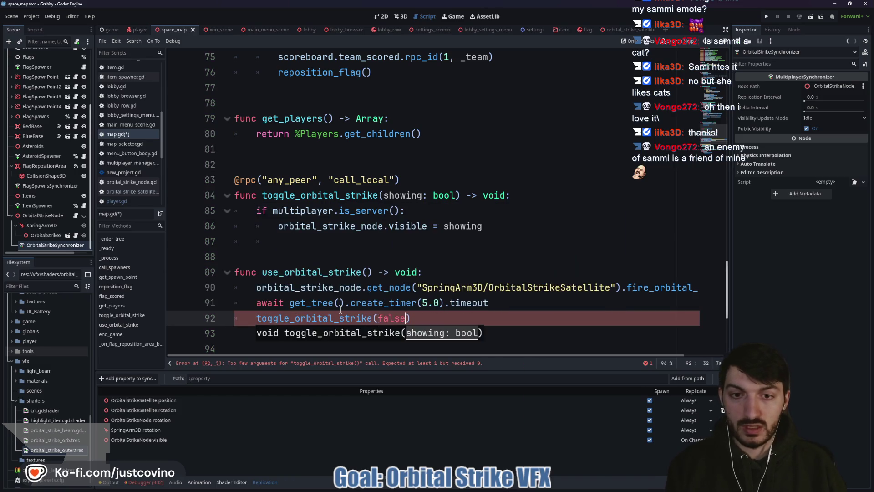
{"action": "type", "text": ")"}
{"action": "key", "text": "ctrl+s"}
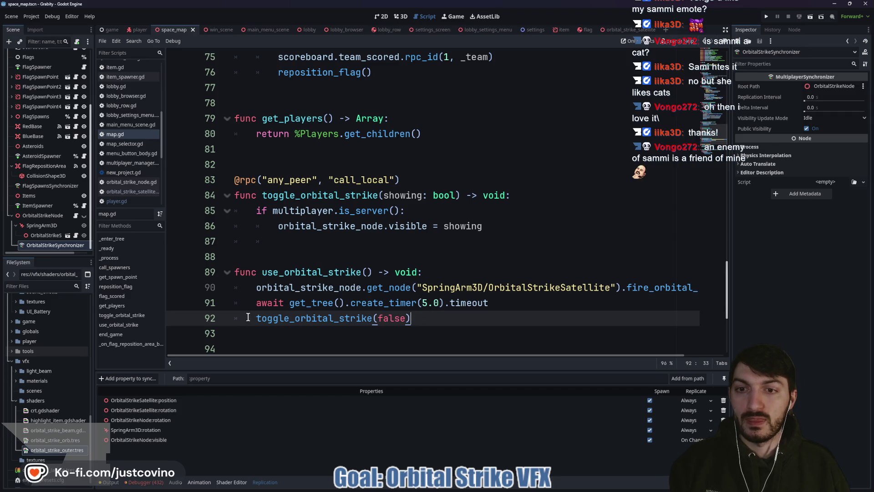
{"action": "key", "text": "F5"}
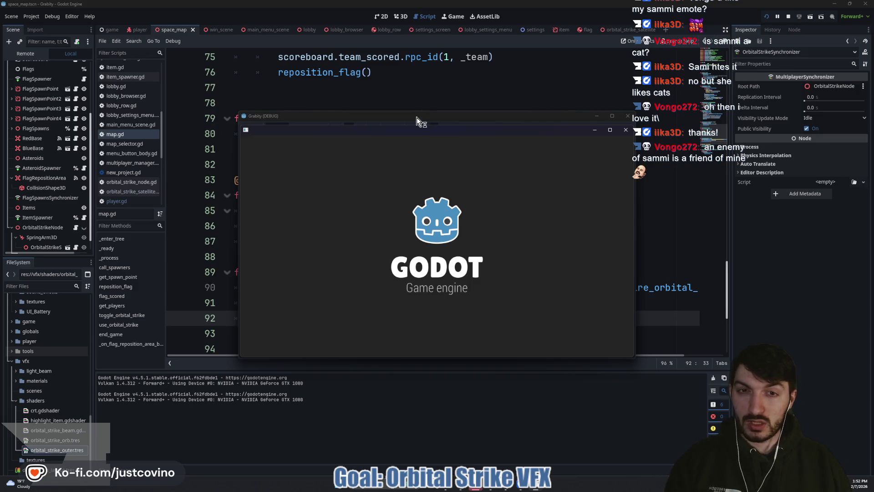
Step: Arrange the two game windows side by side, host and join a lobby, ready up and start the match
{"action": "left_click_drag", "start_coordinate": [418, 119], "coordinate": [192, 113]}
{"action": "left_click", "coordinate": [125, 201]}
{"action": "left_click", "coordinate": [470, 139]}
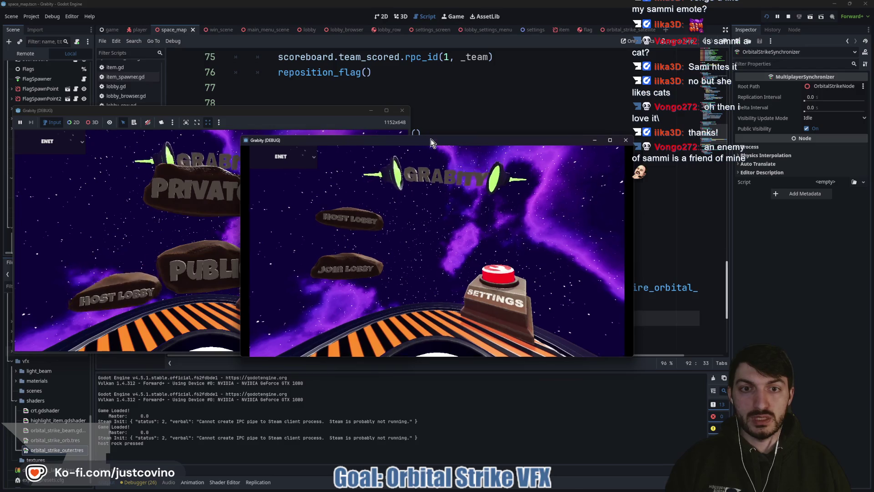
{"action": "left_click_drag", "start_coordinate": [430, 133], "coordinate": [621, 111]}
{"action": "left_click", "coordinate": [564, 242]}
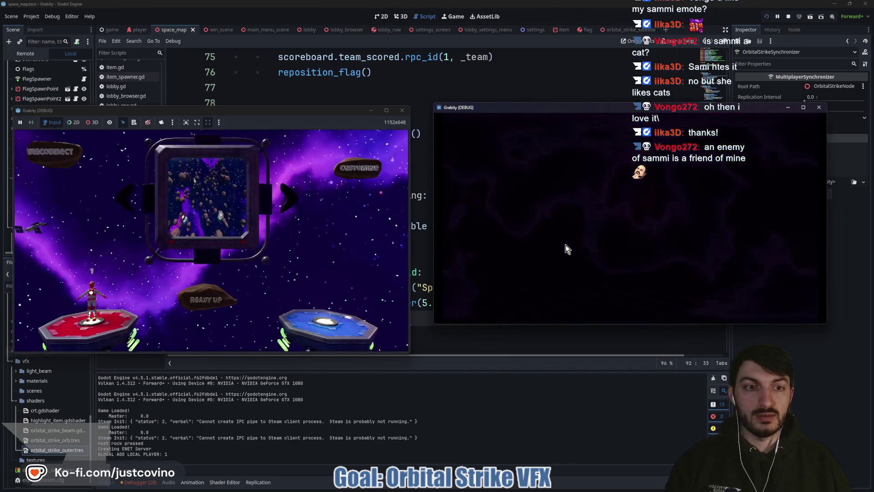
{"action": "left_click", "coordinate": [615, 228]}
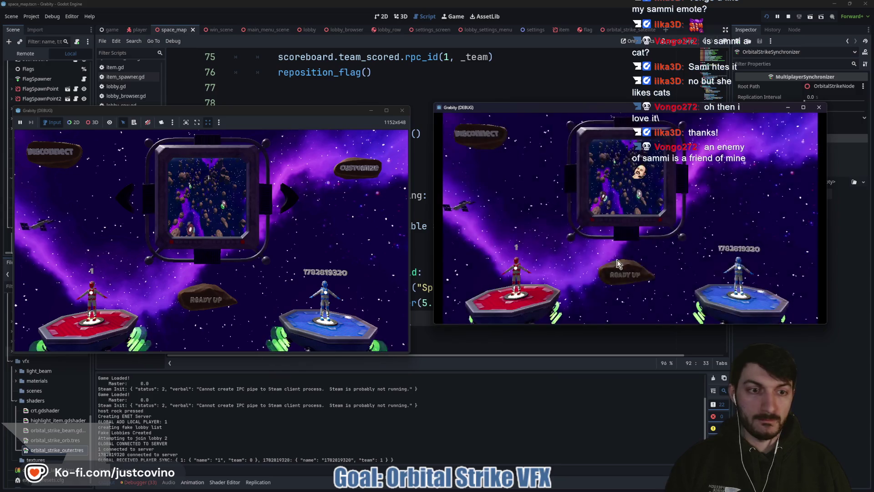
{"action": "left_click", "coordinate": [192, 298]}
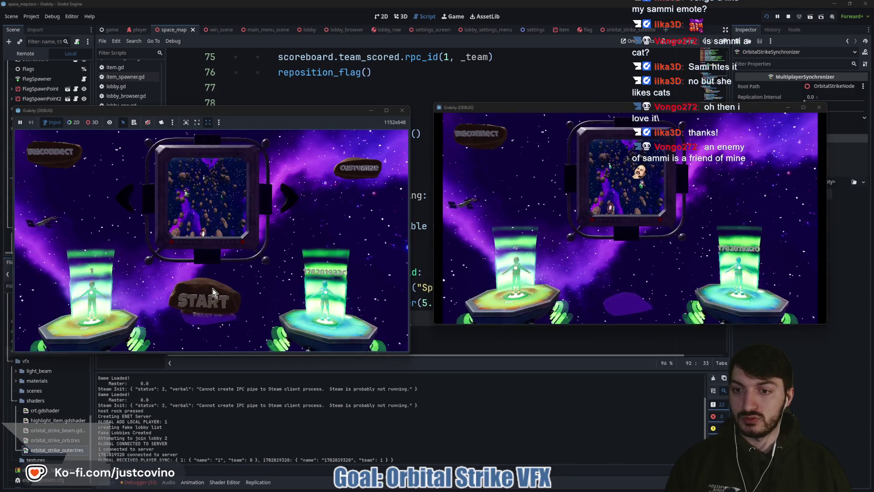
{"action": "left_click", "coordinate": [212, 292]}
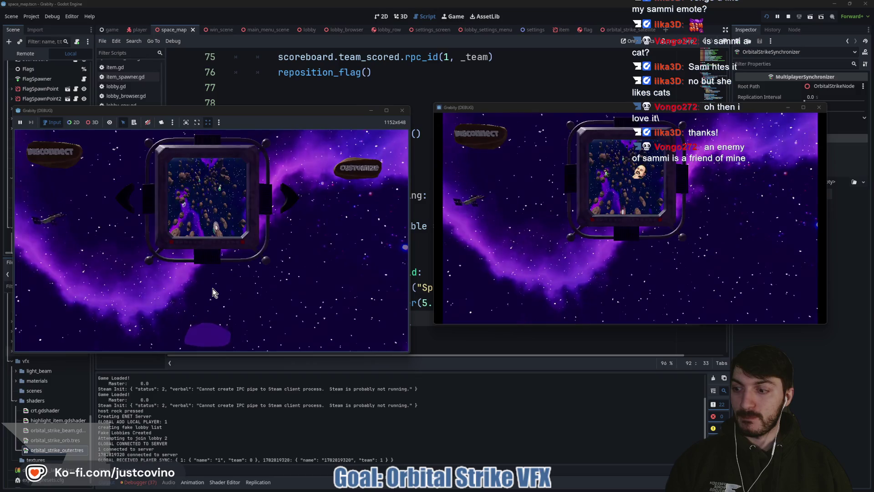
Step: Run the red player off the platform, fire the orbital strike item, then stop the game with F8
{"action": "key", "text": "super"}
{"action": "key", "text": "super"}
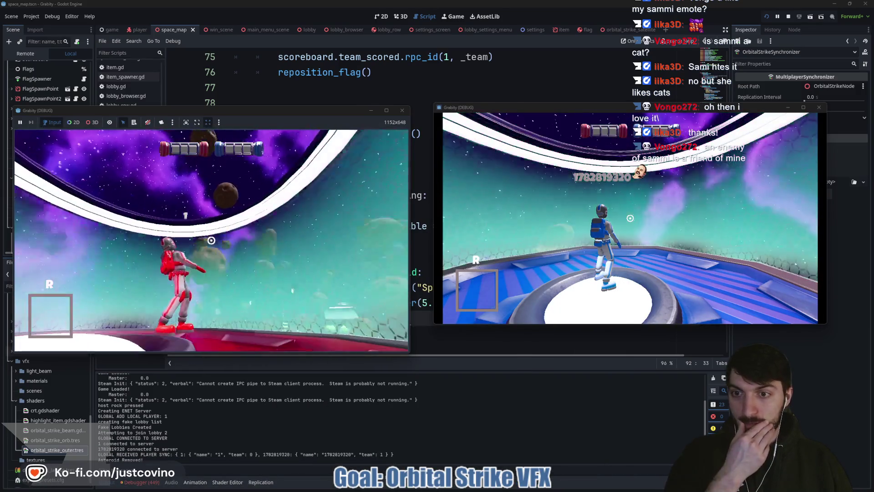
{"action": "key", "text": "w"}
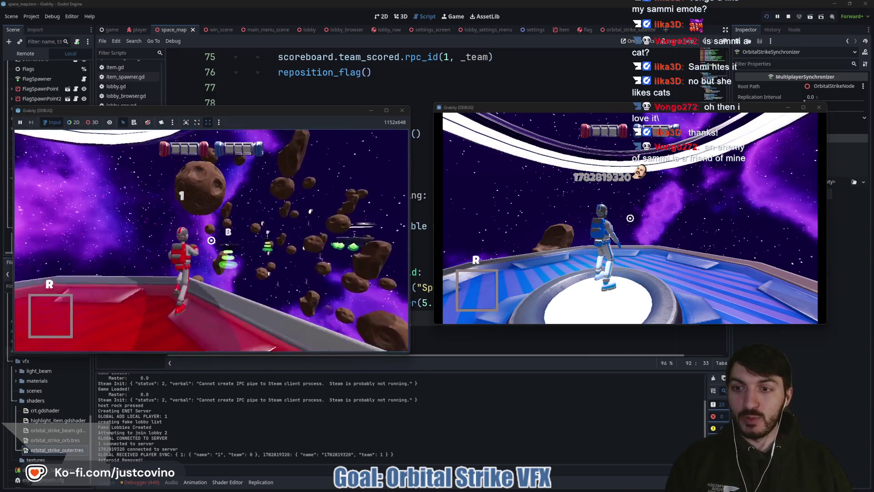
{"action": "key", "text": "space"}
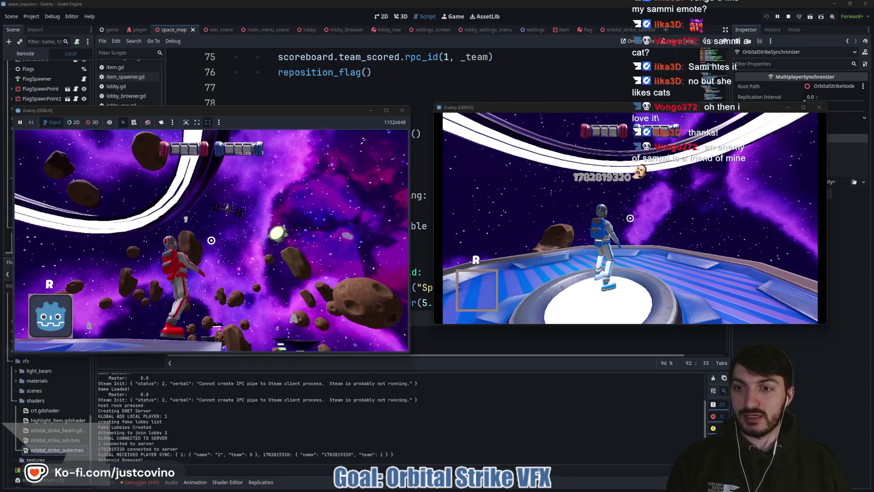
{"action": "key", "text": "r"}
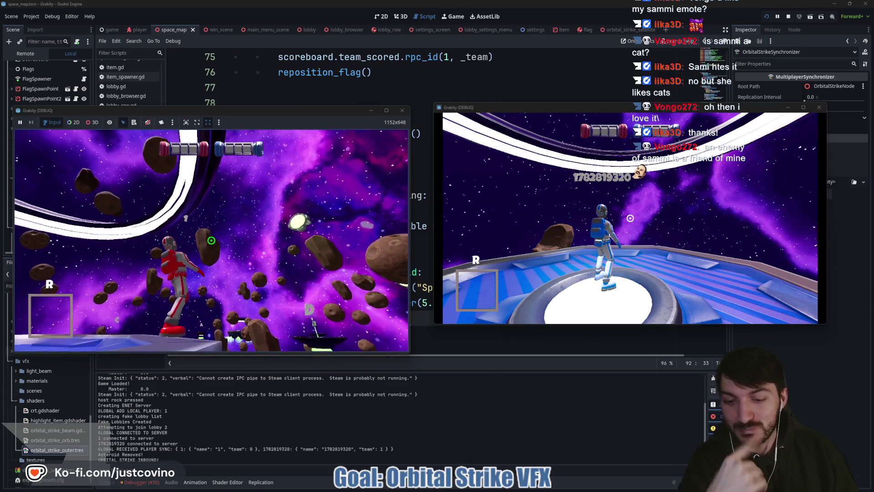
{"action": "key", "text": "F8"}
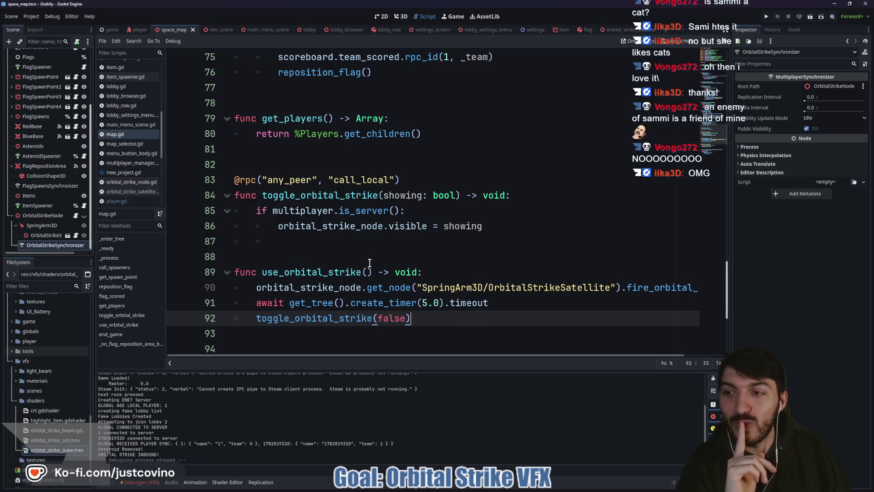
Step: In the orbital_strike_satellite scene's 3D view, hide the Orbital_Strike_Orb node via its eye icon
{"action": "left_click", "coordinate": [626, 30]}
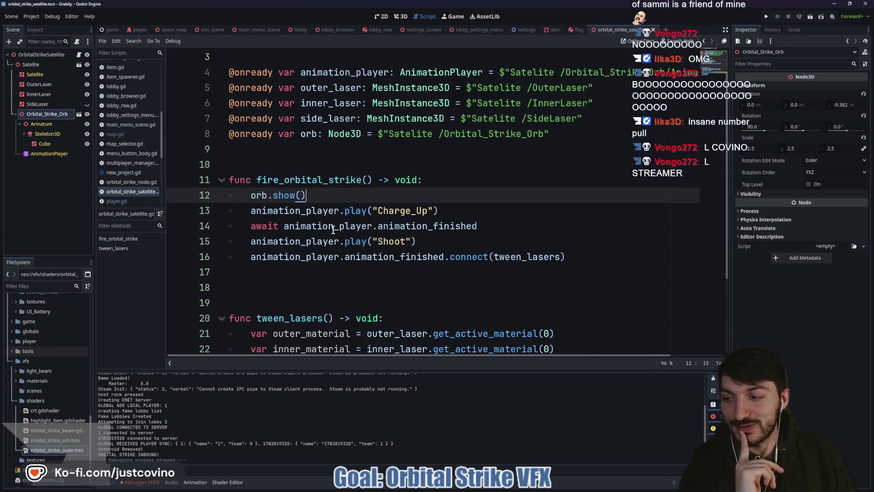
{"action": "key", "text": "Down"}
{"action": "key", "text": "Down"}
{"action": "key", "text": "Down"}
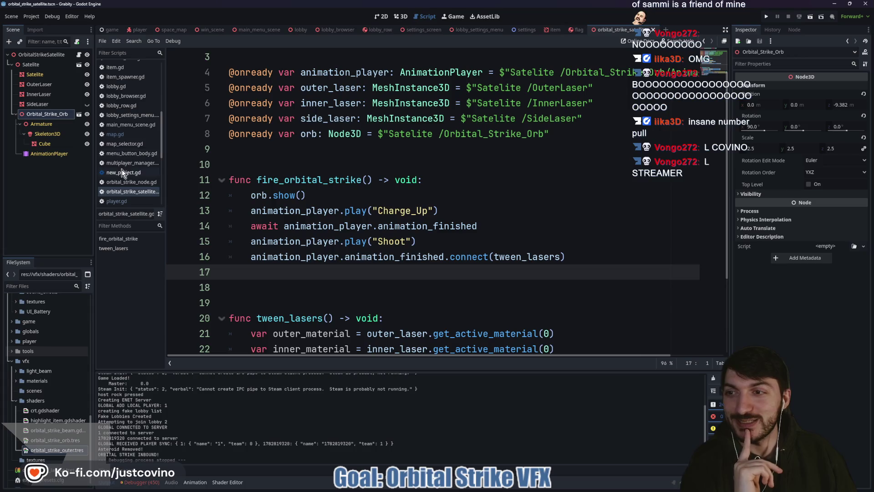
{"action": "left_click", "coordinate": [400, 16]}
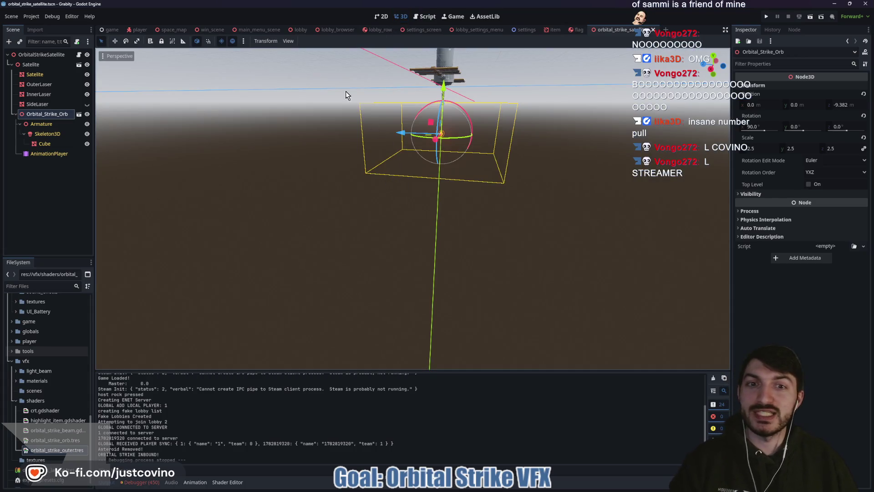
{"action": "left_click", "coordinate": [87, 114]}
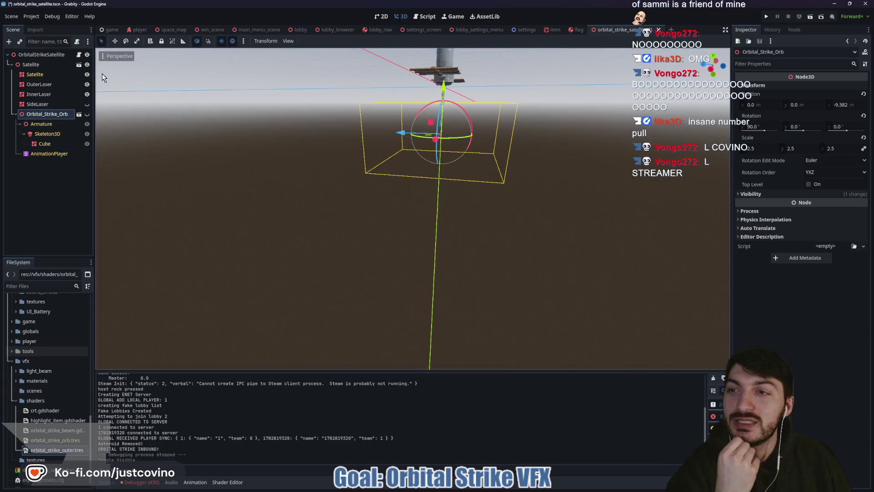
{"action": "left_click", "coordinate": [79, 54]}
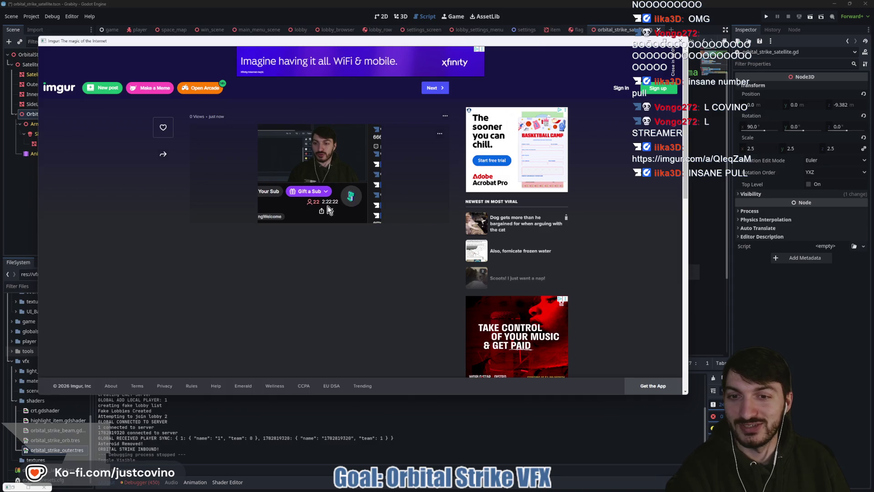
Step: Close the Imgur window with Ctrl+W to get back to the satellite script
{"action": "key", "text": "ctrl+w"}
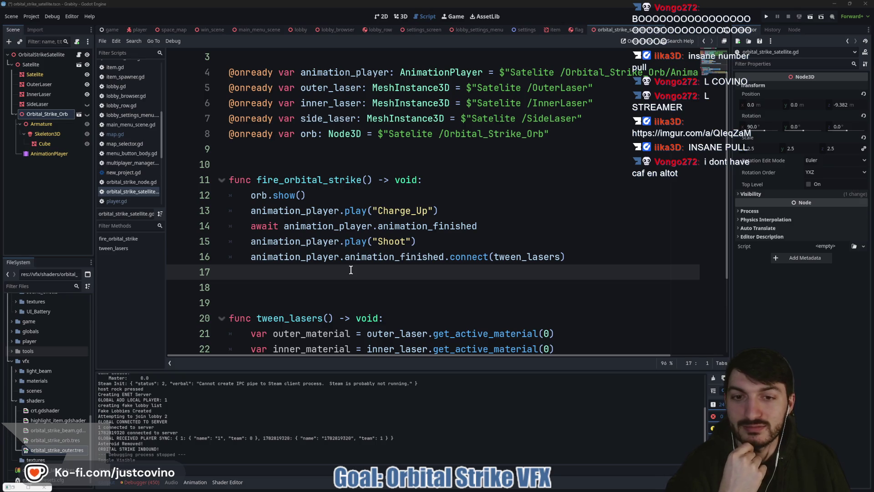
Step: Select tween_lasers on line 16 and review the Debugger's Errors list
{"action": "scroll", "coordinate": [356, 274], "scroll_direction": "down", "scroll_amount": 1}
{"action": "double_click", "coordinate": [510, 210]}
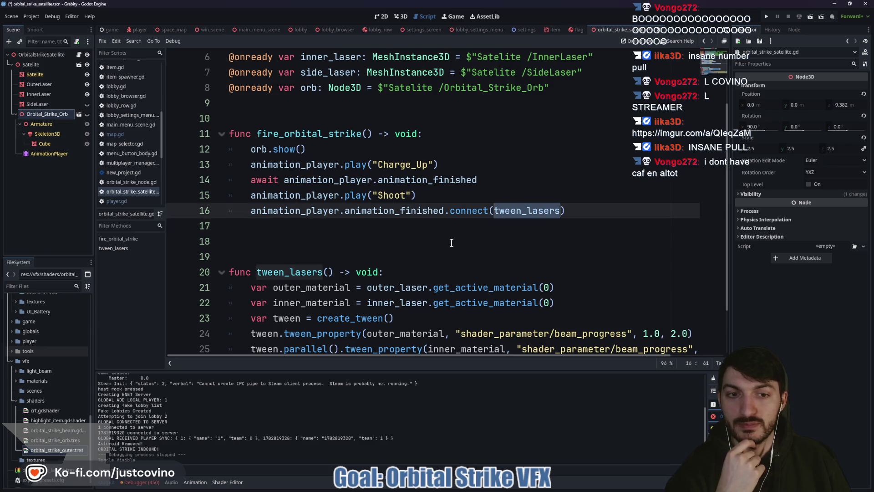
{"action": "scroll", "coordinate": [389, 244], "scroll_direction": "down", "scroll_amount": 1}
{"action": "scroll", "coordinate": [389, 244], "scroll_direction": "down", "scroll_amount": 1}
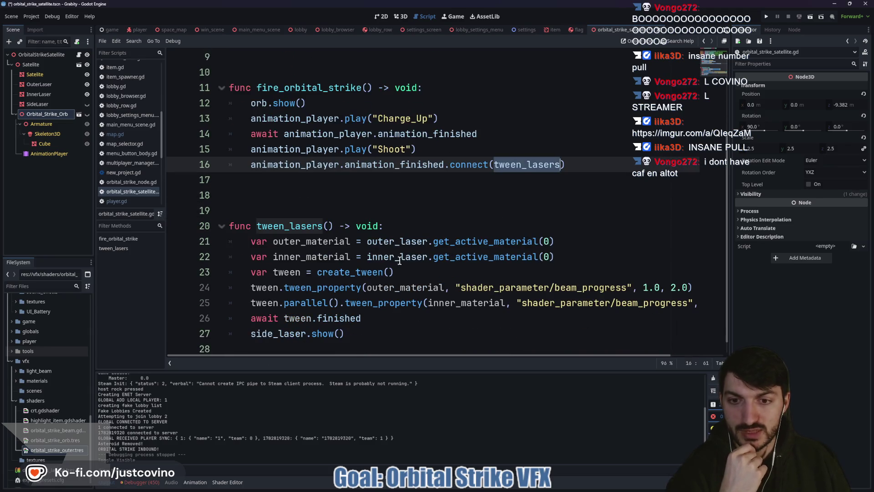
{"action": "left_click", "coordinate": [141, 482]}
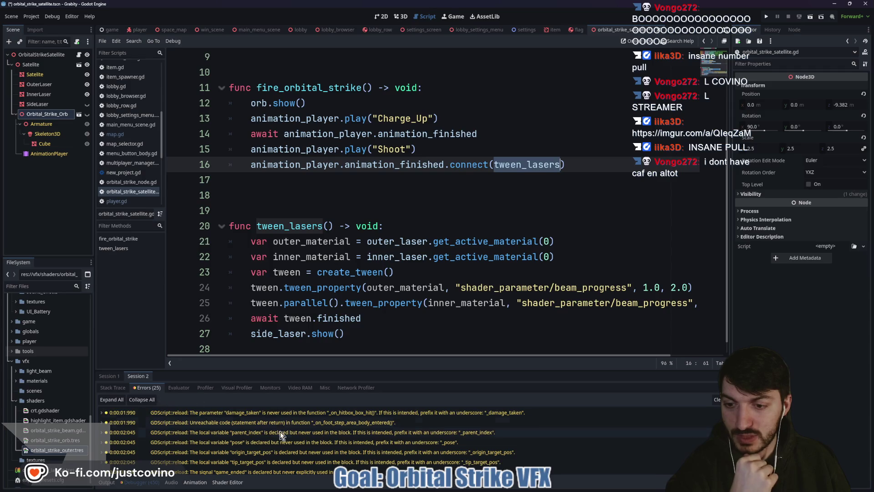
{"action": "scroll", "coordinate": [273, 437], "scroll_direction": "down", "scroll_amount": 3}
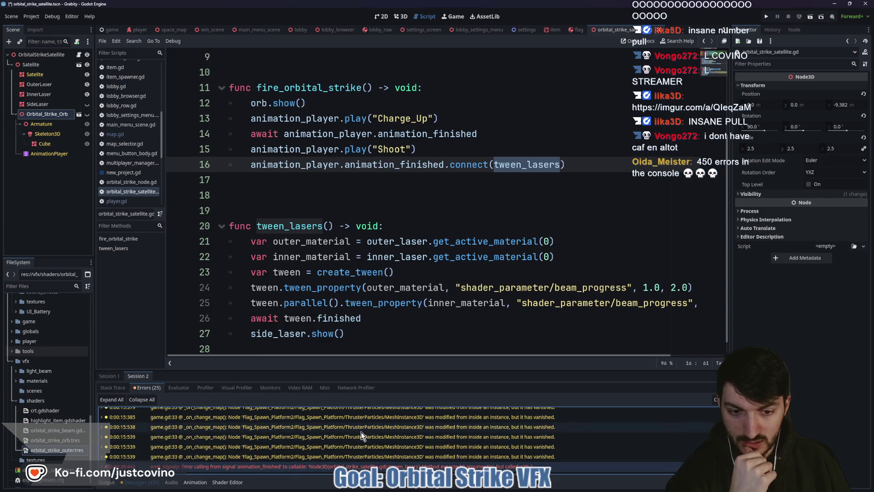
Step: Rewrite line 16 as connect(func(_trash: String): tween_lasers()) and save the script
{"action": "mouse_move", "coordinate": [360, 433]}
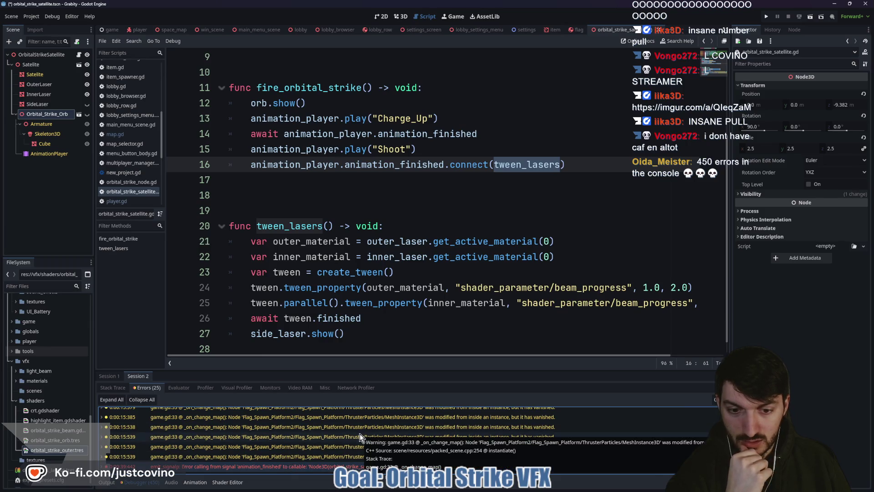
{"action": "left_click", "coordinate": [490, 166]}
{"action": "type", "text": "func"}
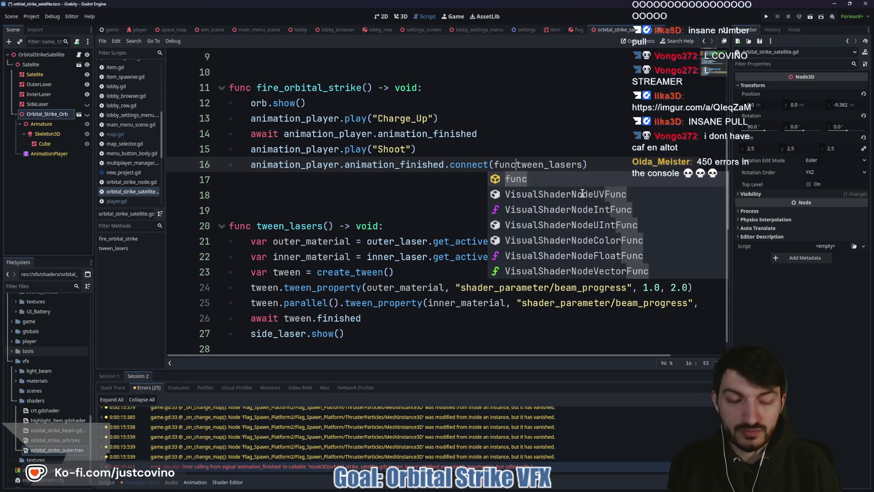
{"action": "type", "text": ")"}
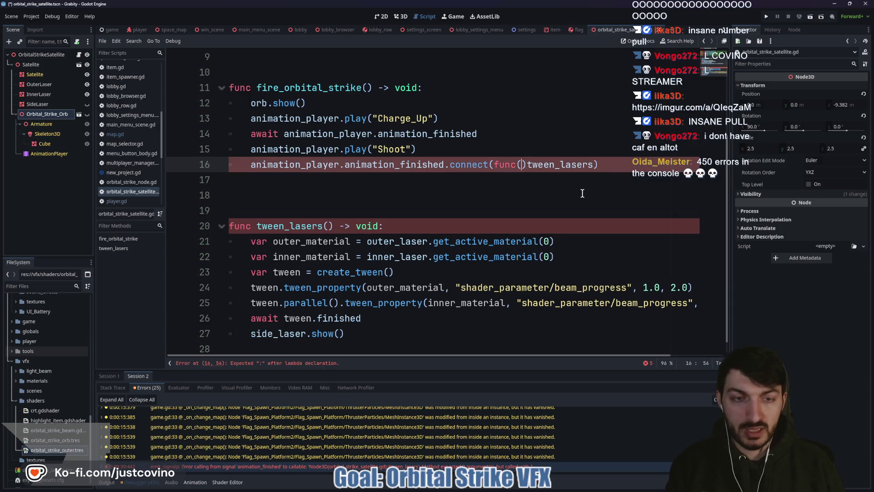
{"action": "type", "text": "_trash: s"}
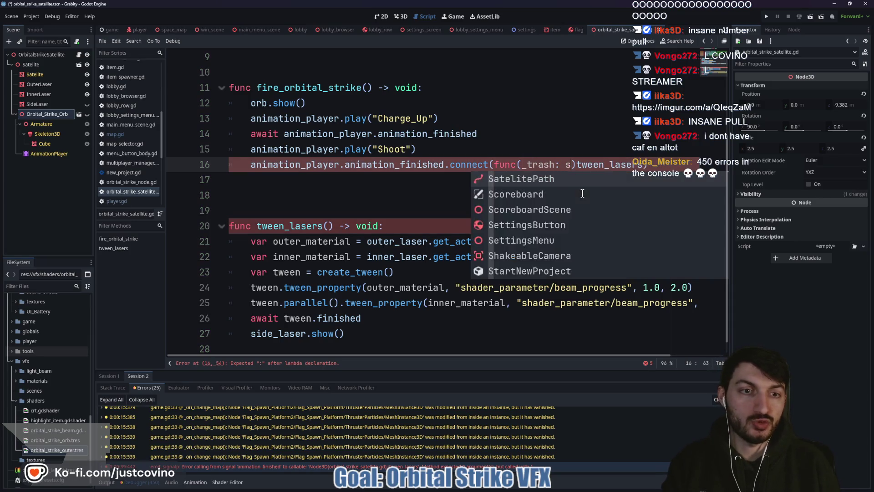
{"action": "type", "text": "tring)"}
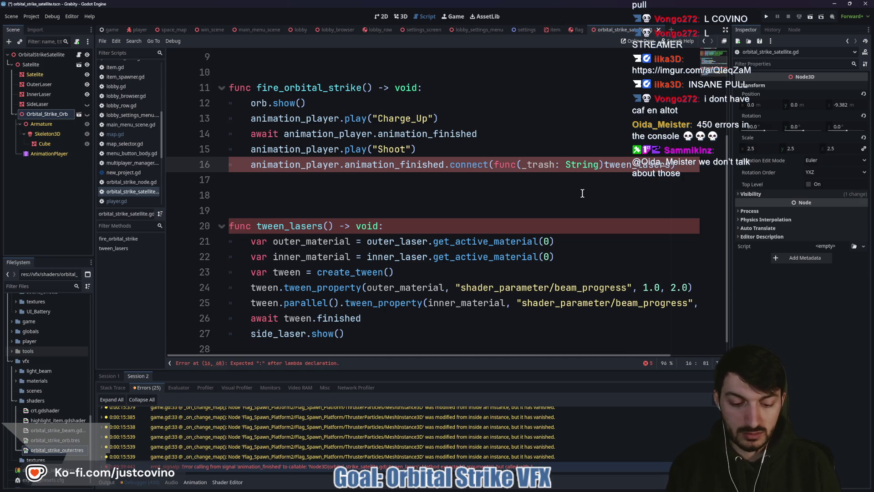
{"action": "left_click", "coordinate": [603, 165]}
{"action": "type", "text": ":"}
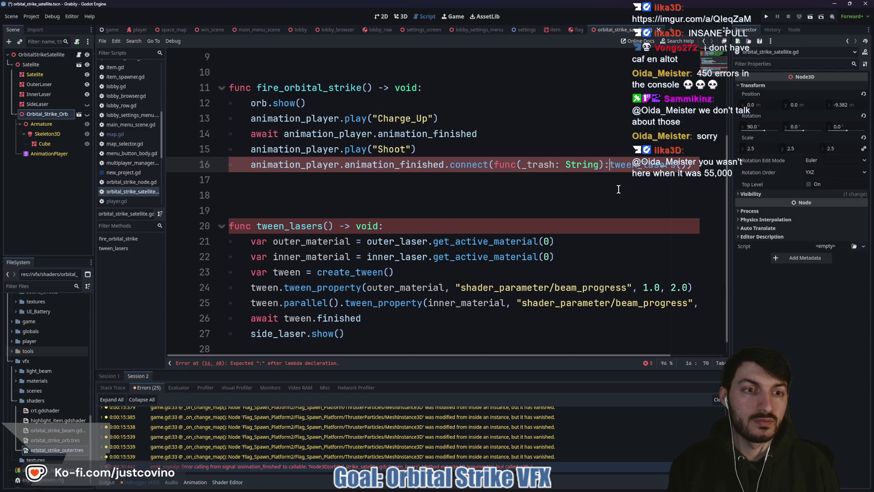
{"action": "key", "text": "ctrl+s"}
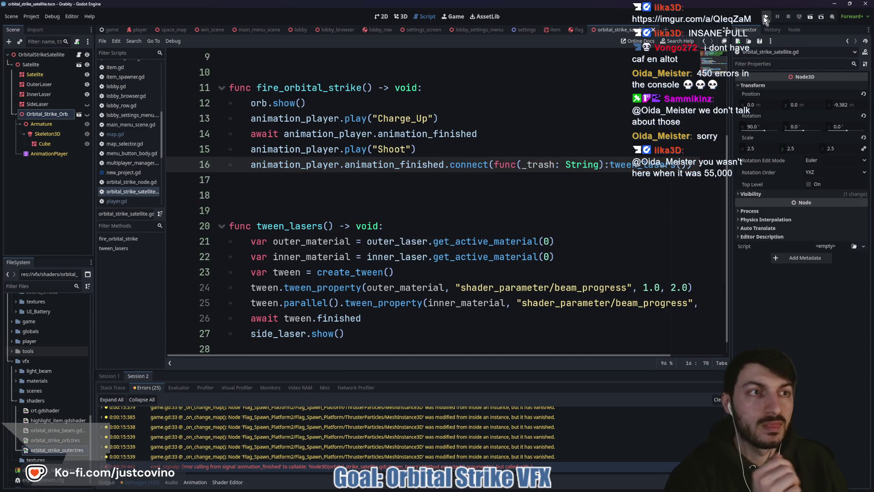
Step: Launch two clients, host a private lobby, join it from the right window, ready both players and start
{"action": "left_click", "coordinate": [764, 17]}
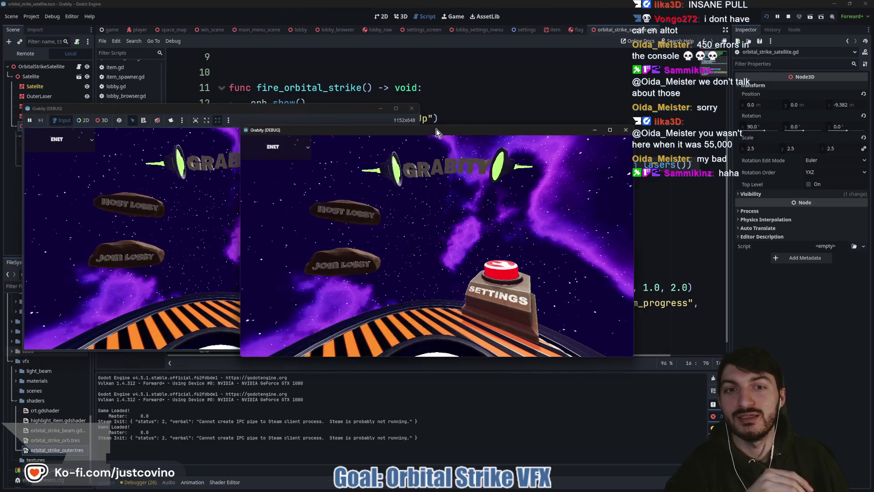
{"action": "left_click_drag", "start_coordinate": [436, 130], "coordinate": [658, 116]}
{"action": "left_click", "coordinate": [129, 205]}
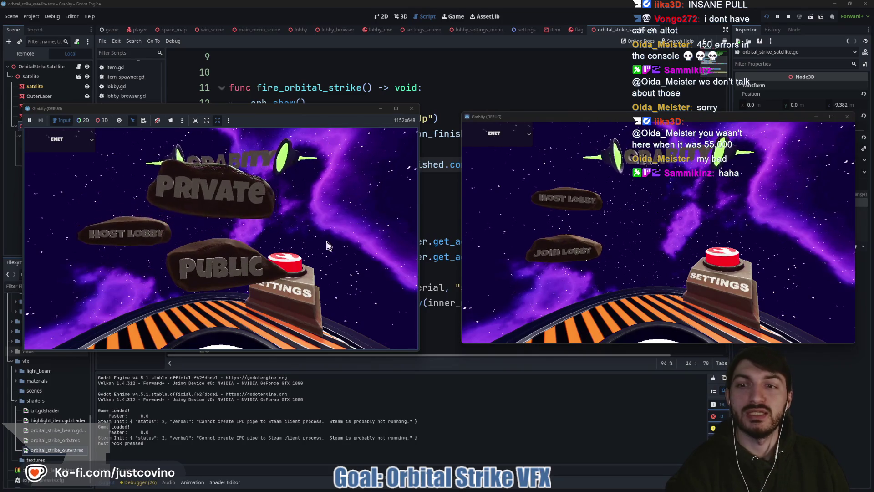
{"action": "left_click", "coordinate": [236, 201]}
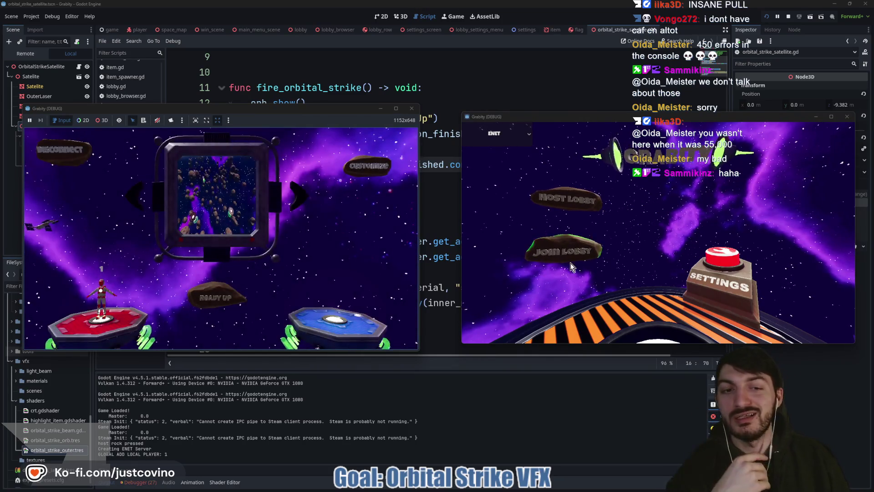
{"action": "left_click", "coordinate": [572, 258]}
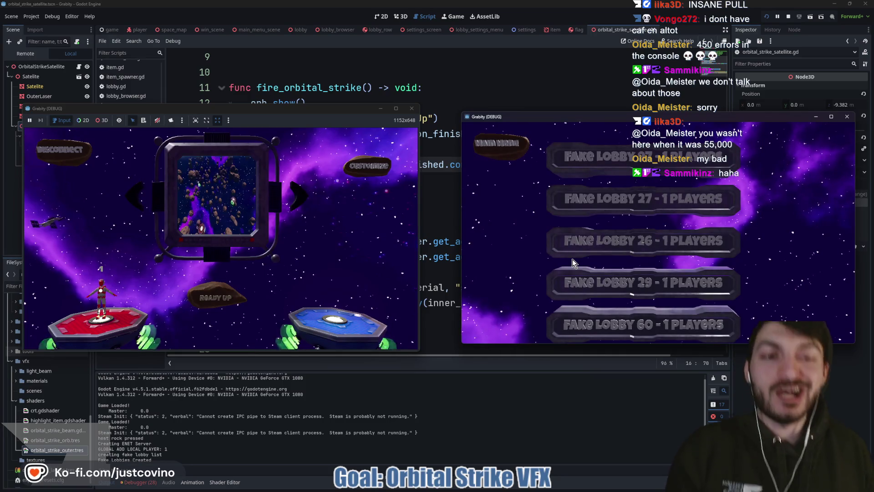
{"action": "left_click", "coordinate": [627, 282]}
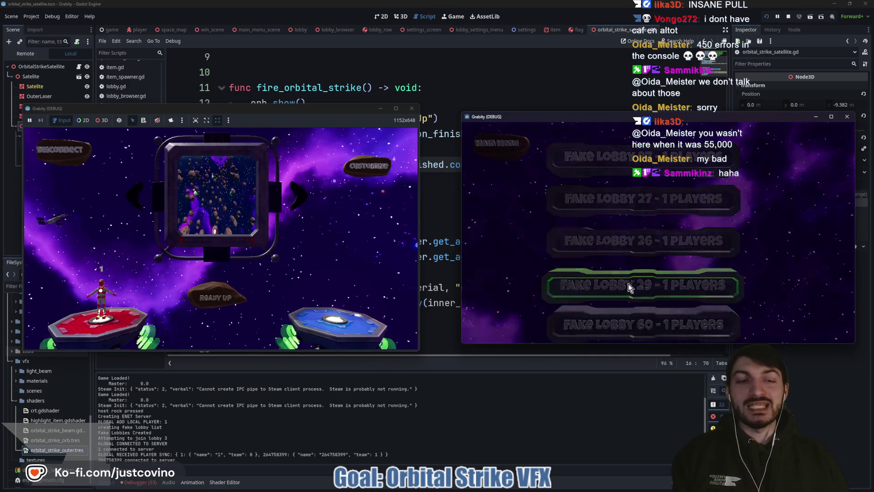
{"action": "left_click", "coordinate": [646, 289]}
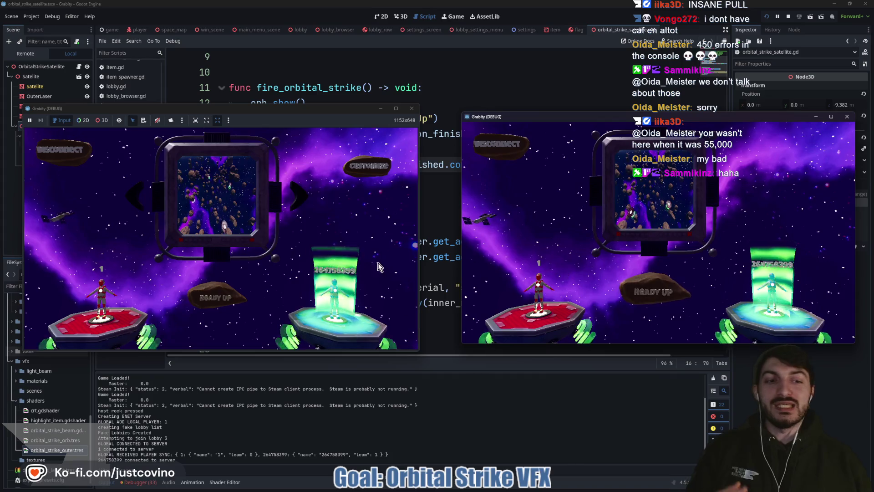
{"action": "left_click", "coordinate": [226, 298]}
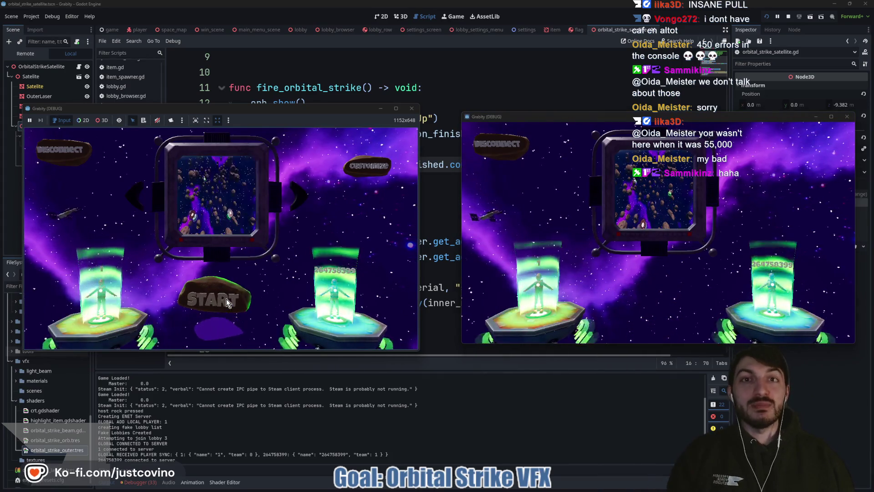
{"action": "left_click", "coordinate": [226, 299]}
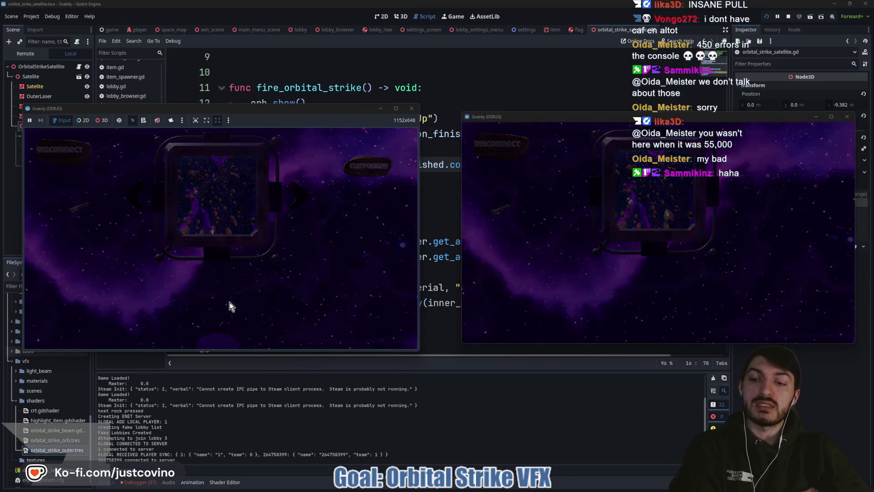
Step: As the red player, jump off the platform, grapple between asteroids, and watch the strike full-screen
{"action": "key", "text": "super"}
{"action": "key", "text": "super"}
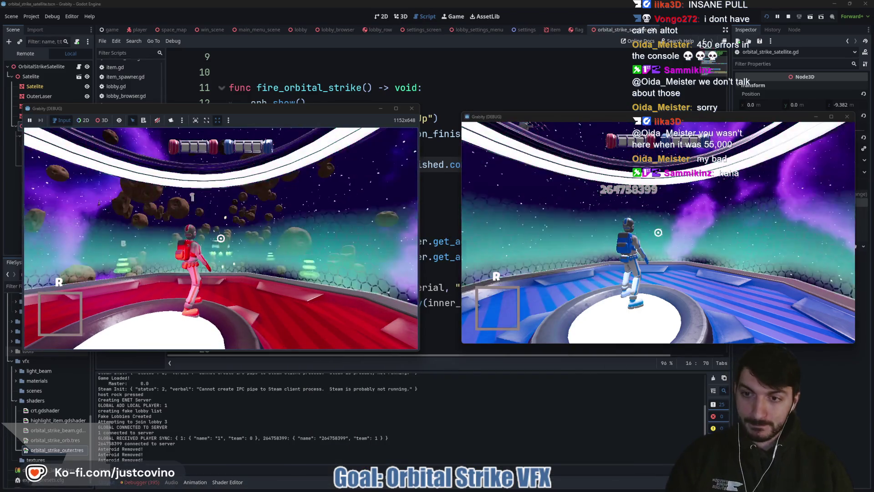
{"action": "key", "text": "space"}
{"action": "left_click", "coordinate": [221, 238]}
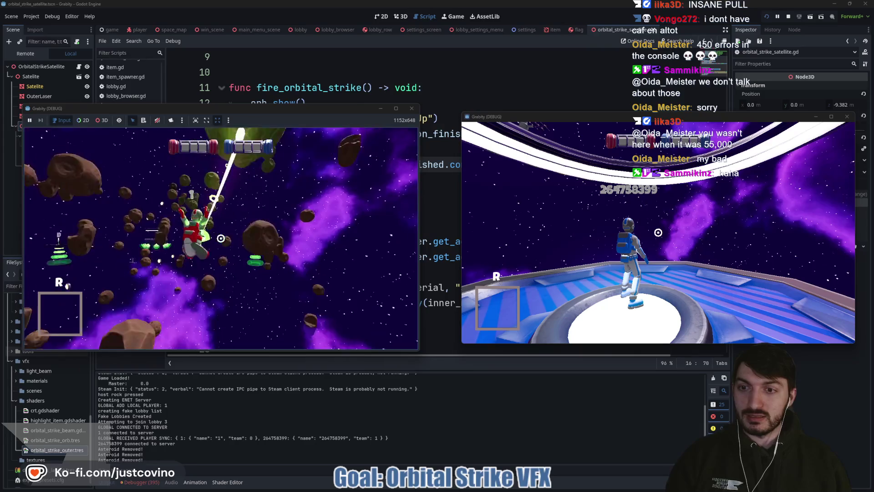
{"action": "left_click", "coordinate": [220, 238]}
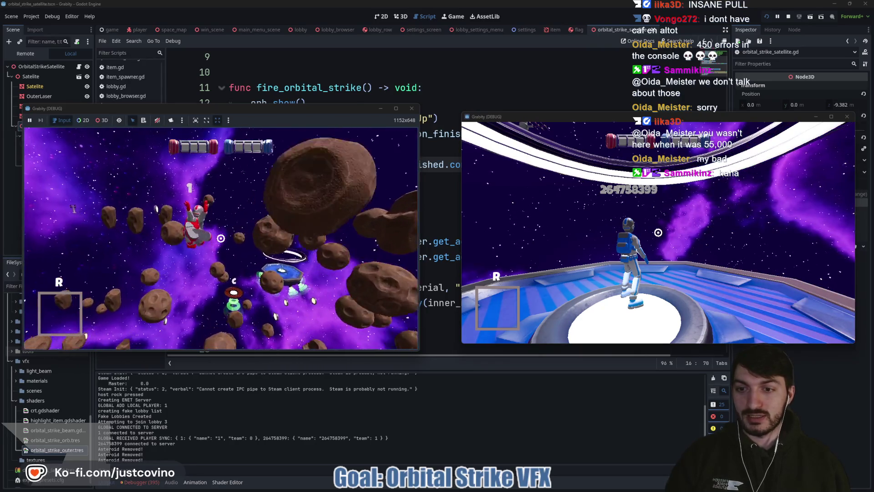
{"action": "left_click", "coordinate": [221, 238]}
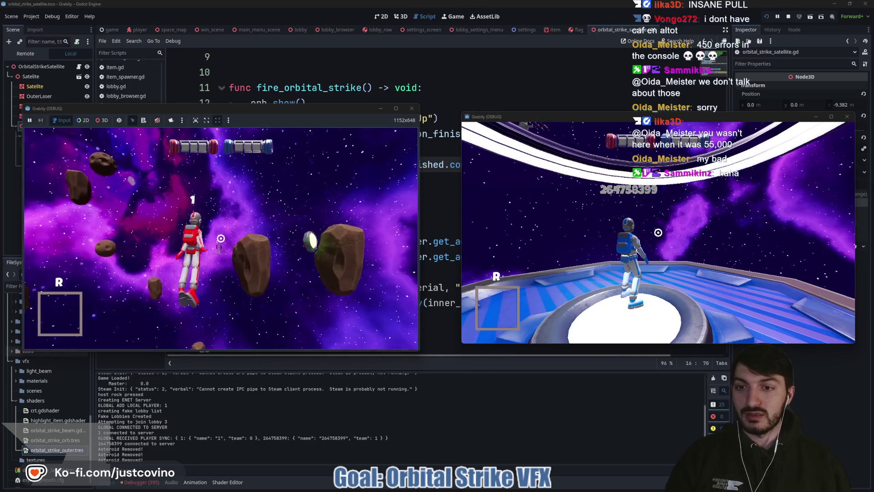
{"action": "left_click", "coordinate": [220, 238]}
{"action": "left_click", "coordinate": [221, 238]}
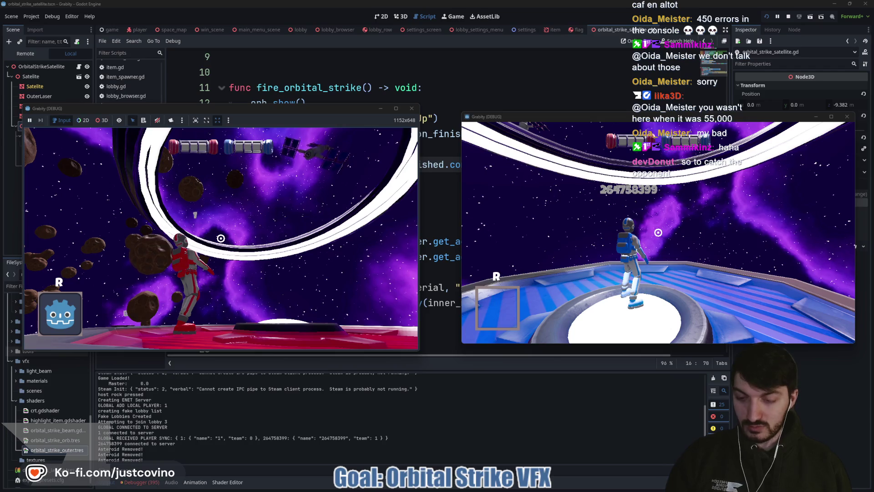
{"action": "left_click", "coordinate": [396, 109]}
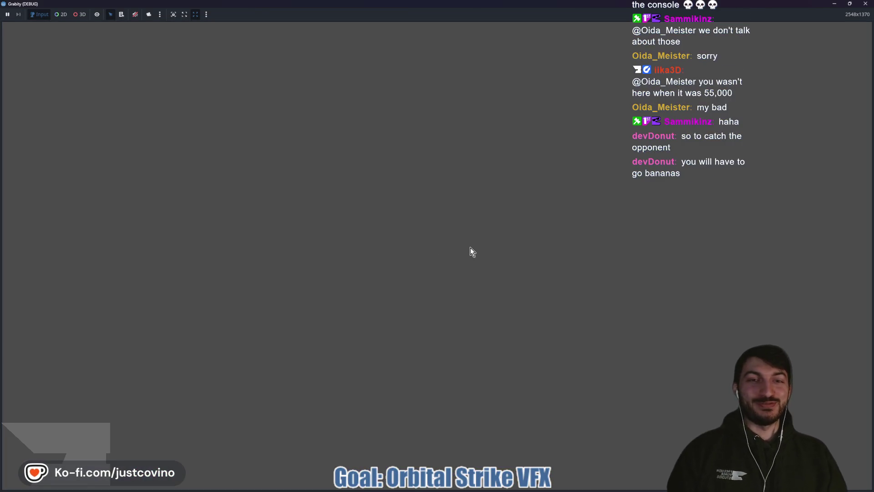
{"action": "left_click", "coordinate": [849, 4]}
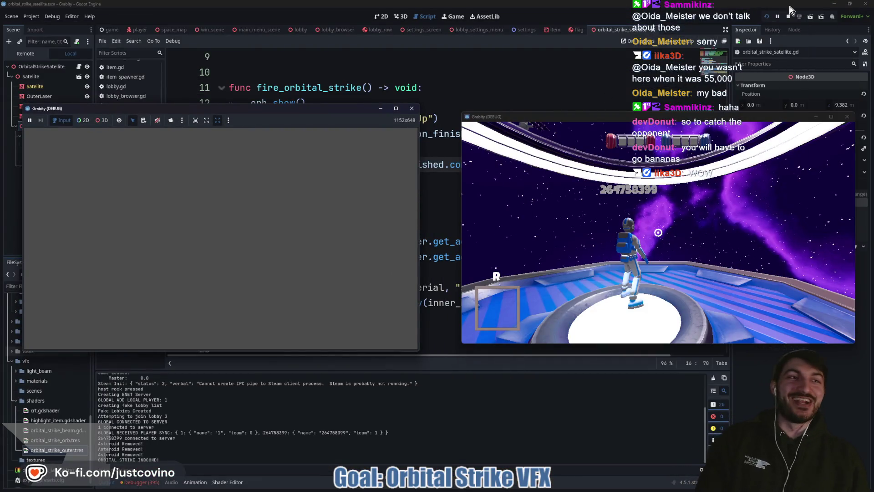
Step: Stop the running two-client session and relaunch the project for another run
{"action": "left_click", "coordinate": [789, 15]}
{"action": "left_click", "coordinate": [425, 196]}
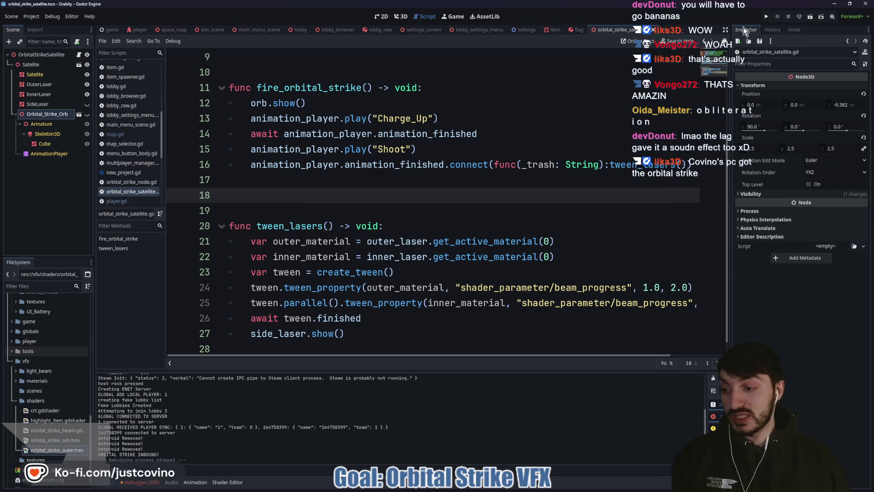
{"action": "left_click", "coordinate": [765, 17]}
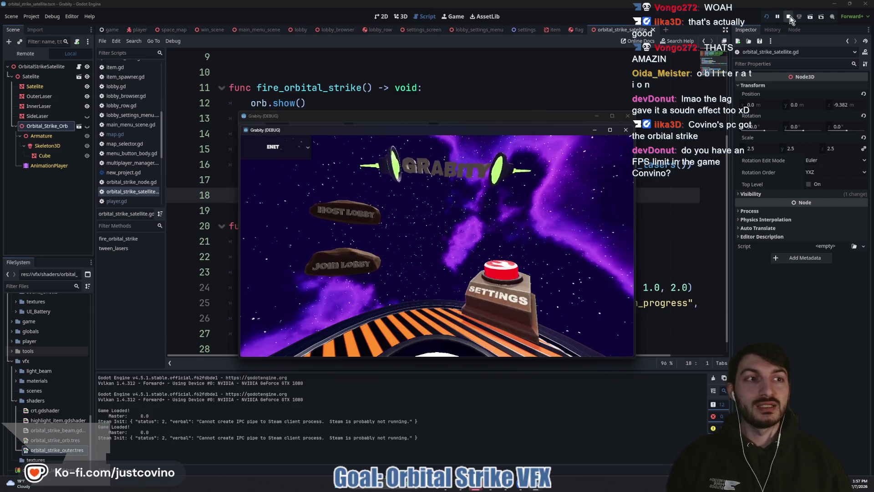
Step: Stop the game and inspect Application > Run > Max FPS in Project Settings, filtered by 'fps'
{"action": "left_click", "coordinate": [789, 17]}
{"action": "left_click", "coordinate": [31, 16]}
{"action": "left_click", "coordinate": [43, 26]}
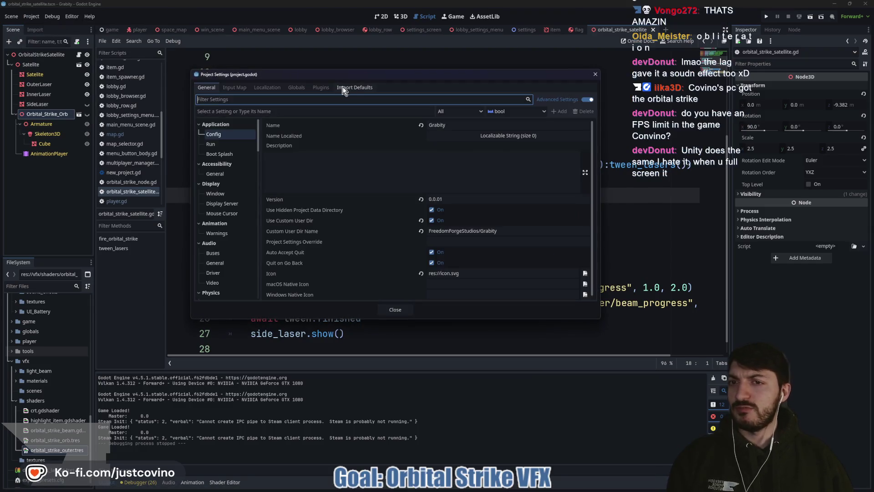
{"action": "type", "text": "fps"}
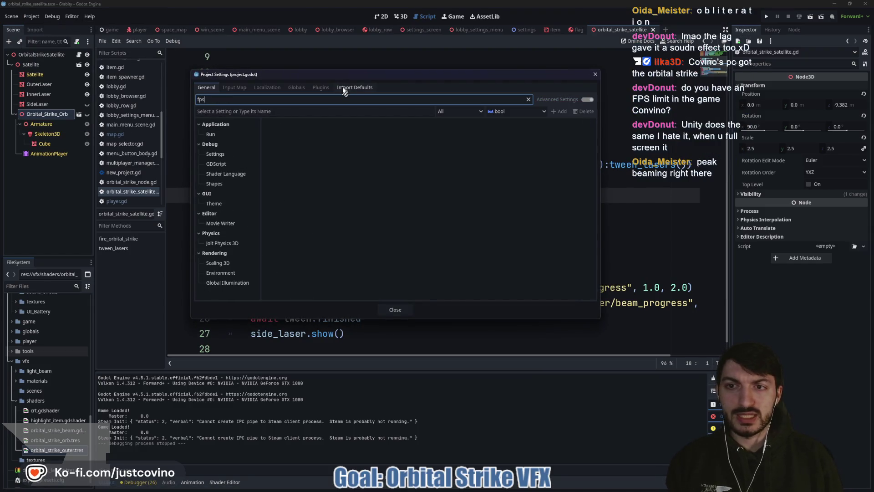
{"action": "left_click", "coordinate": [223, 134]}
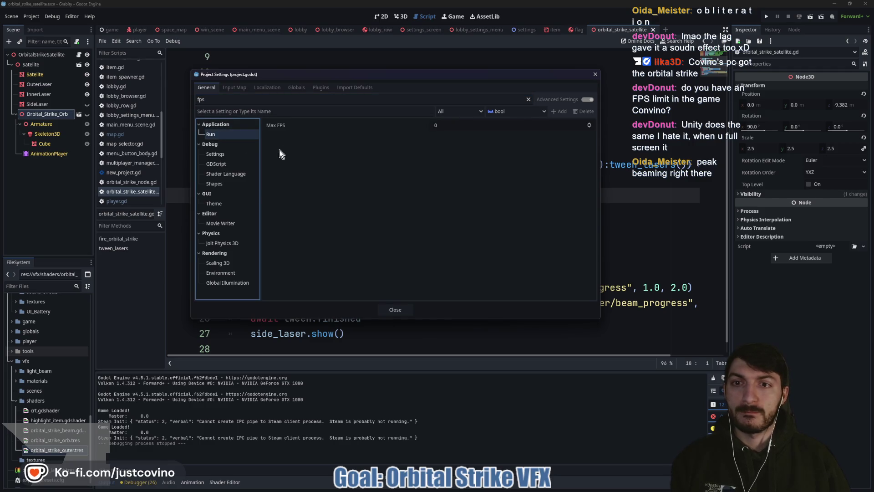
{"action": "left_click", "coordinate": [445, 126]}
{"action": "key", "text": "Return"}
{"action": "left_click", "coordinate": [395, 309]}
{"action": "left_click", "coordinate": [448, 227]}
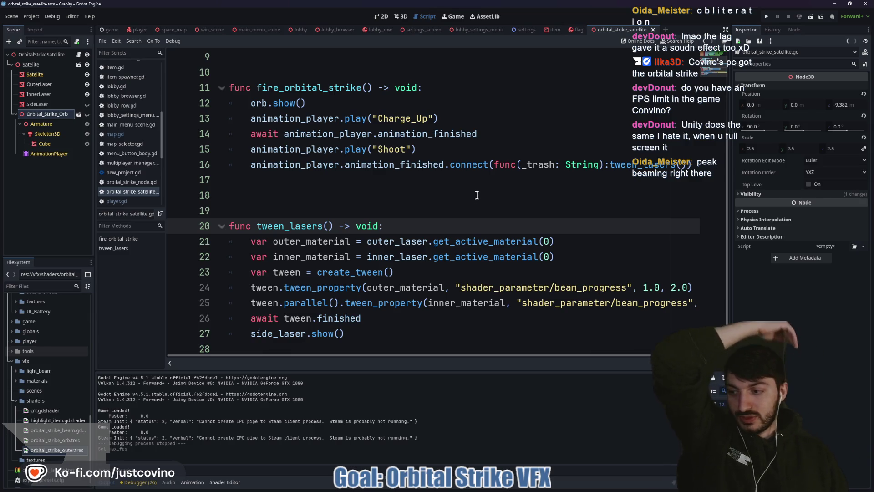
Step: Launch two clients, host a lobby in the left one, join from the second, ready up and start
{"action": "left_click", "coordinate": [766, 17]}
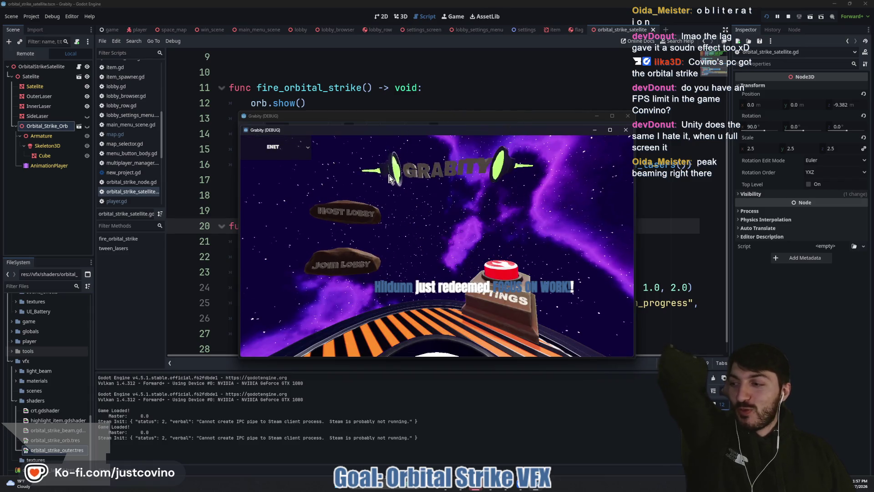
{"action": "left_click_drag", "start_coordinate": [417, 117], "coordinate": [187, 103]}
{"action": "left_click", "coordinate": [185, 192]}
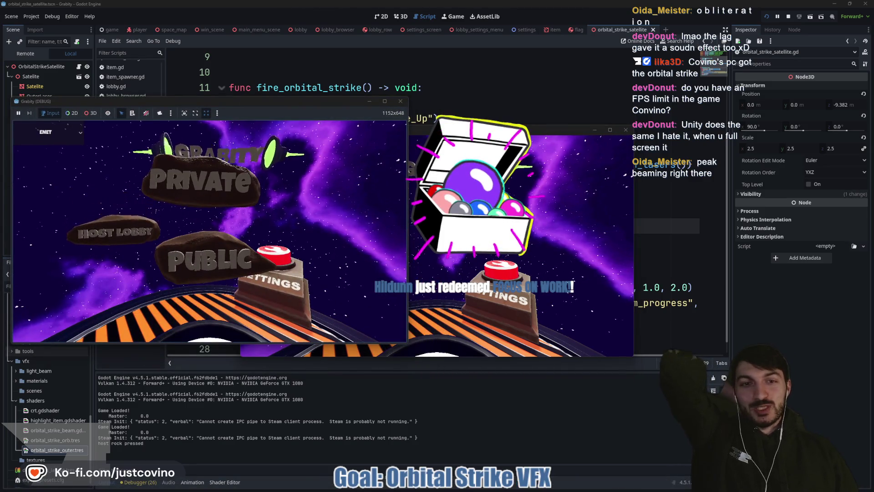
{"action": "left_click", "coordinate": [202, 186]}
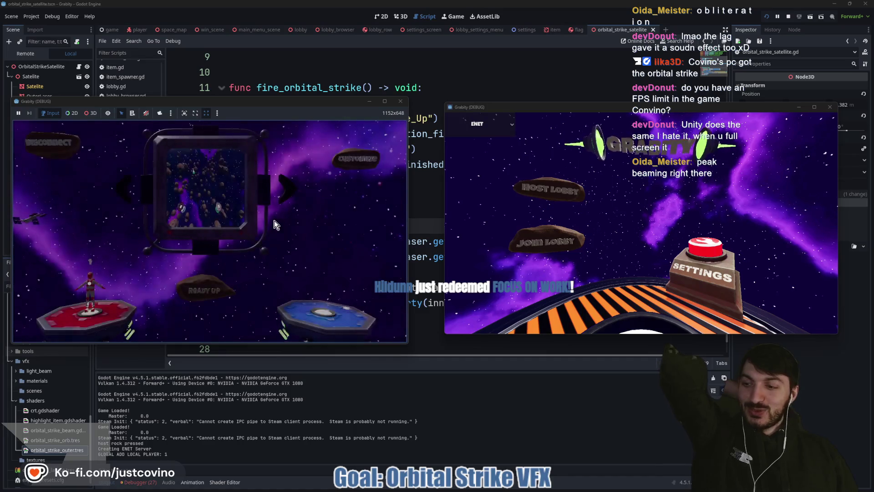
{"action": "left_click", "coordinate": [537, 246]}
{"action": "left_click", "coordinate": [615, 234]}
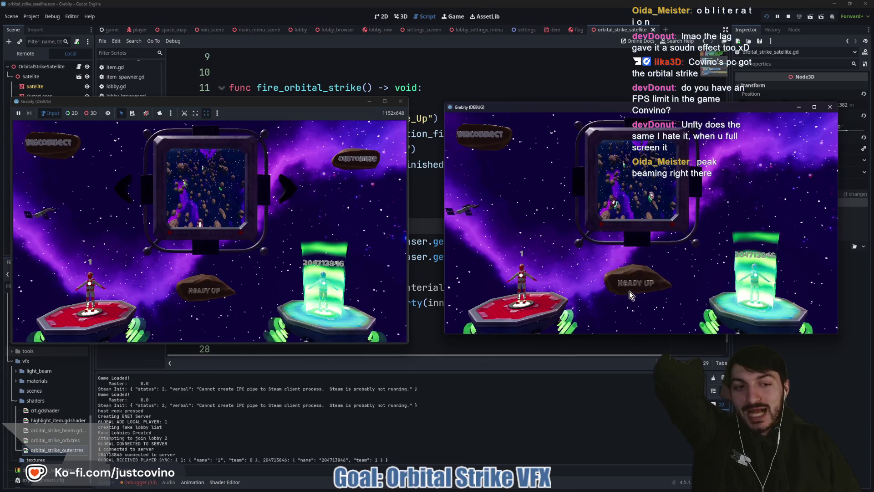
{"action": "left_click", "coordinate": [196, 298]}
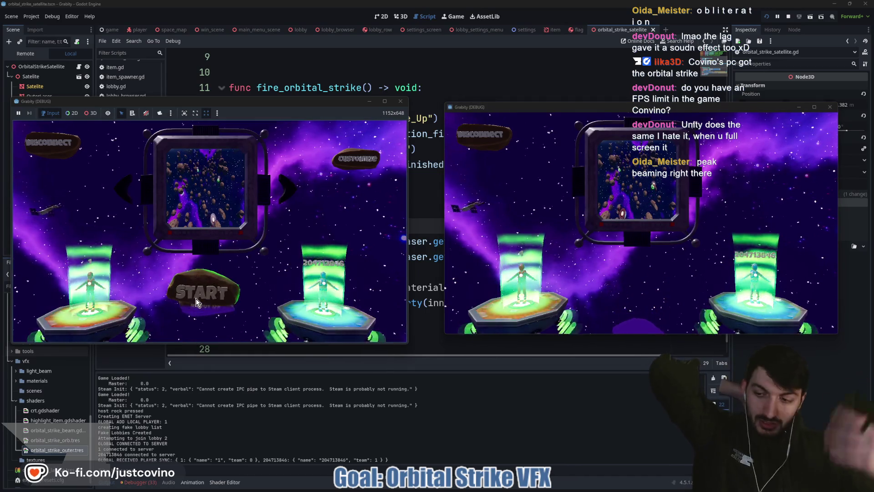
{"action": "left_click", "coordinate": [223, 285]}
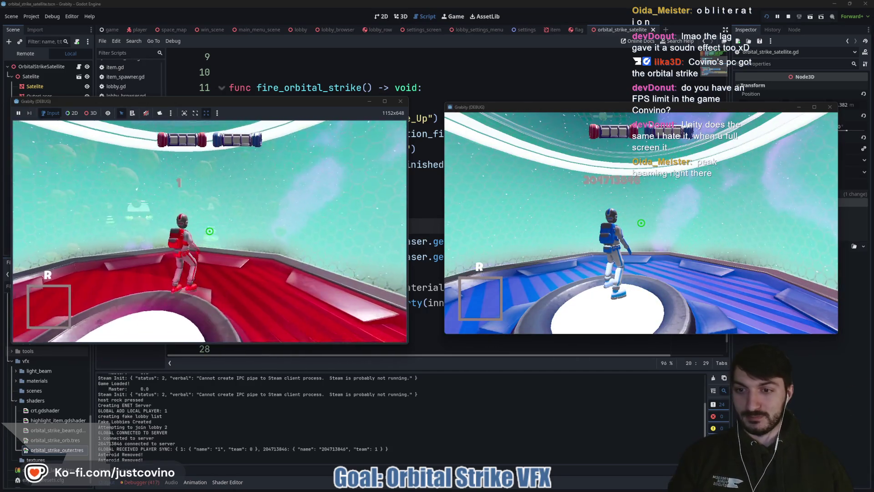
Step: Launch the host player toward an asteroid and tether to it with the grapple
{"action": "key", "text": "super"}
{"action": "left_click", "coordinate": [444, 231]}
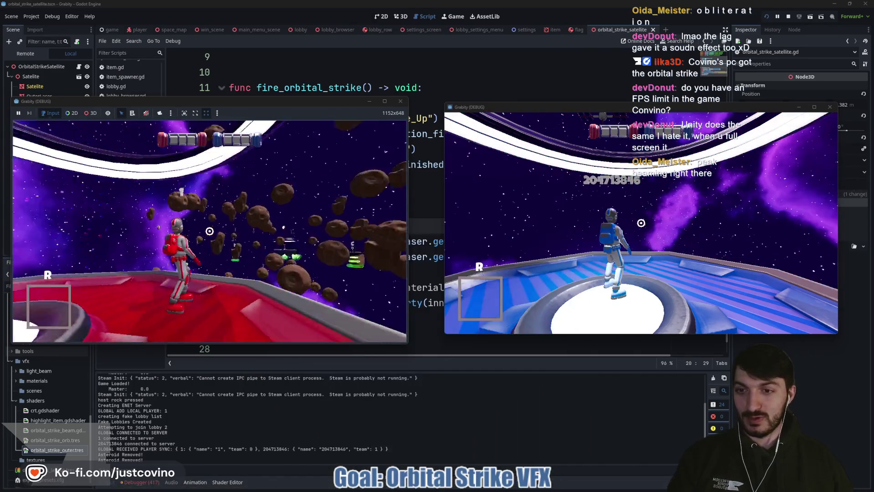
{"action": "left_click", "coordinate": [209, 230]}
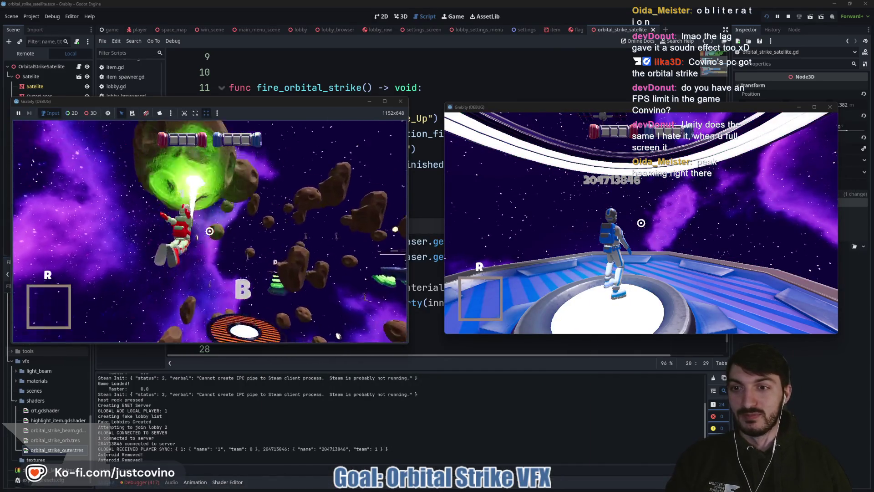
{"action": "left_click", "coordinate": [209, 230]}
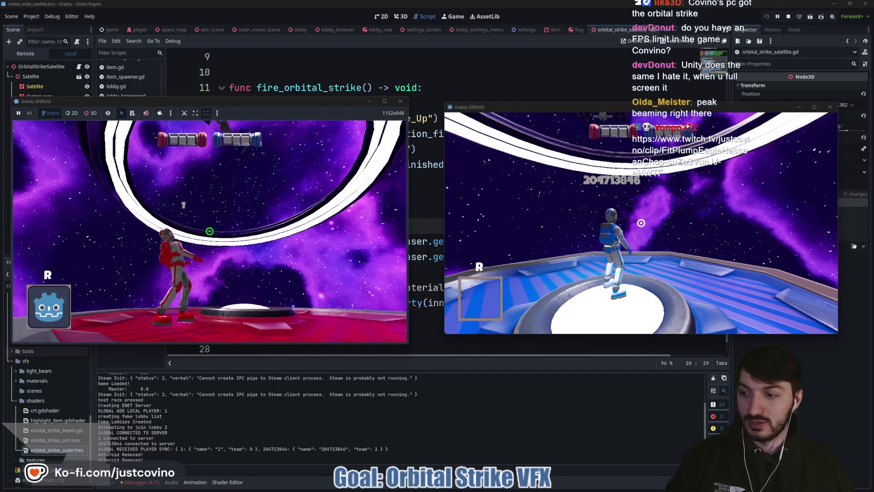
Step: Maximize the host window, fire the orbital strike, restore the window and stop both clients with F8
{"action": "left_click", "coordinate": [384, 101]}
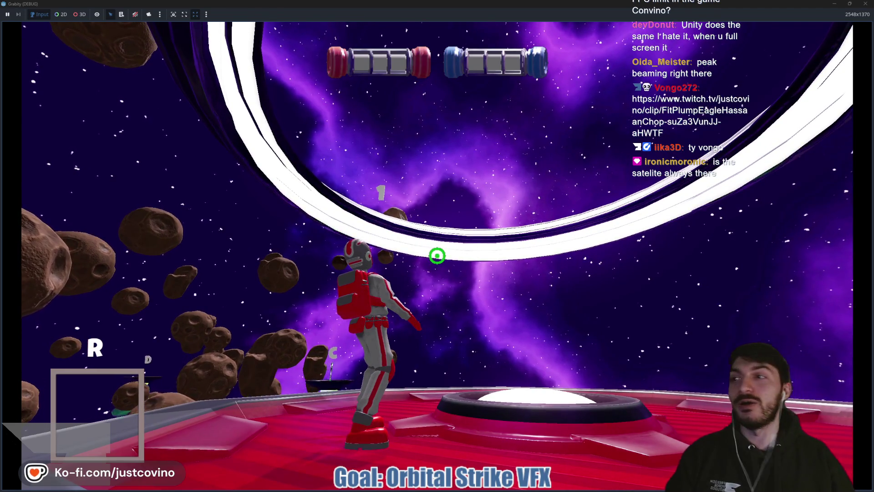
{"action": "left_click", "coordinate": [437, 255]}
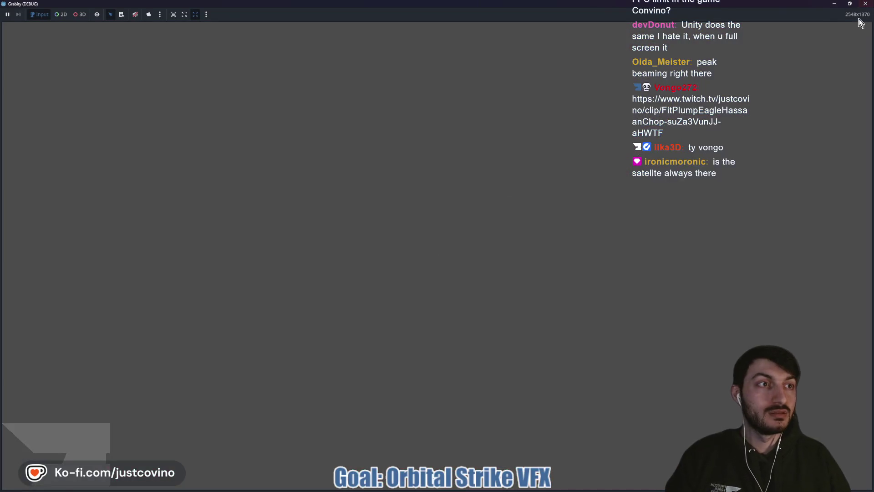
{"action": "left_click", "coordinate": [849, 4]}
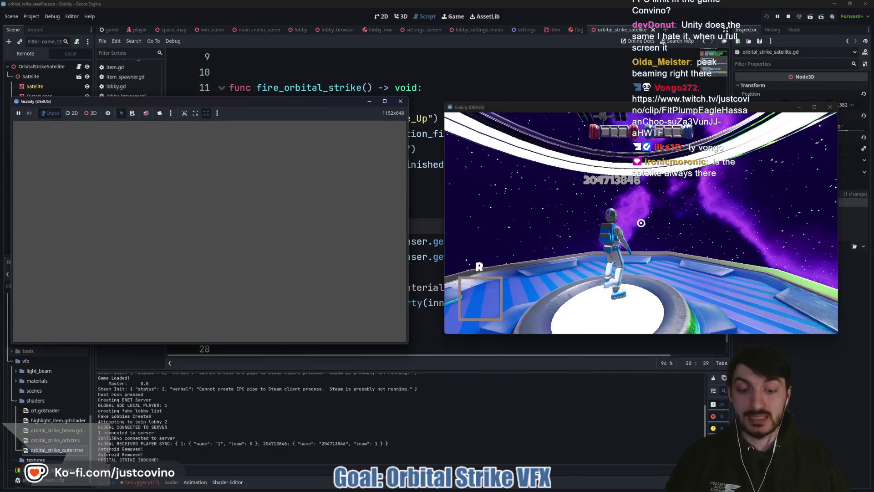
{"action": "key", "text": "F8"}
{"action": "left_click", "coordinate": [472, 193]}
{"action": "key", "text": "ctrl+s"}
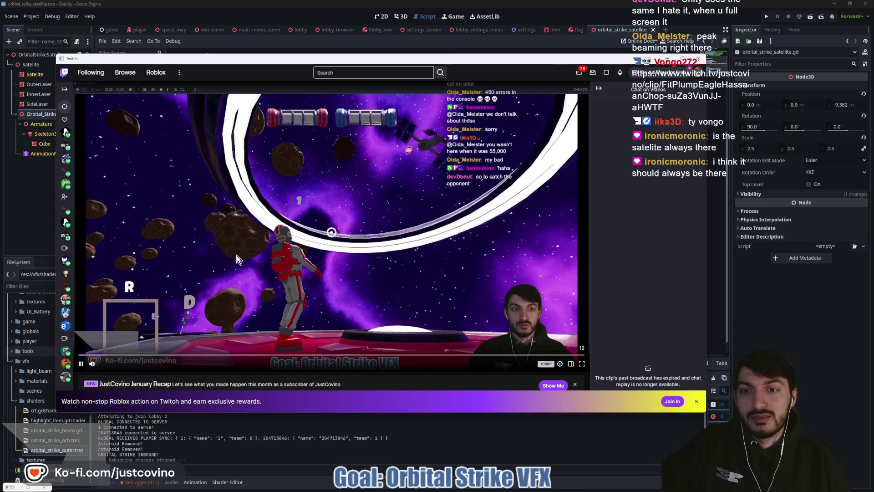
Step: Pause the KABOOM orbital strike clip, then open and dismiss its options menu
{"action": "scroll", "coordinate": [465, 318], "scroll_direction": "down", "scroll_amount": 3}
{"action": "scroll", "coordinate": [422, 332], "scroll_direction": "up", "scroll_amount": 3}
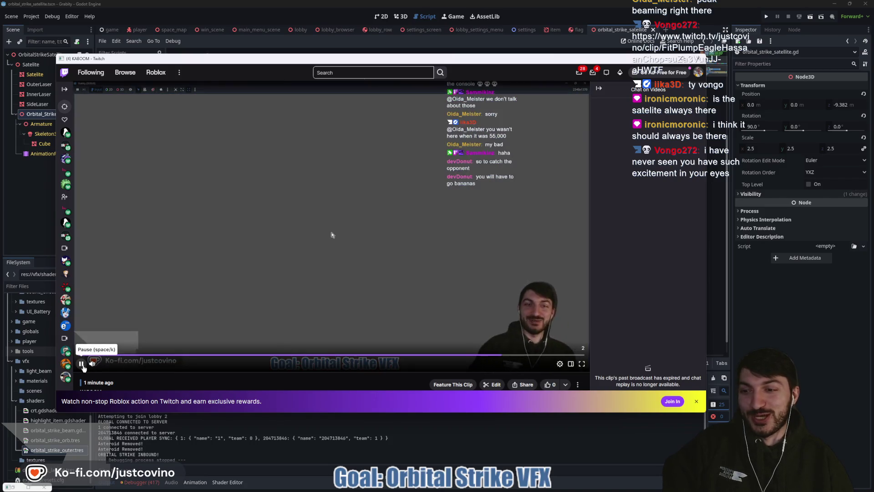
{"action": "left_click", "coordinate": [82, 363]}
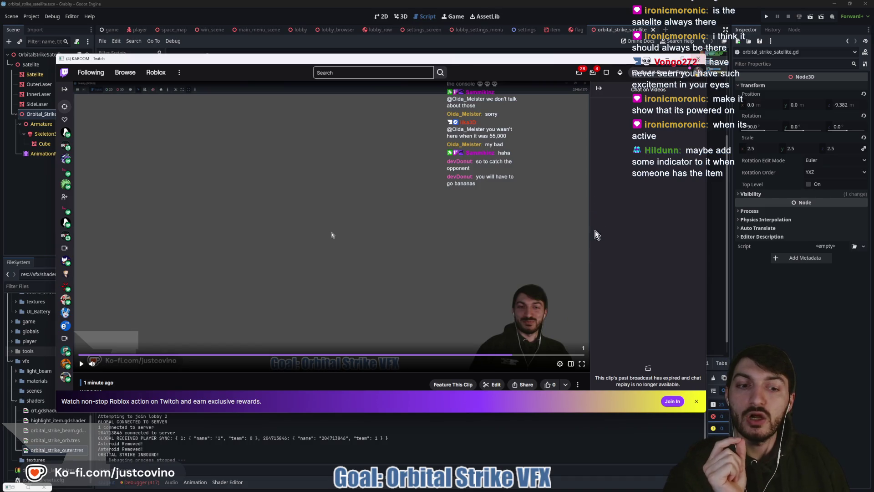
{"action": "scroll", "coordinate": [498, 370], "scroll_direction": "down", "scroll_amount": 1}
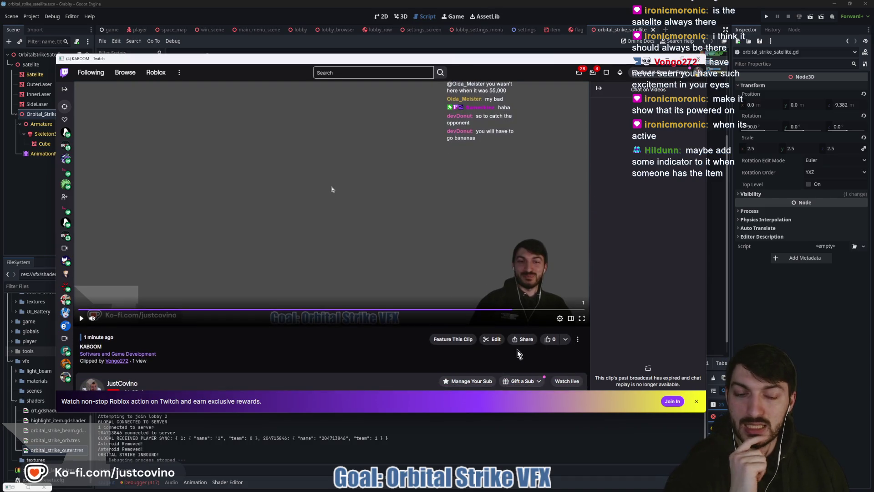
{"action": "left_click", "coordinate": [577, 339]}
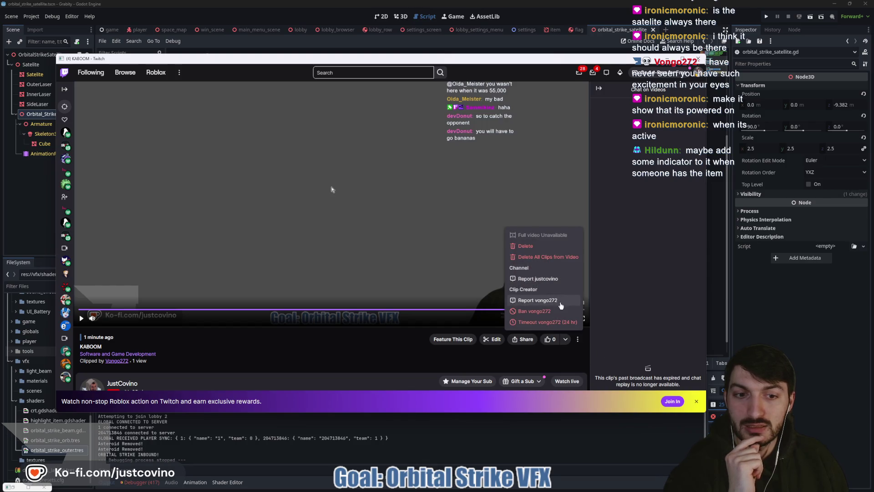
{"action": "left_click", "coordinate": [318, 360]}
Step: Close the Twitch window to return to the orbital_strike_satellite.gd script
{"action": "scroll", "coordinate": [329, 296], "scroll_direction": "down", "scroll_amount": 2}
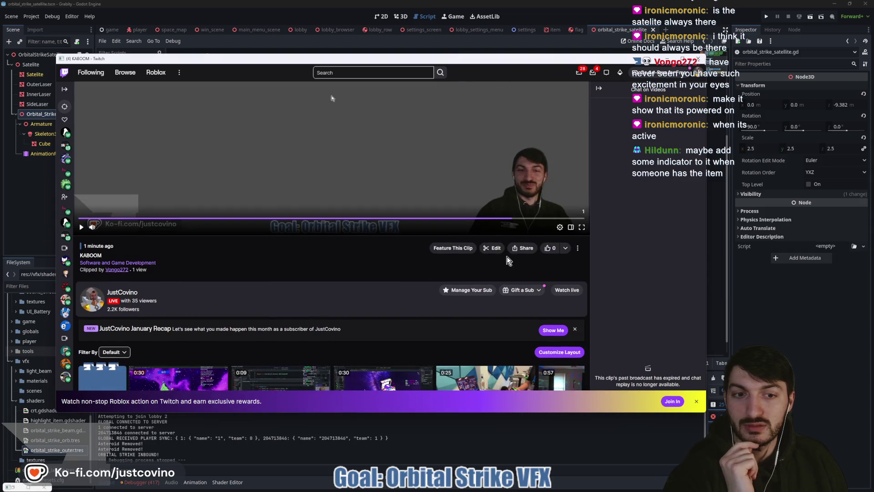
{"action": "scroll", "coordinate": [575, 272], "scroll_direction": "up", "scroll_amount": 2}
{"action": "left_click", "coordinate": [700, 58]}
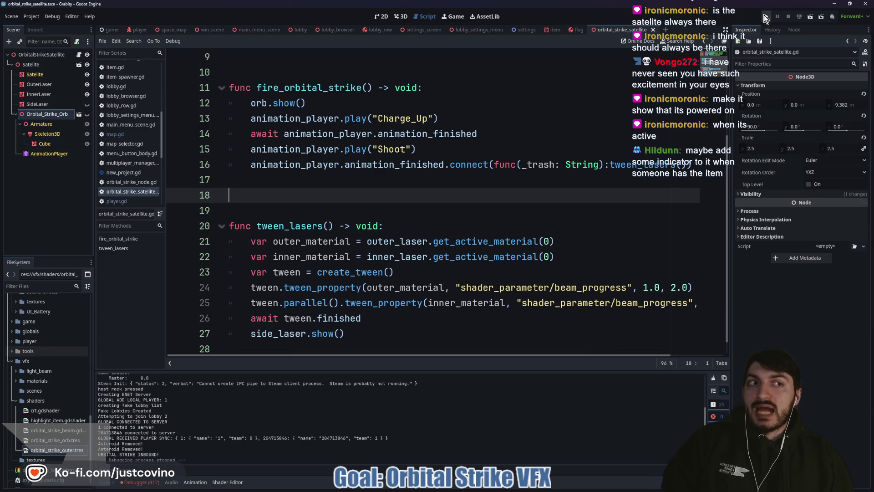
{"action": "left_click", "coordinate": [400, 17]}
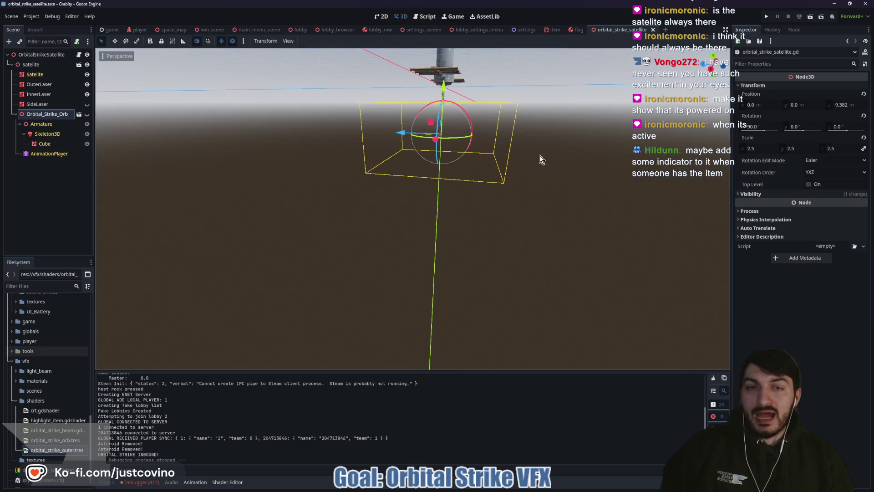
{"action": "scroll", "coordinate": [404, 289], "scroll_direction": "down", "scroll_amount": 5}
{"action": "scroll", "coordinate": [413, 208], "scroll_direction": "up", "scroll_amount": 2}
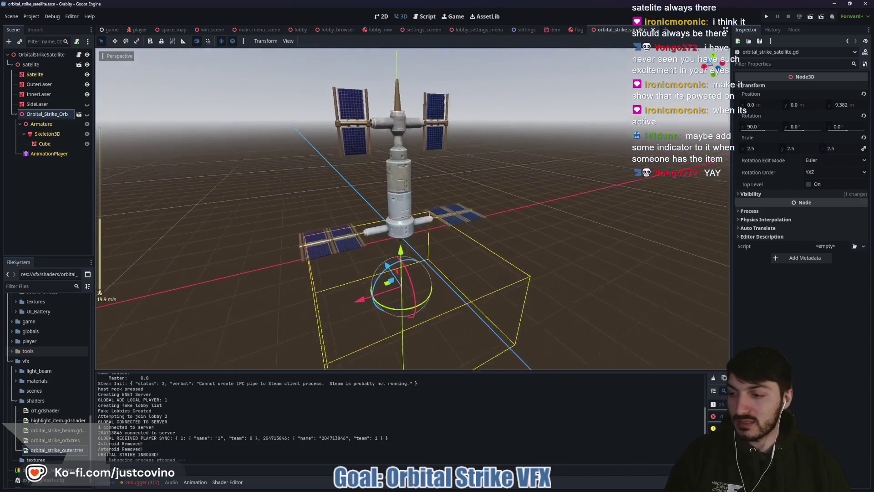
{"action": "key", "text": "w"}
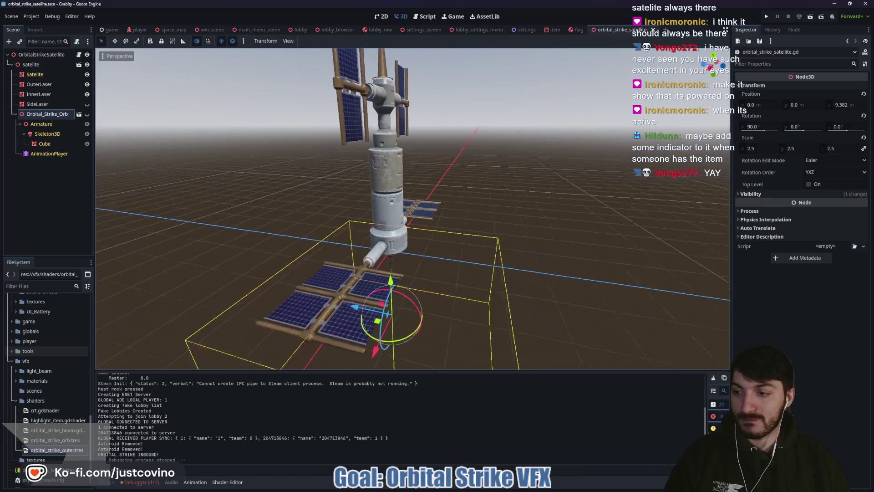
{"action": "key", "text": "a"}
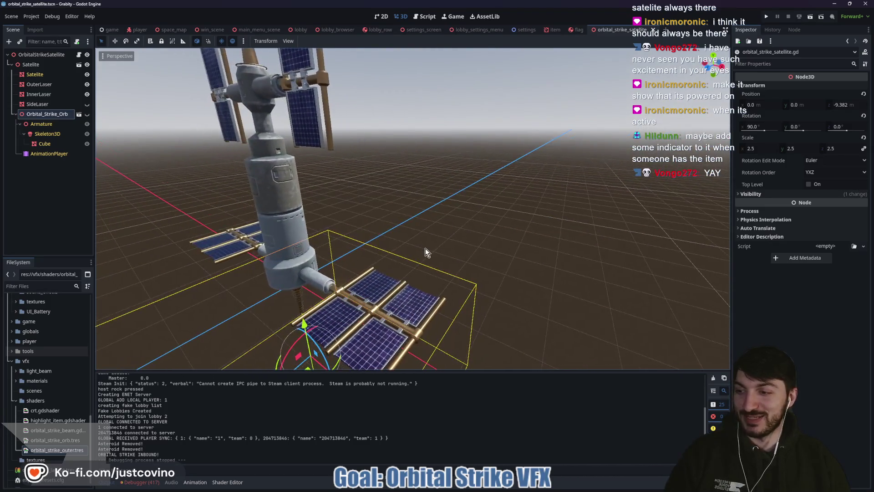
{"action": "key", "text": "w"}
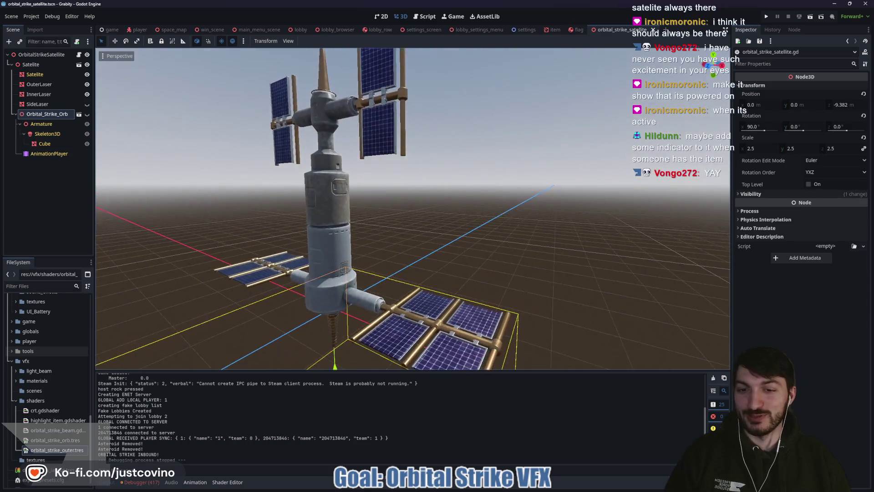
{"action": "key", "text": "w"}
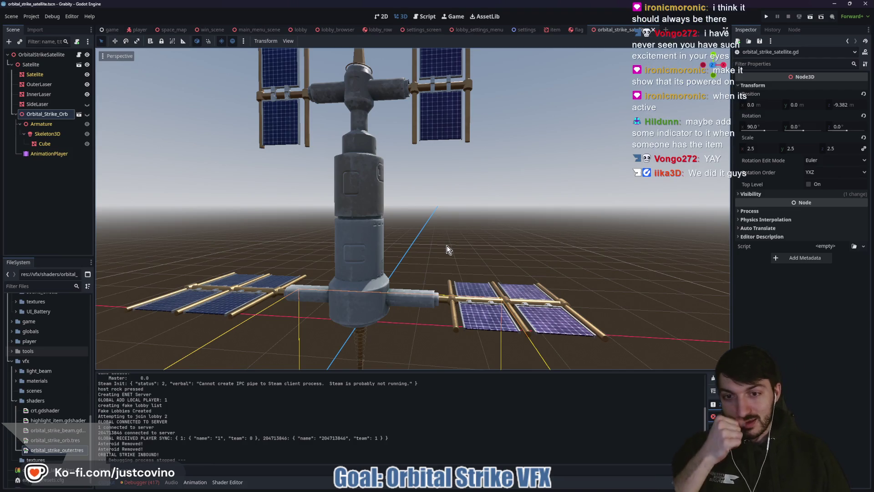
{"action": "key", "text": "f"}
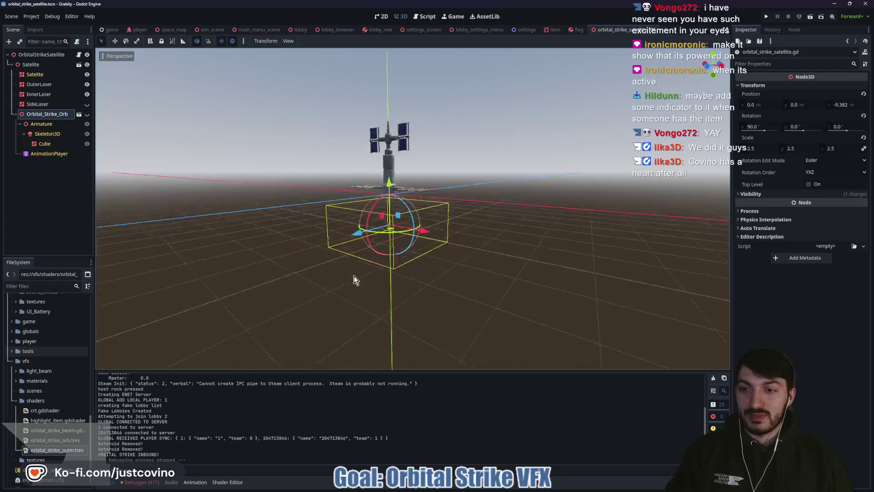
{"action": "mouse_move", "coordinate": [439, 258]}
{"action": "left_mouse_down"}
{"action": "mouse_move", "coordinate": [415, 234]}
{"action": "mouse_move", "coordinate": [392, 264]}
{"action": "mouse_move", "coordinate": [341, 297]}
{"action": "mouse_move", "coordinate": [370, 296]}
{"action": "left_mouse_up"}
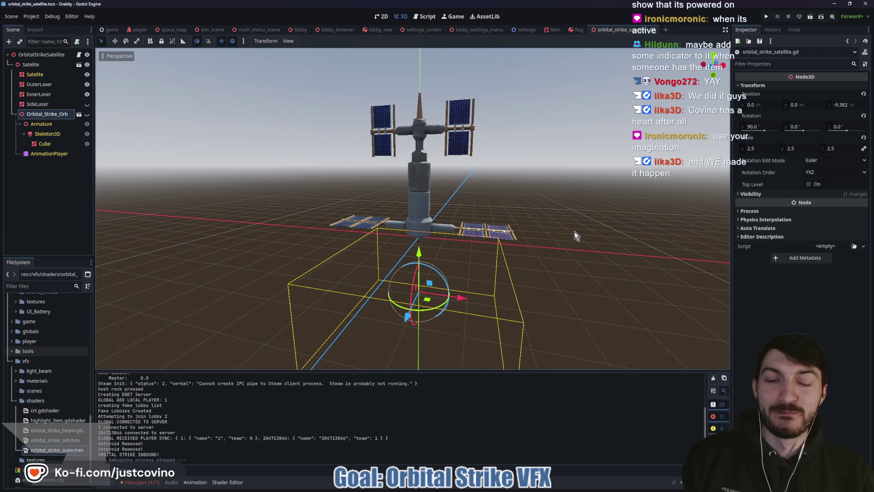
{"action": "mouse_move", "coordinate": [531, 212]}
{"action": "left_mouse_down"}
{"action": "mouse_move", "coordinate": [359, 220]}
{"action": "mouse_move", "coordinate": [347, 249]}
{"action": "left_mouse_up"}
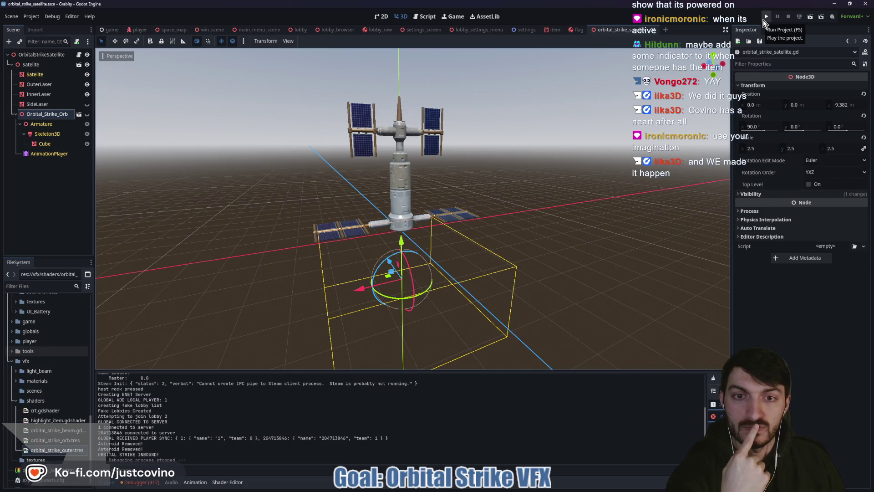
{"action": "mouse_move", "coordinate": [488, 192]}
{"action": "left_mouse_down"}
{"action": "mouse_move", "coordinate": [498, 207]}
{"action": "mouse_move", "coordinate": [610, 198]}
{"action": "left_mouse_up"}
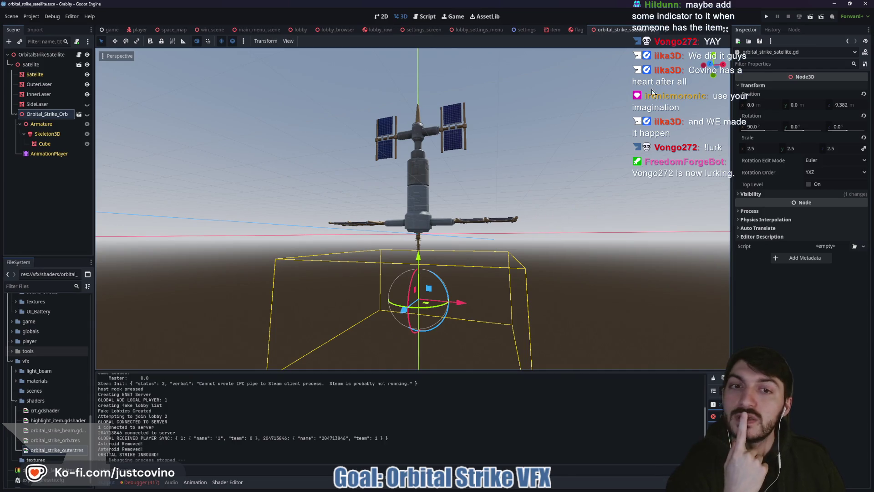
Step: Launch two game clients and place their windows side by side
{"action": "left_click", "coordinate": [767, 19]}
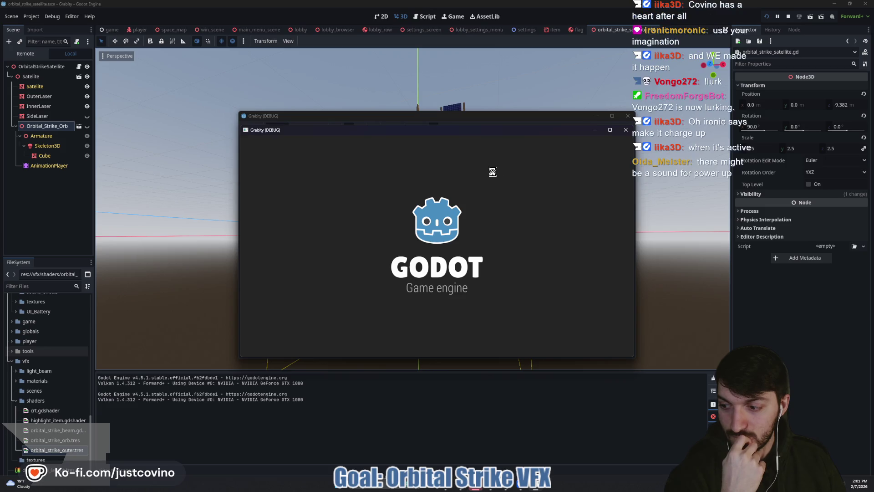
{"action": "left_click_drag", "start_coordinate": [465, 116], "coordinate": [243, 102]}
{"action": "left_click_drag", "start_coordinate": [425, 131], "coordinate": [624, 116]}
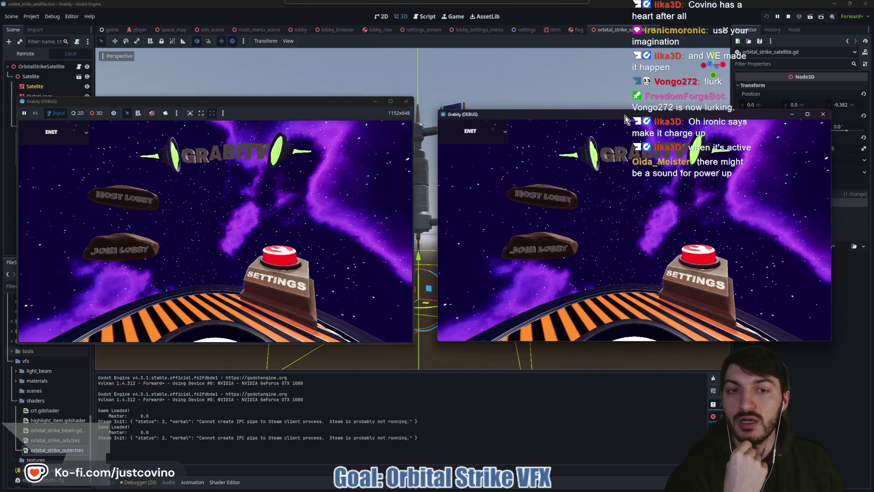
Step: Host a lobby on the left client, join it from the right, and ready up
{"action": "left_click", "coordinate": [119, 199]}
{"action": "left_click", "coordinate": [213, 213]}
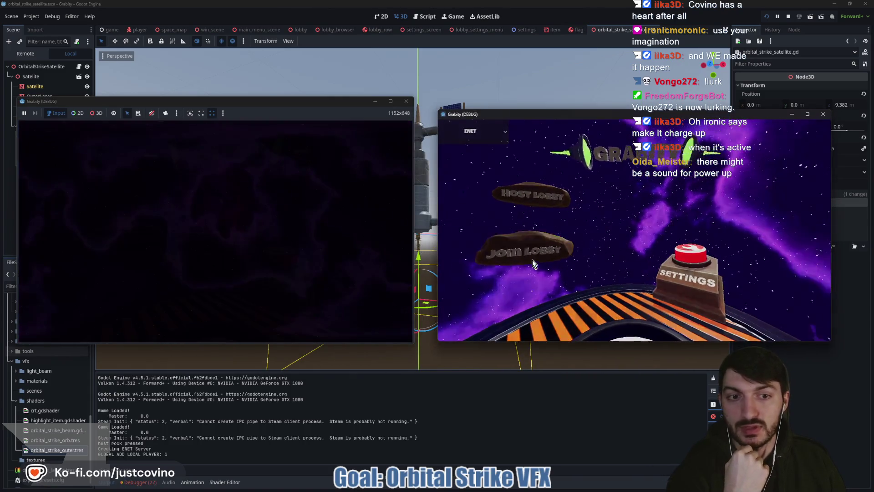
{"action": "left_click", "coordinate": [531, 255]}
{"action": "left_click", "coordinate": [633, 237]}
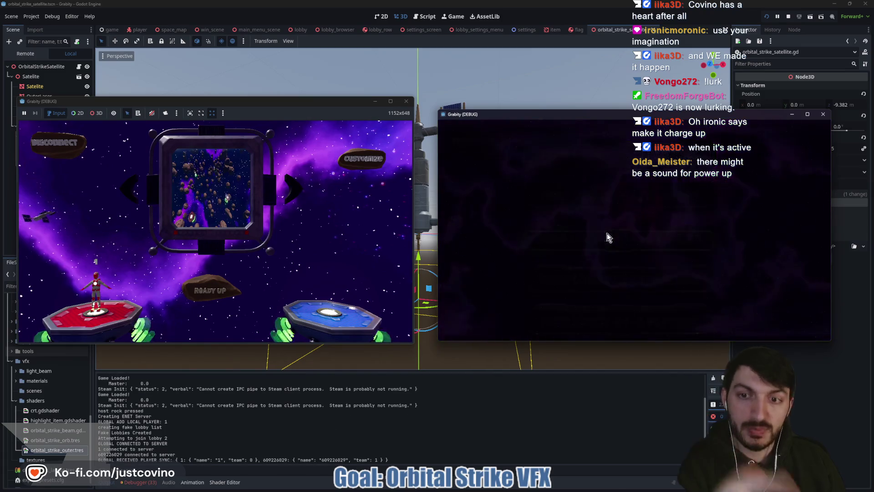
{"action": "left_click", "coordinate": [204, 291]}
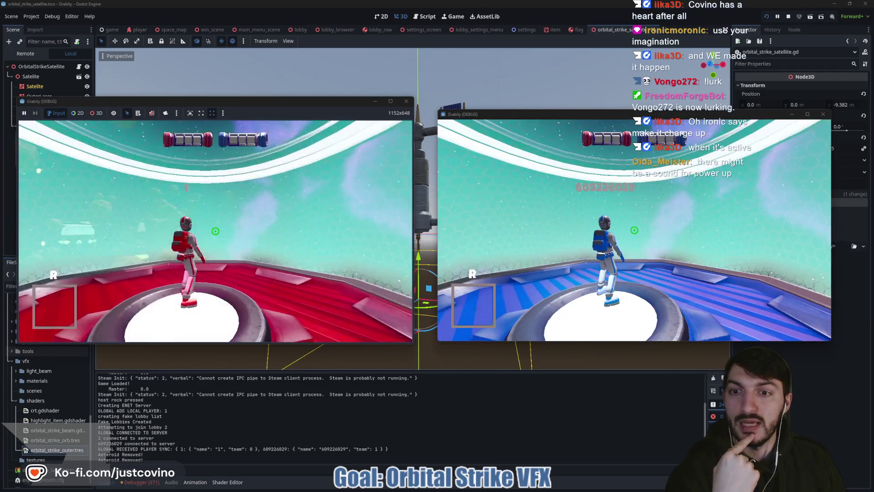
{"action": "key", "text": "w"}
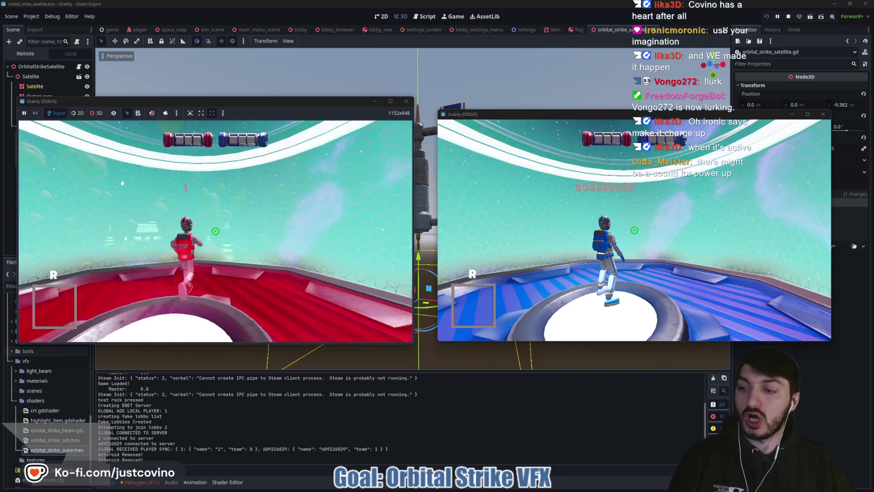
Step: Fly the host player among the asteroids, fire the orbital strike with R, then stop both clients
{"action": "key", "text": "super"}
{"action": "key", "text": "super"}
{"action": "key", "text": "space"}
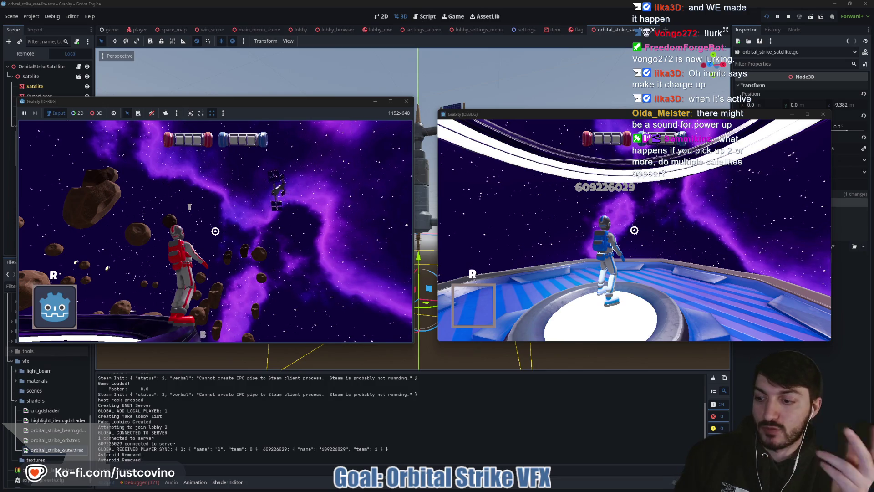
{"action": "key", "text": "r"}
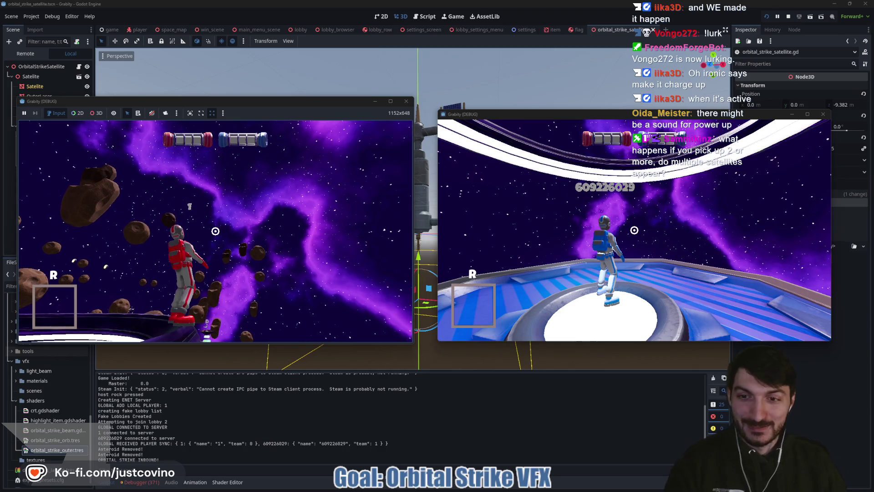
{"action": "key", "text": "F8"}
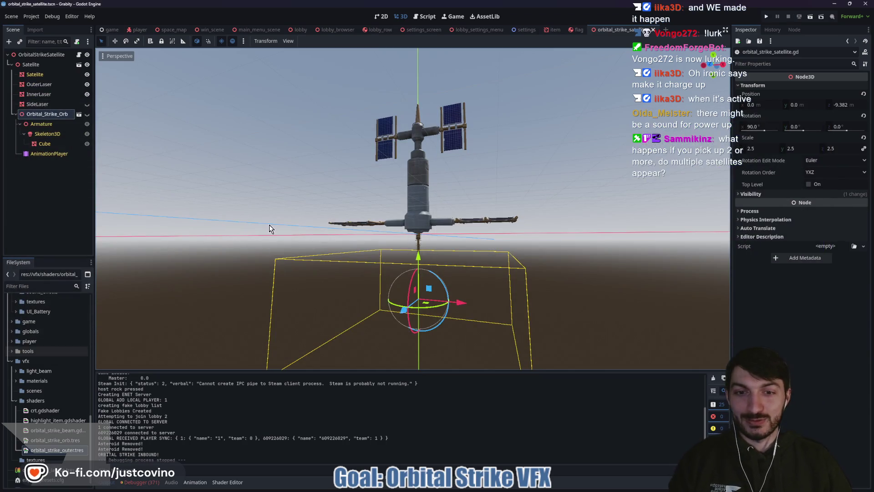
Step: Commit the 28 files as 'Orbital Strike INBOUND!' to MultiplayerRework and push to origin
{"action": "left_click_drag", "start_coordinate": [269, 225], "coordinate": [285, 244]}
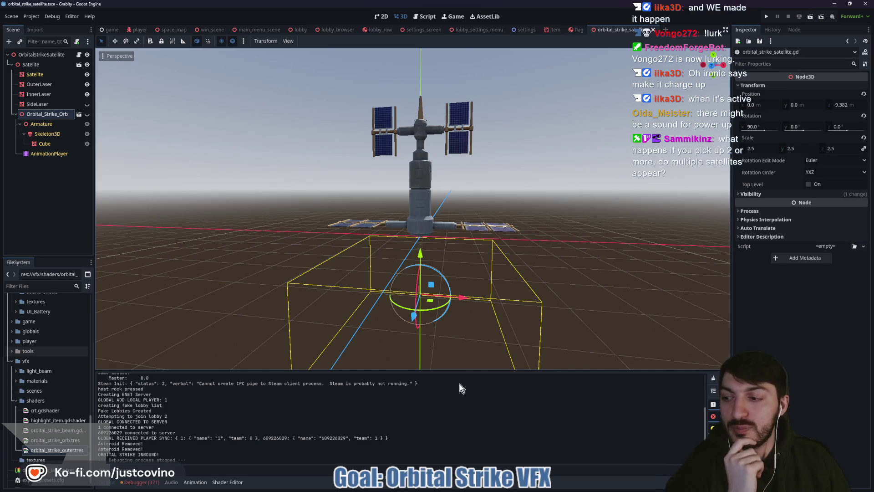
{"action": "key", "text": "alt+Tab"}
{"action": "left_click", "coordinate": [207, 324]}
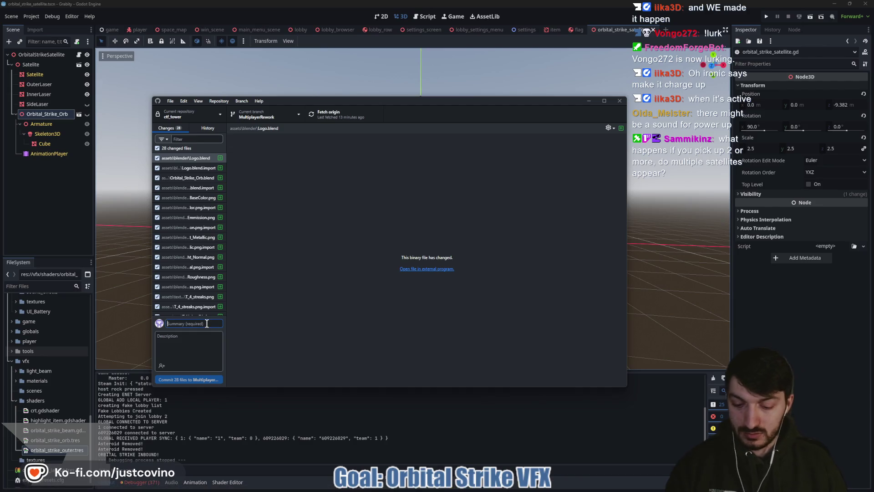
{"action": "type", "text": "Orbital Strike INBOUND!!!"}
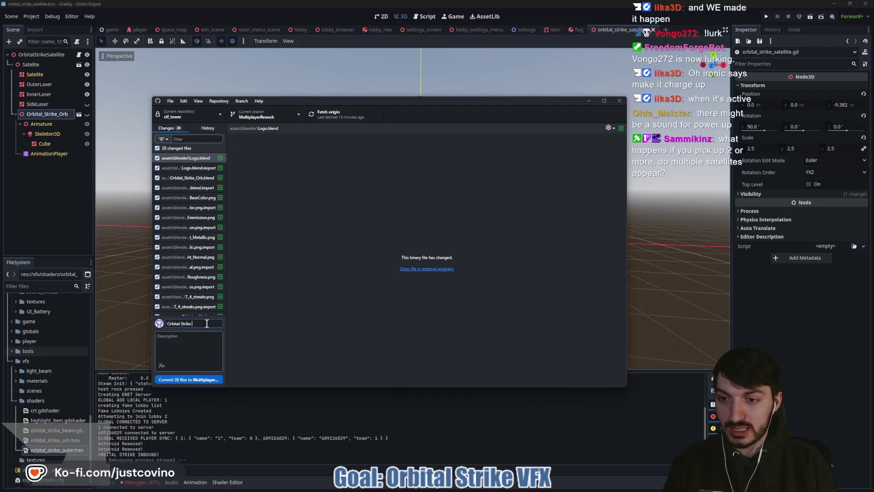
{"action": "left_click", "coordinate": [182, 379]}
{"action": "left_click", "coordinate": [507, 193]}
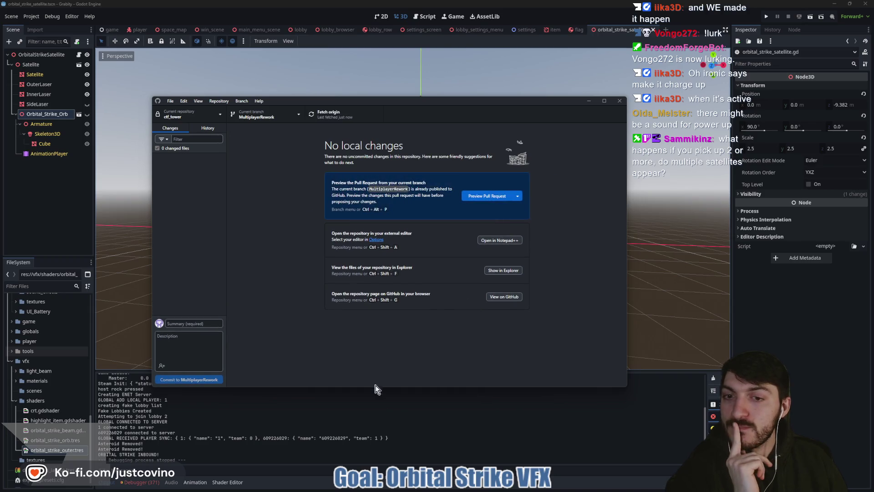
{"action": "left_click", "coordinate": [400, 421]}
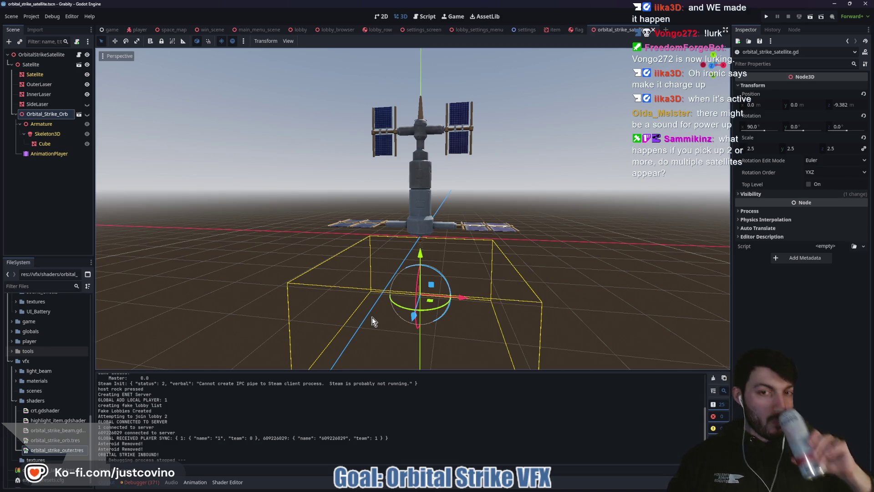
Step: Inspect the satellite from a higher angle and save the orbital_strike_satellite scene
{"action": "left_click_drag", "start_coordinate": [292, 293], "coordinate": [294, 193]}
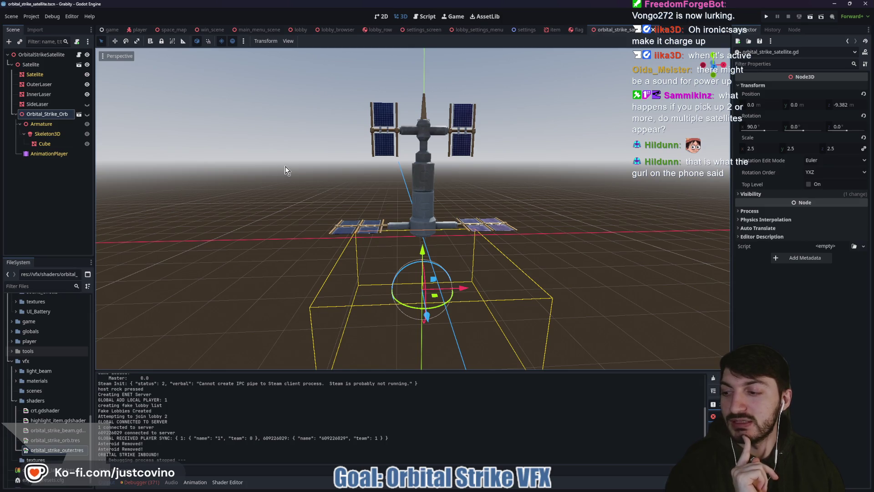
{"action": "left_click_drag", "start_coordinate": [284, 168], "coordinate": [242, 172]}
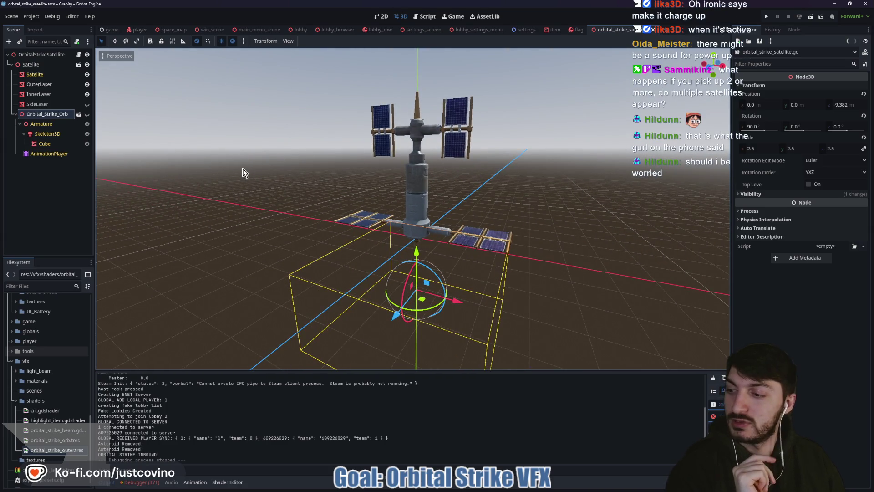
{"action": "key", "text": "ctrl+s"}
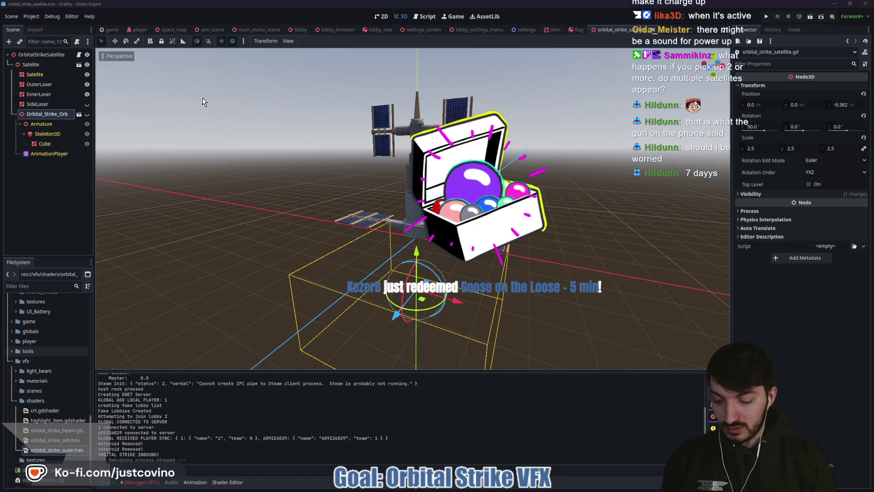
Step: Search Windows and launch GooseDesktop.exe
{"action": "key", "text": "super"}
{"action": "type", "text": "game bar"}
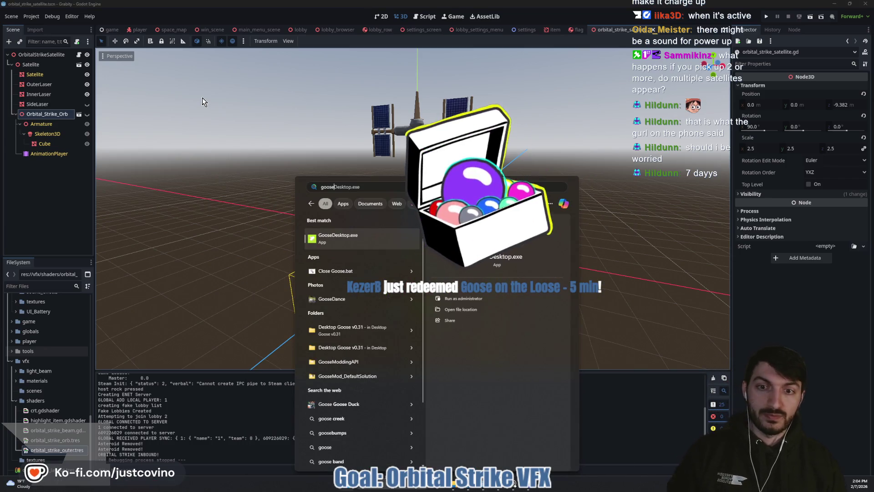
{"action": "key", "text": "Return"}
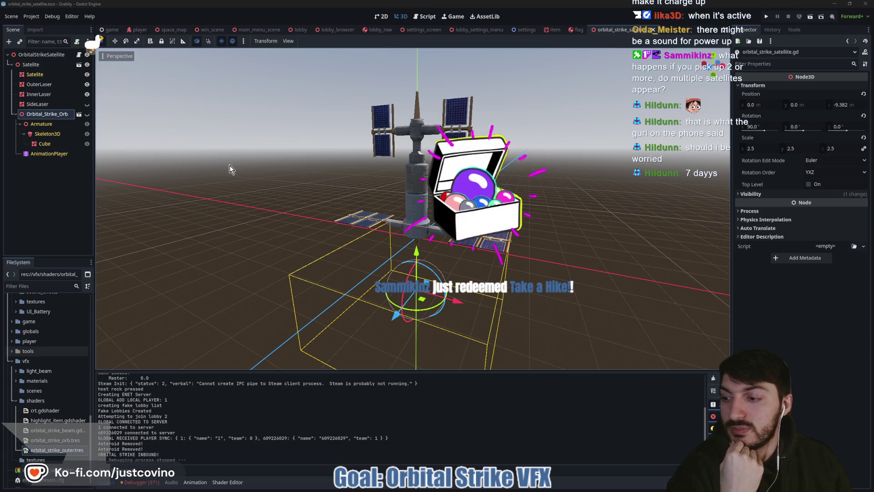
Step: Switch to the space_map scene and show its map.gd script
{"action": "left_click_drag", "start_coordinate": [232, 166], "coordinate": [240, 172]}
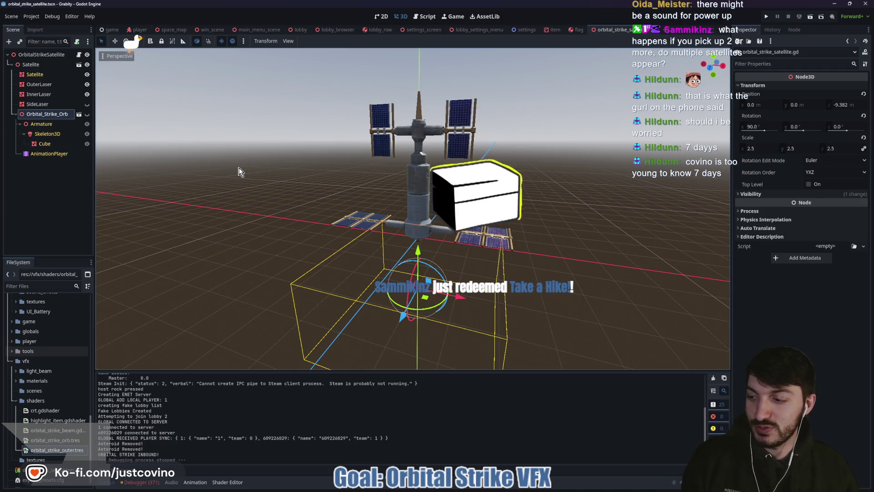
{"action": "left_click_drag", "start_coordinate": [240, 172], "coordinate": [253, 171]}
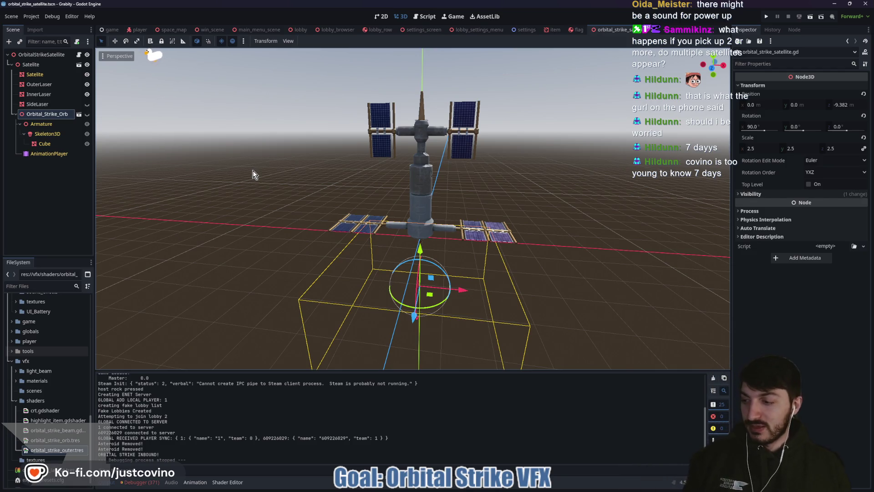
{"action": "left_click", "coordinate": [163, 29]}
{"action": "left_click", "coordinate": [427, 17]}
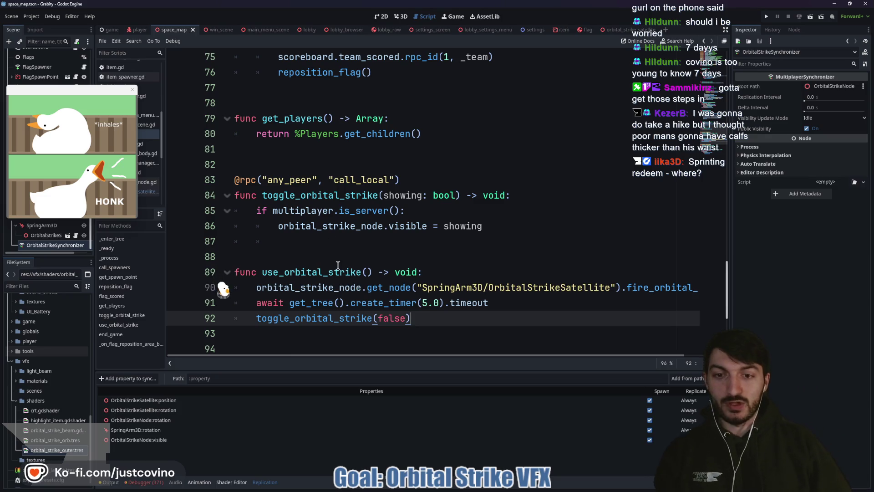
Step: Close the goose meme popup and open orbital_strike_node.gd from the OrbitalStrikeNode
{"action": "left_click", "coordinate": [321, 250]}
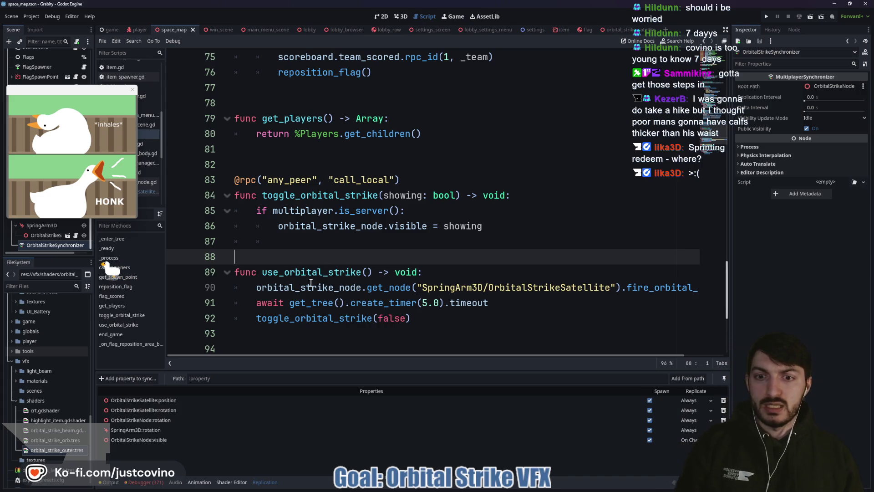
{"action": "left_click", "coordinate": [133, 89]}
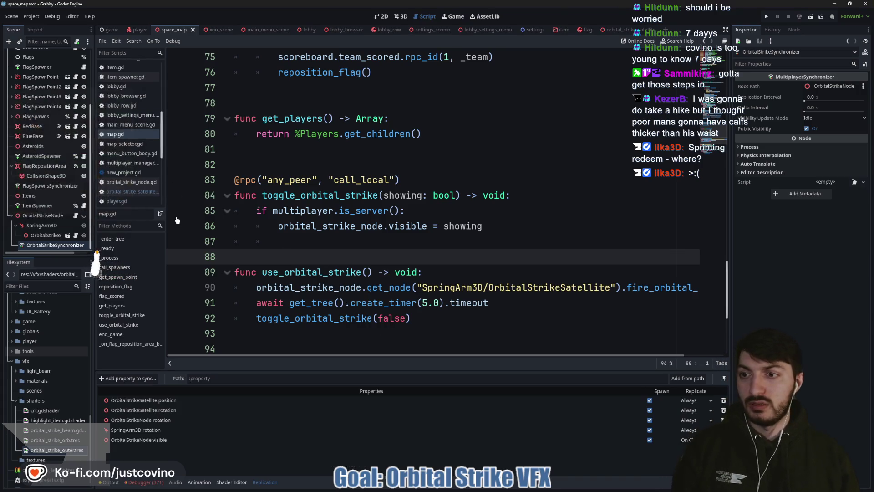
{"action": "left_click", "coordinate": [76, 215]}
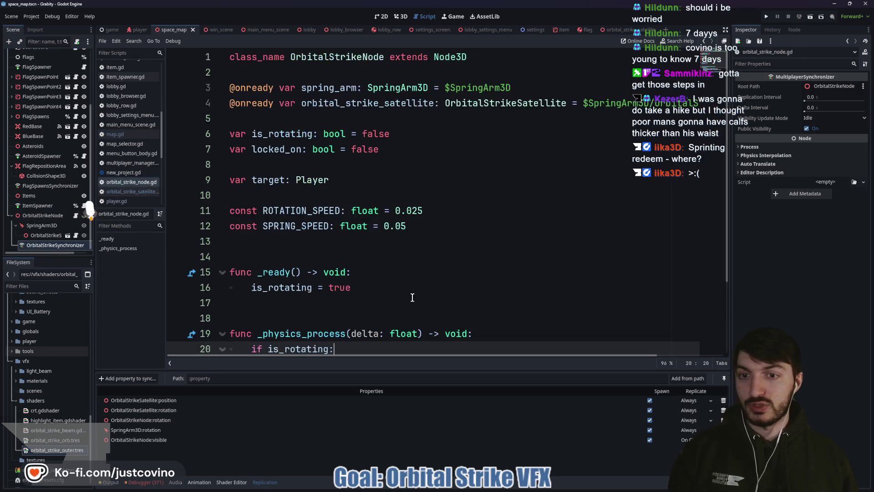
{"action": "scroll", "coordinate": [410, 246], "scroll_direction": "down", "scroll_amount": 2}
{"action": "scroll", "coordinate": [466, 224], "scroll_direction": "up", "scroll_amount": 2}
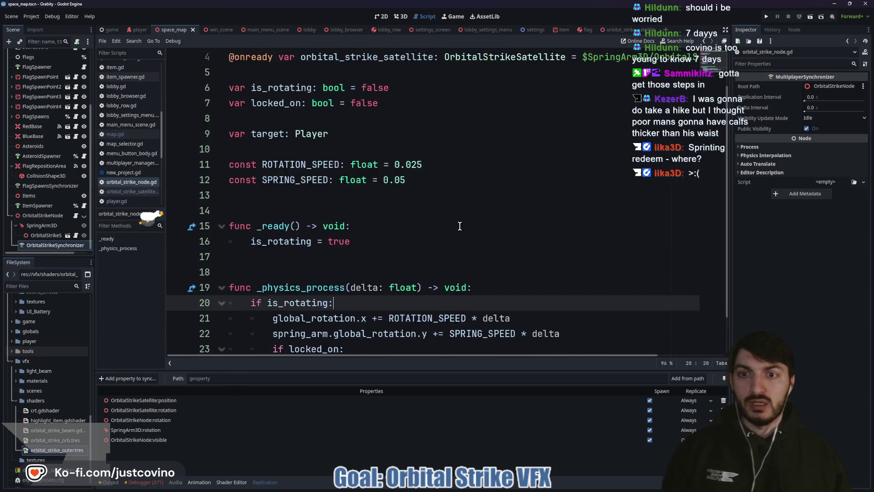